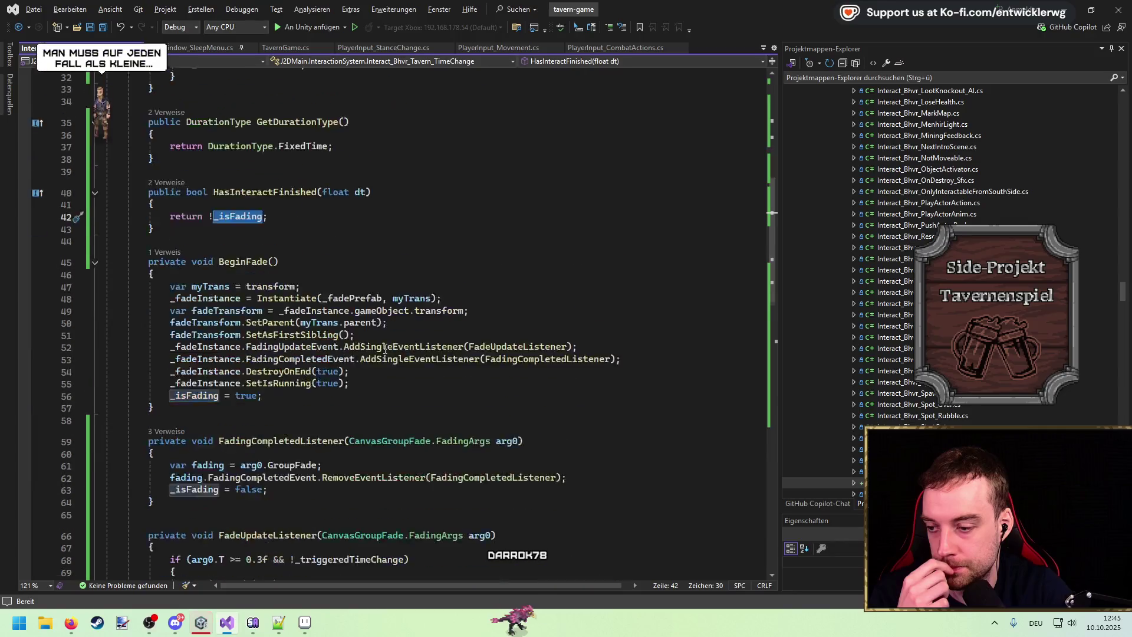
{"action": "scroll", "coordinate": [299, 251], "scroll_direction": "down", "scroll_amount": 5}
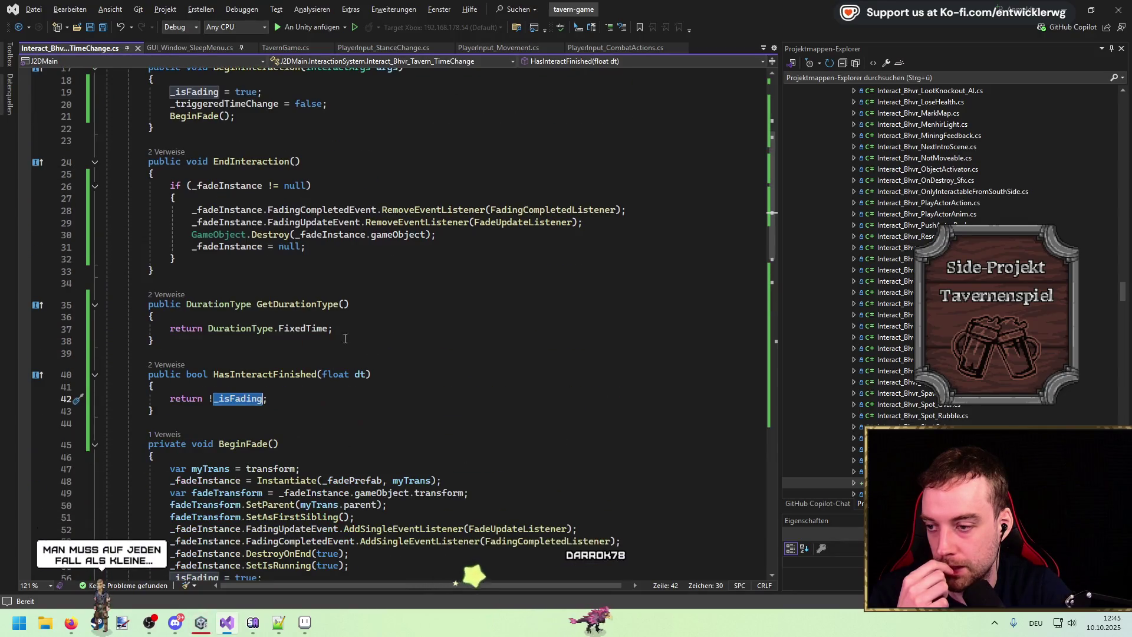
Make HasInteractFinished return !_isFading and save the script
{"action": "double_click", "coordinate": [285, 375]}
{"action": "left_click", "coordinate": [214, 399]}
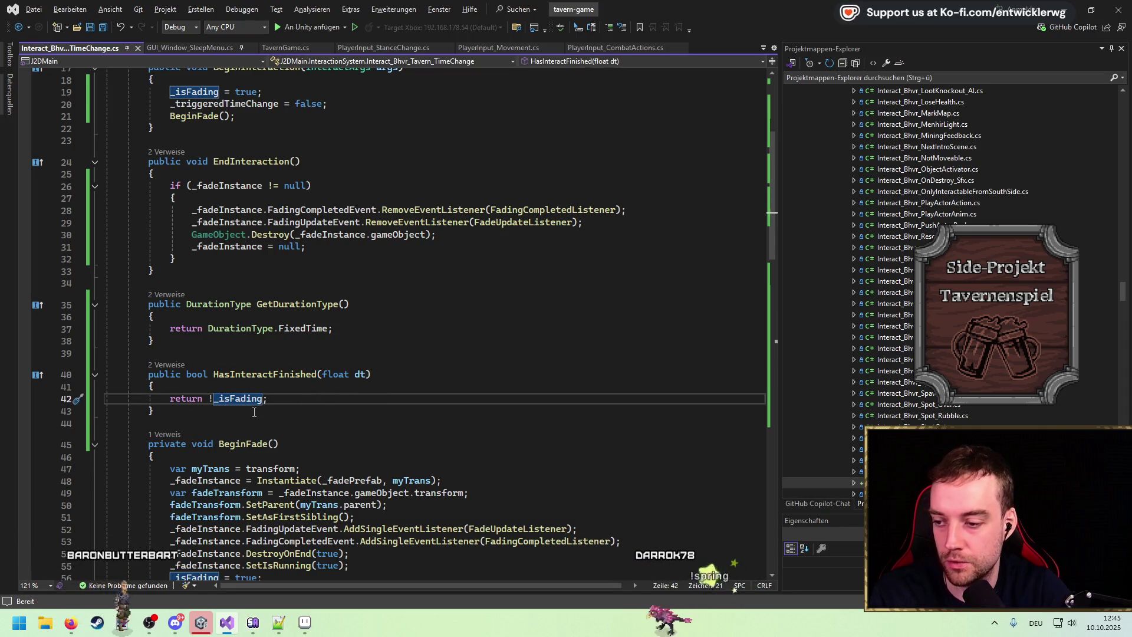
{"action": "key", "text": "BackSpace"}
{"action": "double_click", "coordinate": [279, 376]}
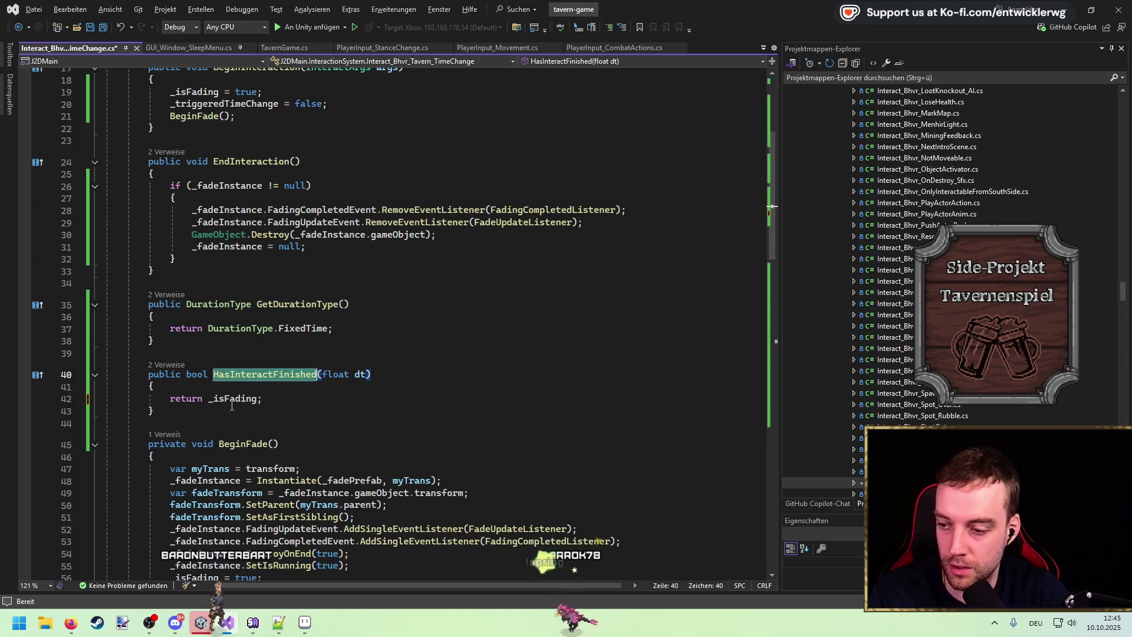
{"action": "double_click", "coordinate": [231, 400]}
{"action": "key", "text": "Left"}
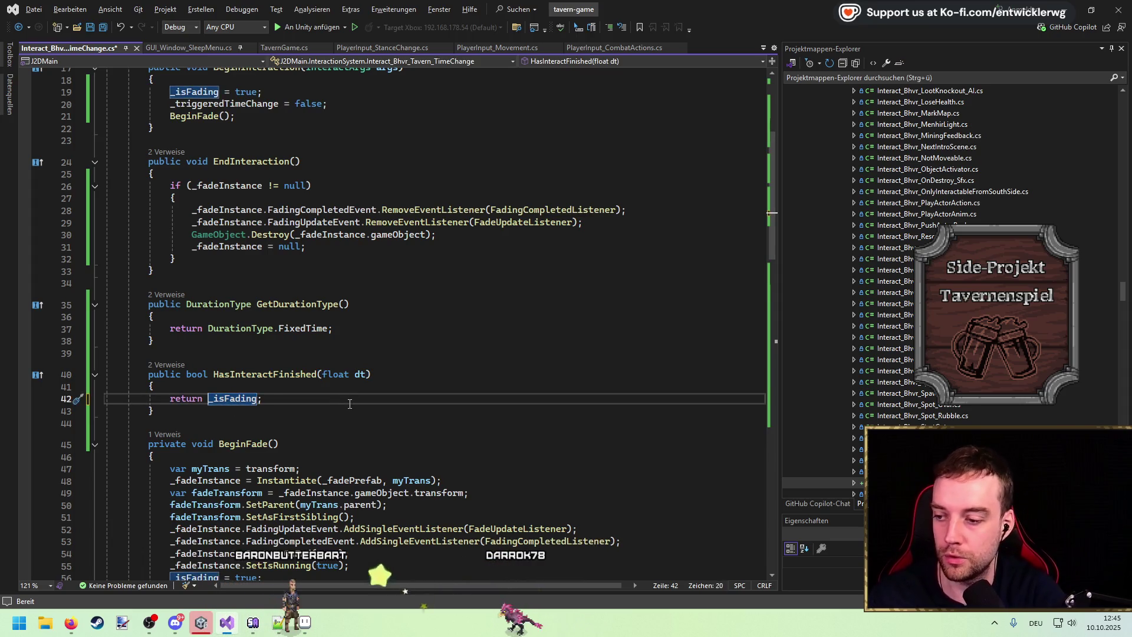
{"action": "key", "text": "ctrl+s"}
List every reference to FixedTime from GetDurationType on line 37
{"action": "double_click", "coordinate": [317, 329]}
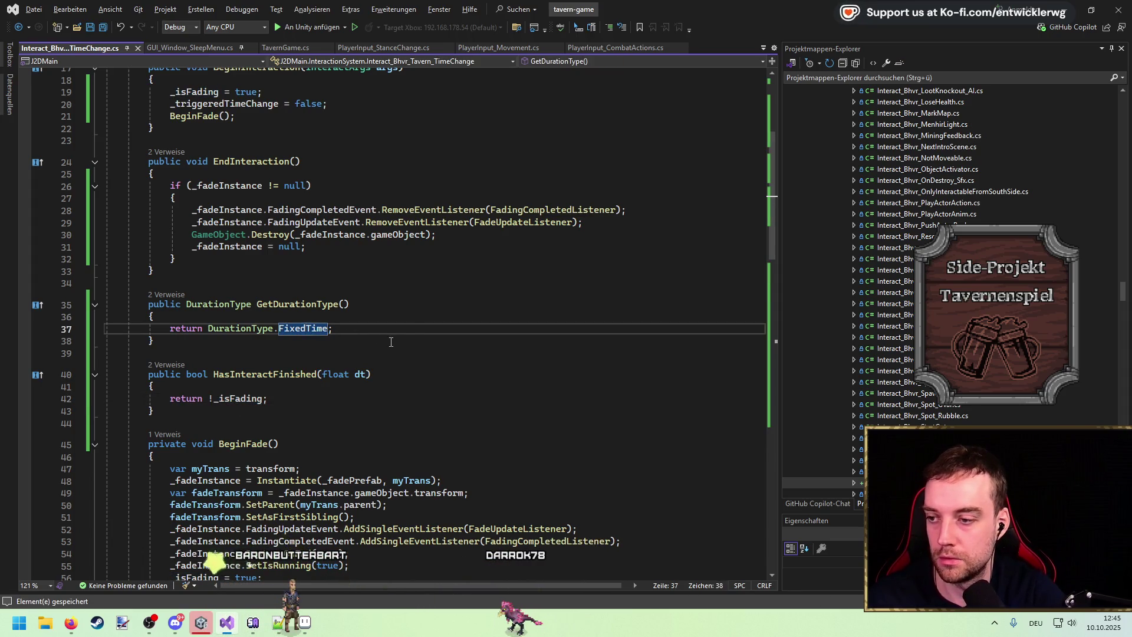
{"action": "scroll", "coordinate": [389, 342], "scroll_direction": "up", "scroll_amount": 2}
{"action": "scroll", "coordinate": [420, 344], "scroll_direction": "up", "scroll_amount": 2}
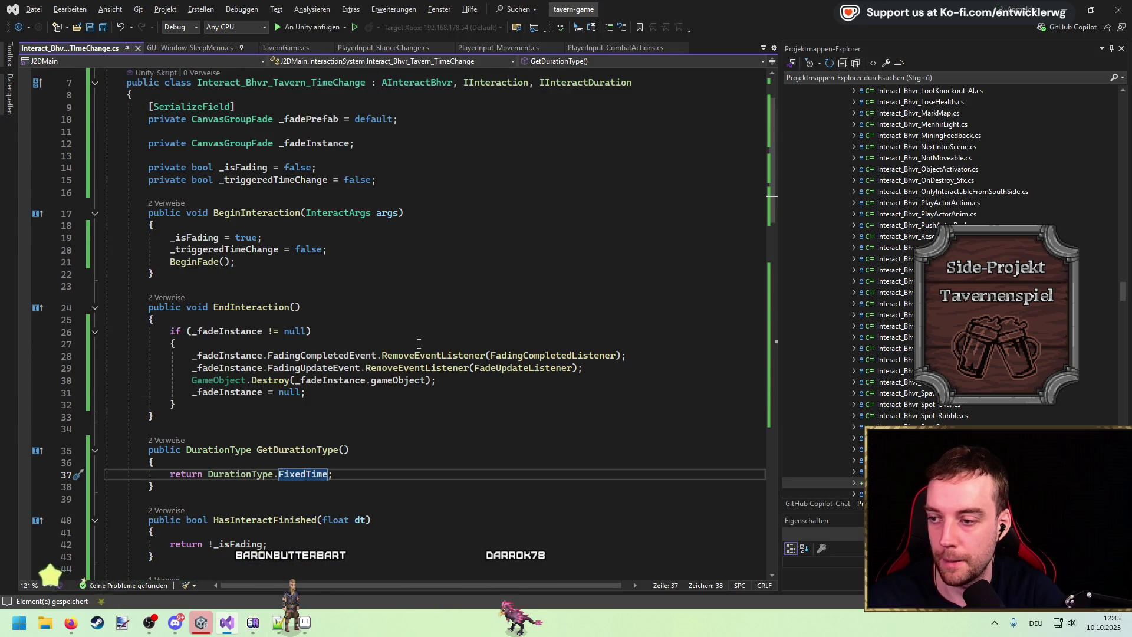
{"action": "scroll", "coordinate": [419, 343], "scroll_direction": "up", "scroll_amount": 1}
{"action": "scroll", "coordinate": [440, 308], "scroll_direction": "down", "scroll_amount": 4}
{"action": "left_click", "coordinate": [324, 342]}
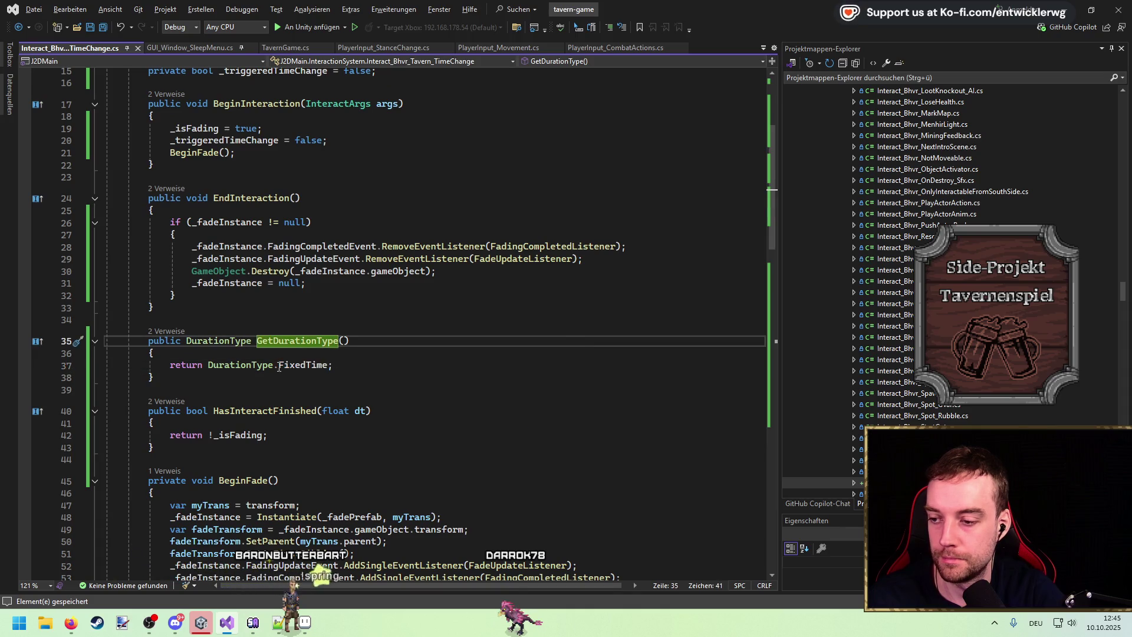
{"action": "double_click", "coordinate": [302, 365]}
{"action": "key", "text": "shift+F12"}
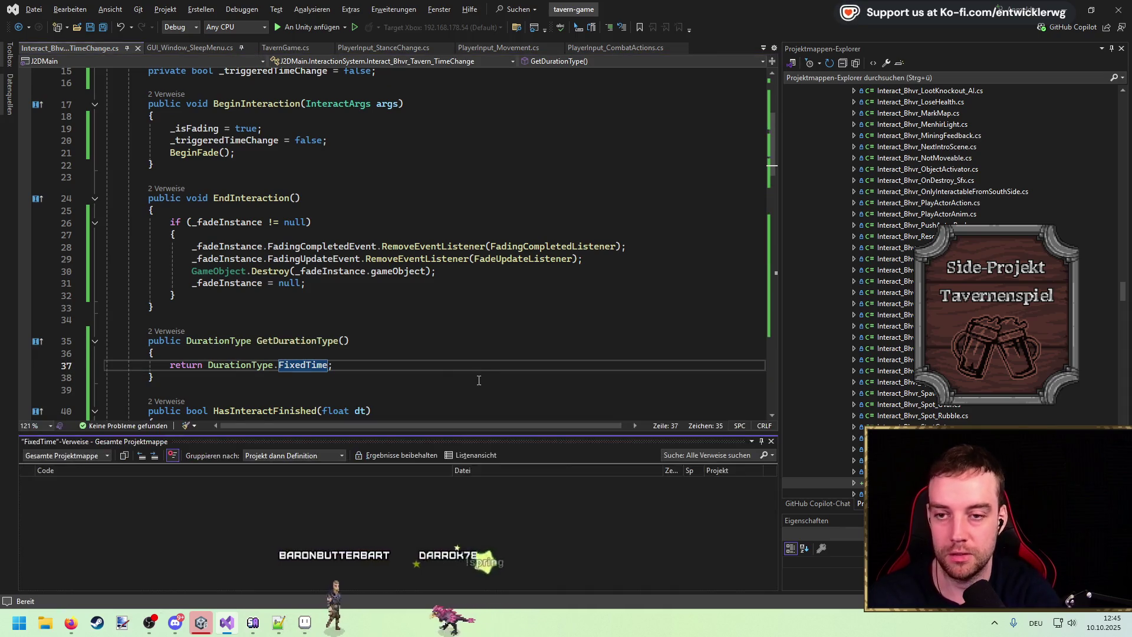
Inspect a FixedTime reference, the DurationType enum definition, and the references to WaitInput
{"action": "left_click", "coordinate": [406, 538]}
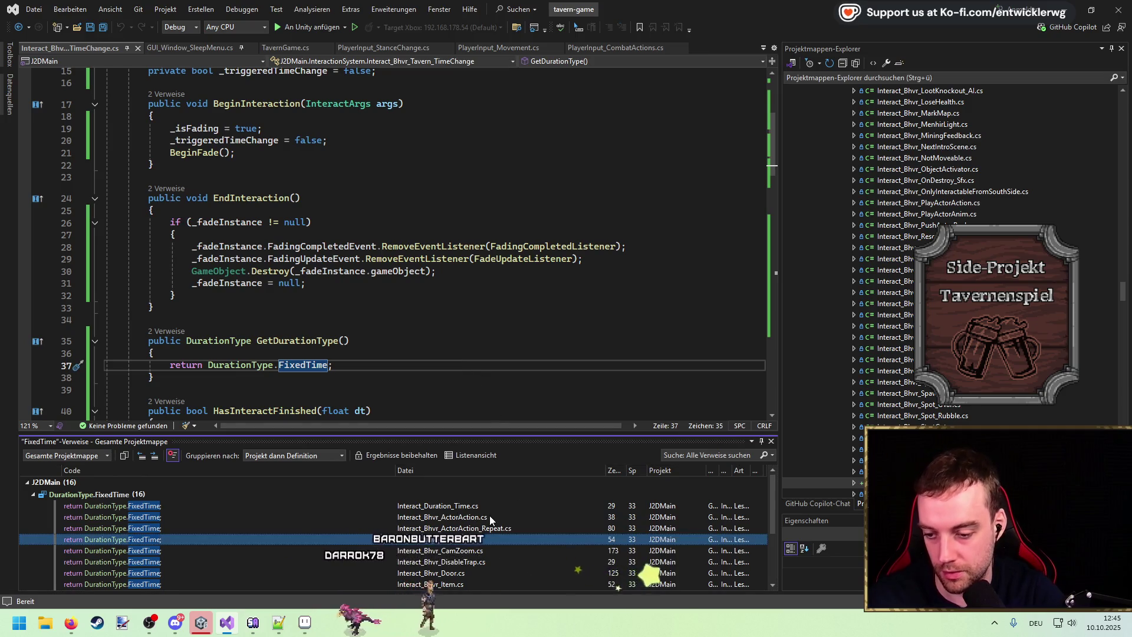
{"action": "scroll", "coordinate": [489, 516], "scroll_direction": "down", "scroll_amount": 1}
{"action": "scroll", "coordinate": [495, 539], "scroll_direction": "down", "scroll_amount": 2}
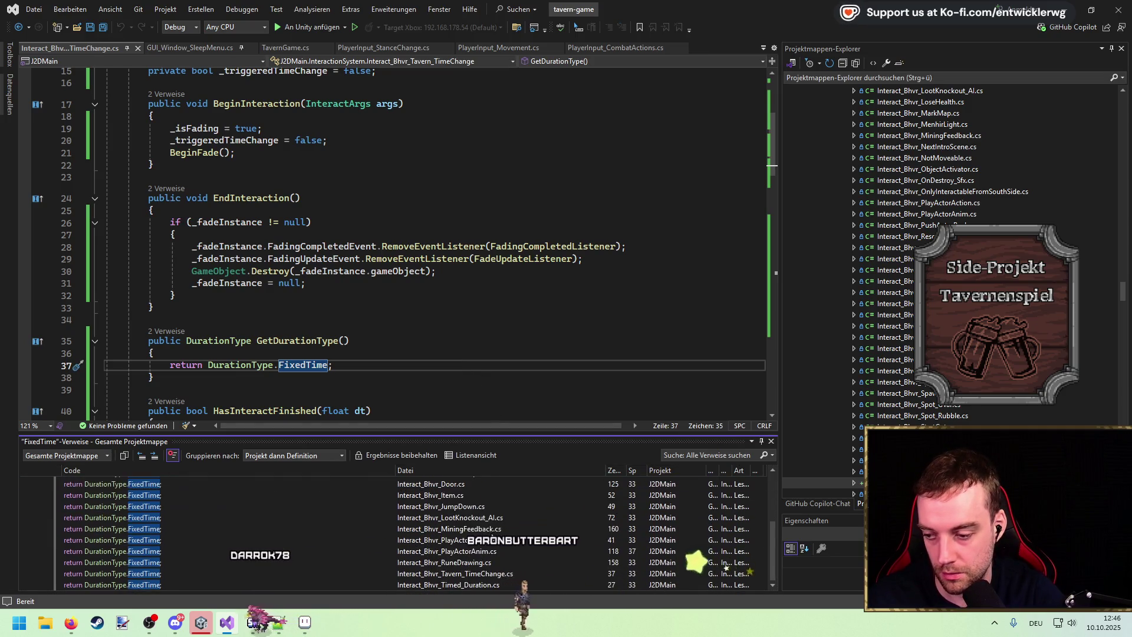
{"action": "left_click", "coordinate": [322, 365]}
{"action": "key", "text": "F12"}
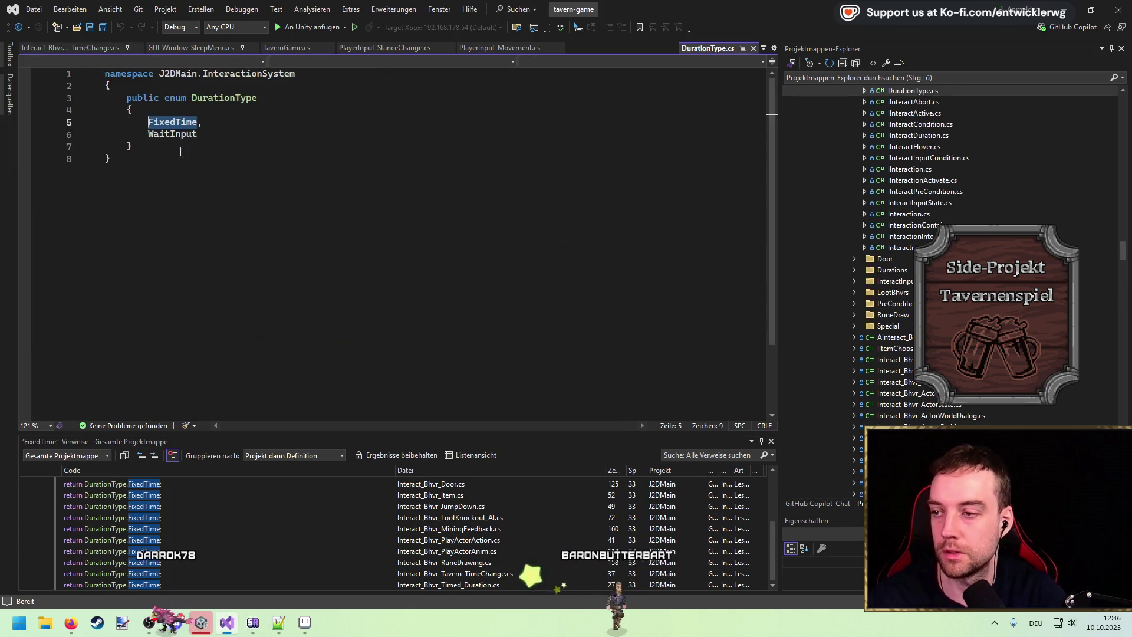
{"action": "left_click", "coordinate": [172, 144]}
{"action": "key", "text": "shift+F12"}
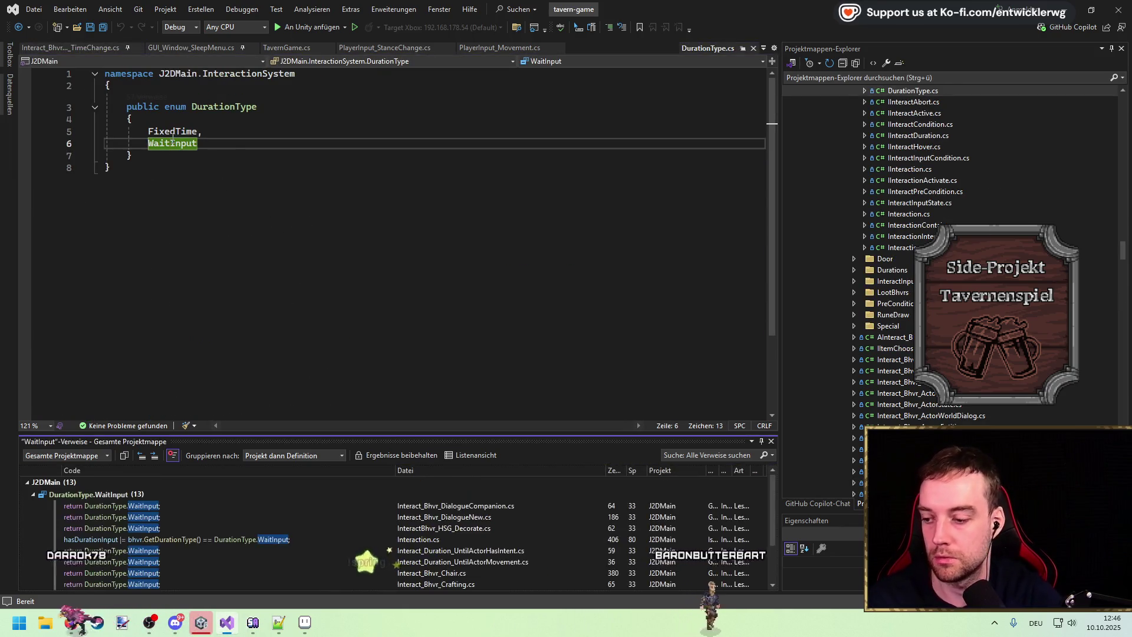
{"action": "scroll", "coordinate": [342, 527], "scroll_direction": "down", "scroll_amount": 1}
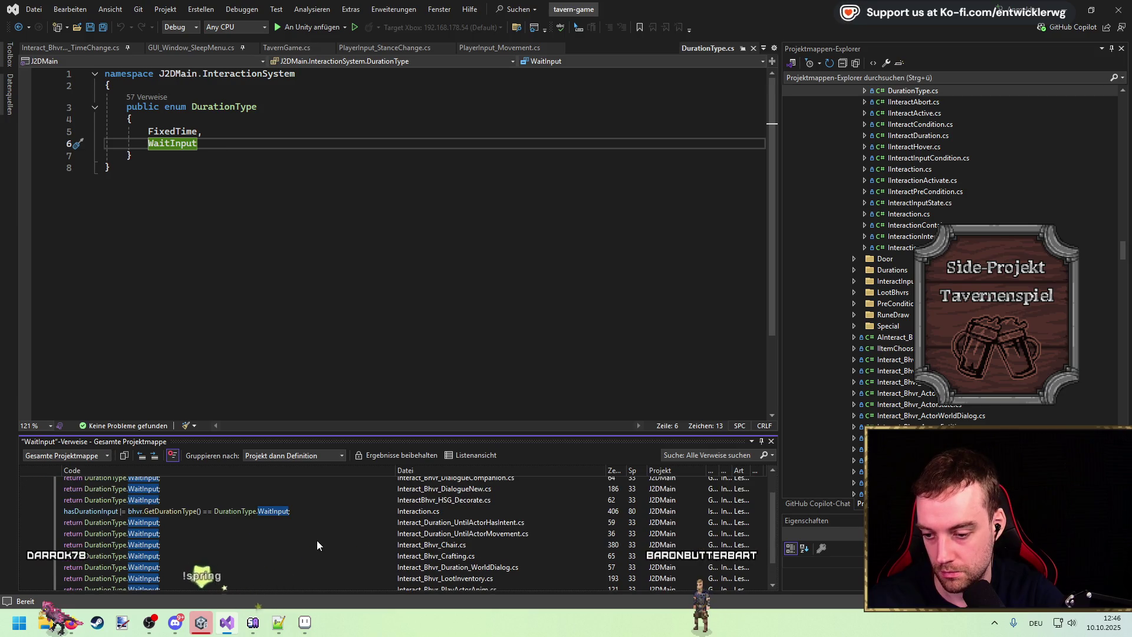
{"action": "left_click", "coordinate": [18, 27]}
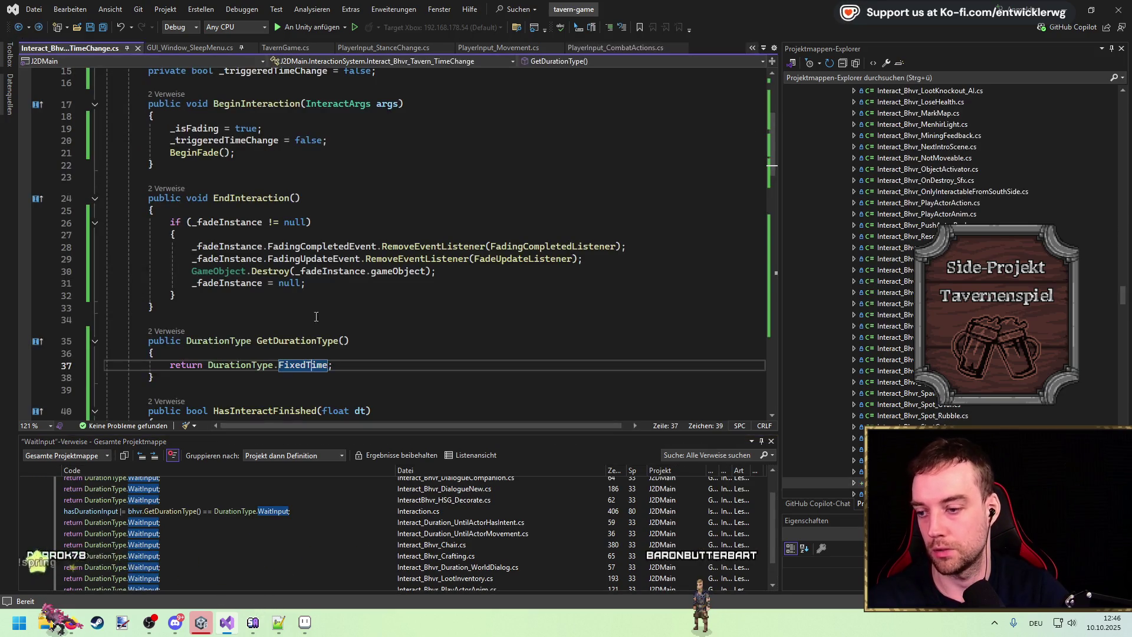
Replace FixedTime with WaitInput in GetDurationType and save the script
{"action": "double_click", "coordinate": [304, 365]}
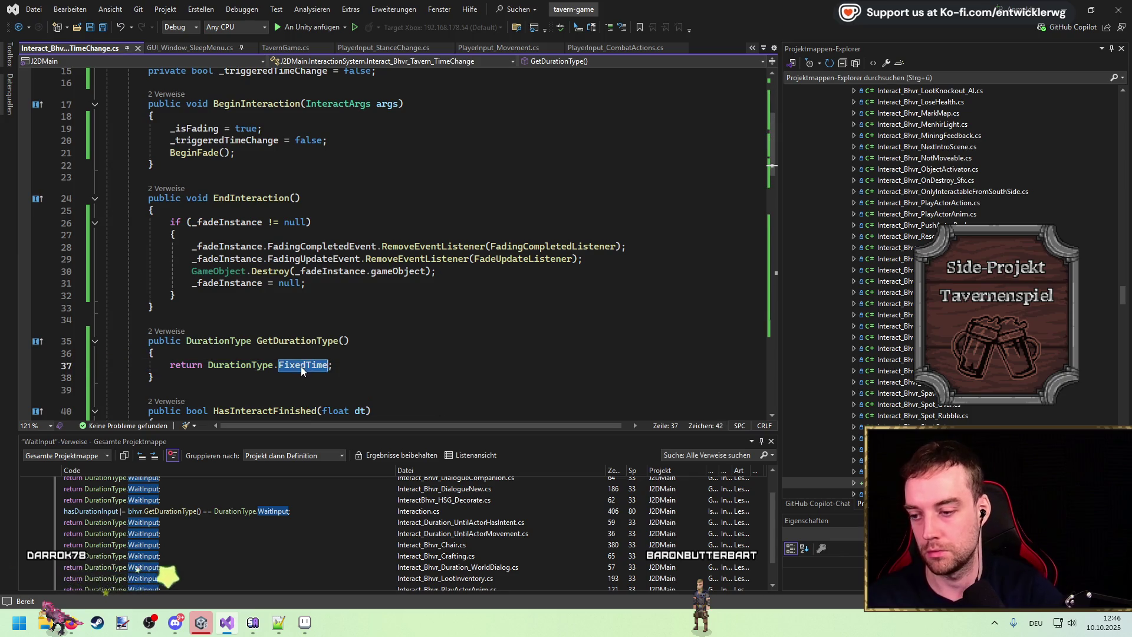
{"action": "type", "text": "Wait"}
{"action": "key", "text": "Tab"}
{"action": "key", "text": "ctrl+s"}
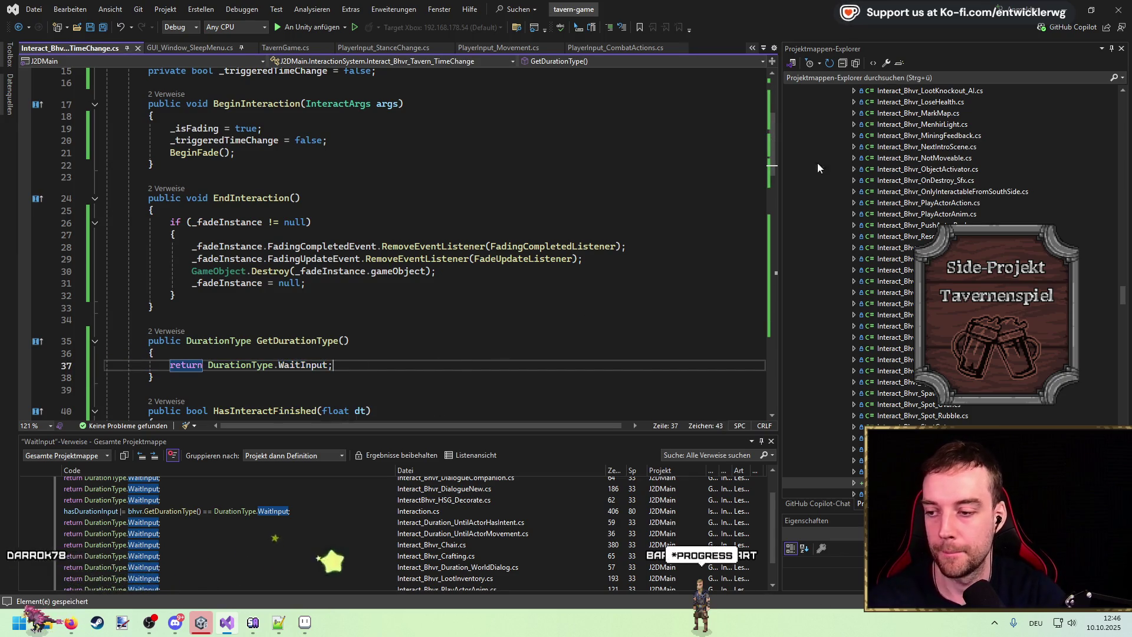
{"action": "key", "text": "alt+Tab"}
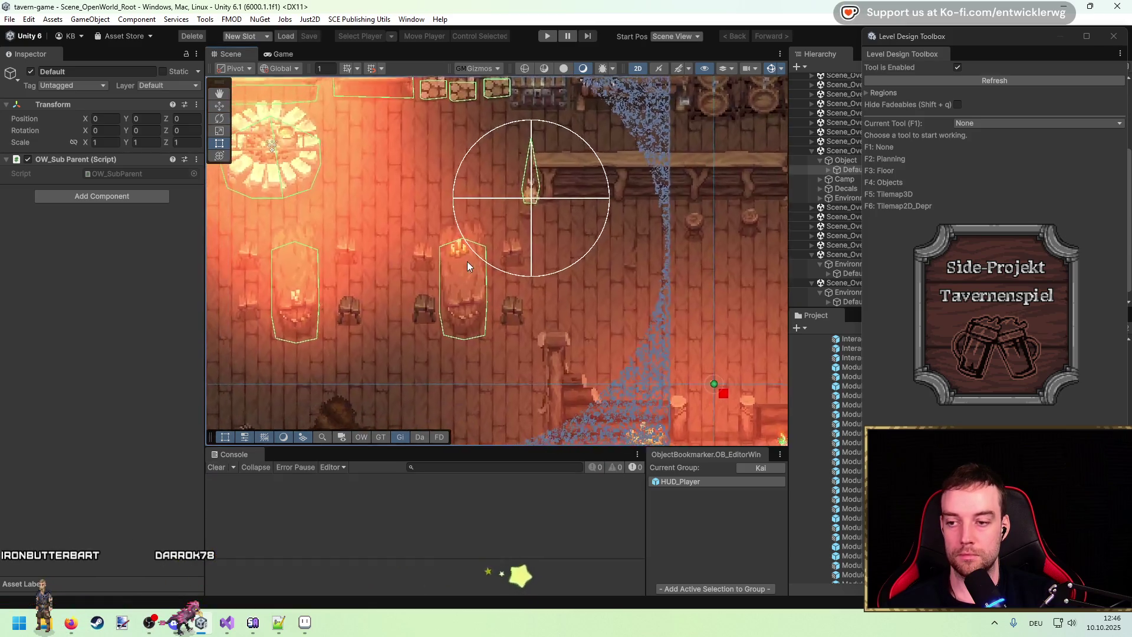
Play the tavern scene in a maximized Game view, then stop and return to Visual Studio
{"action": "left_click", "coordinate": [546, 38]}
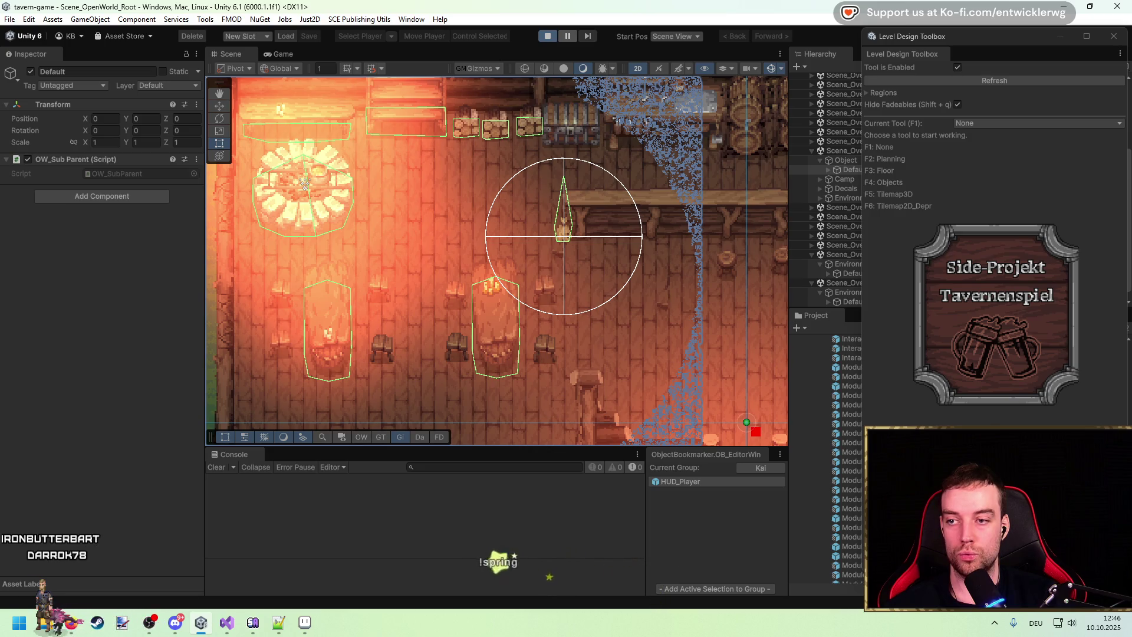
{"action": "key", "text": "shift+space"}
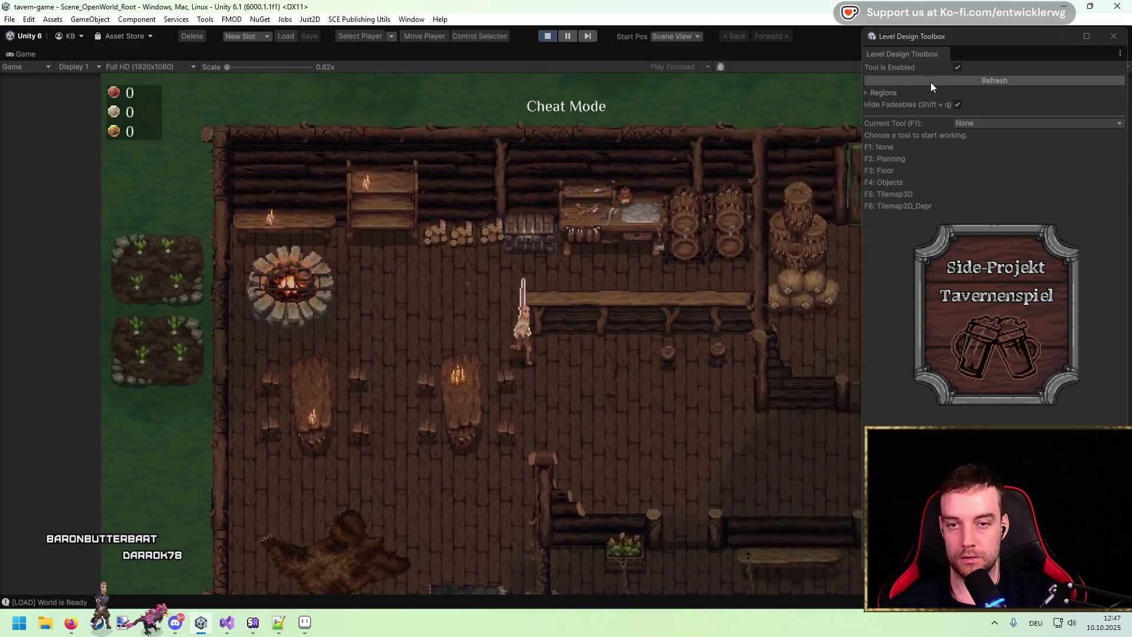
{"action": "left_click", "coordinate": [862, 69]}
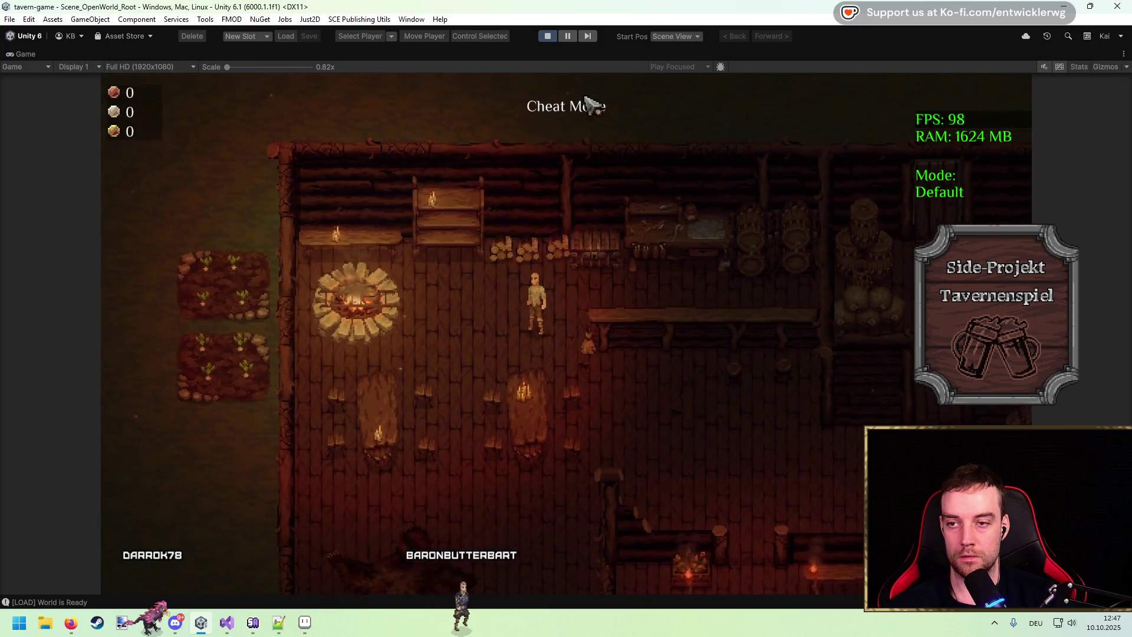
{"action": "left_click", "coordinate": [547, 36]}
{"action": "left_click", "coordinate": [228, 622]}
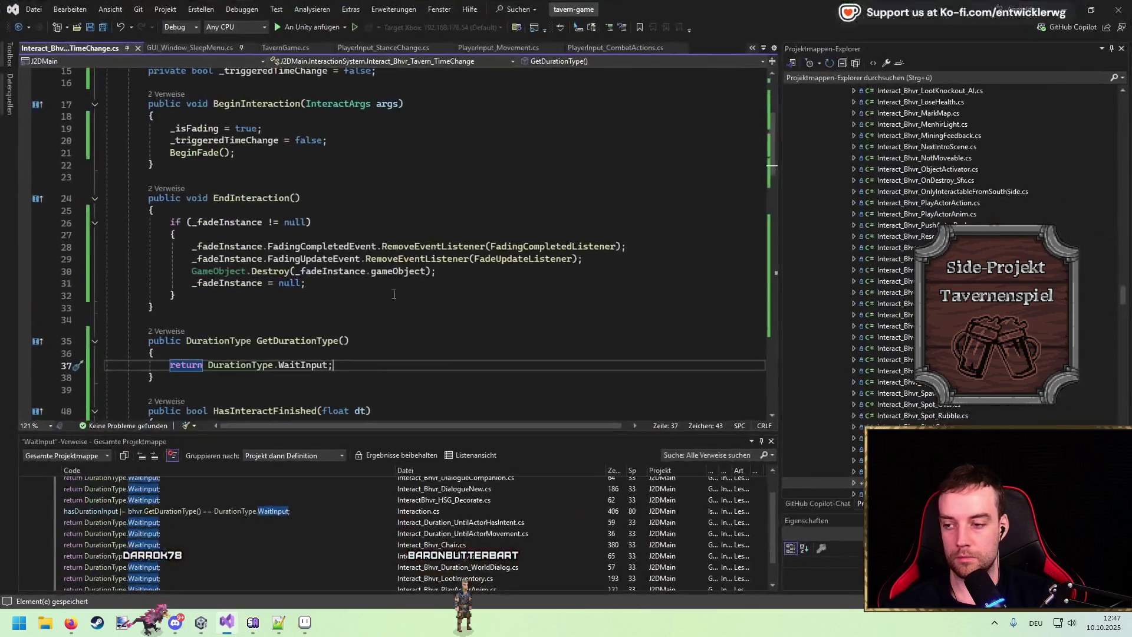
Open a brace block at the top of BeginInteraction under the _isFading condition
{"action": "scroll", "coordinate": [256, 246], "scroll_direction": "down", "scroll_amount": 2}
{"action": "left_click", "coordinate": [316, 227]}
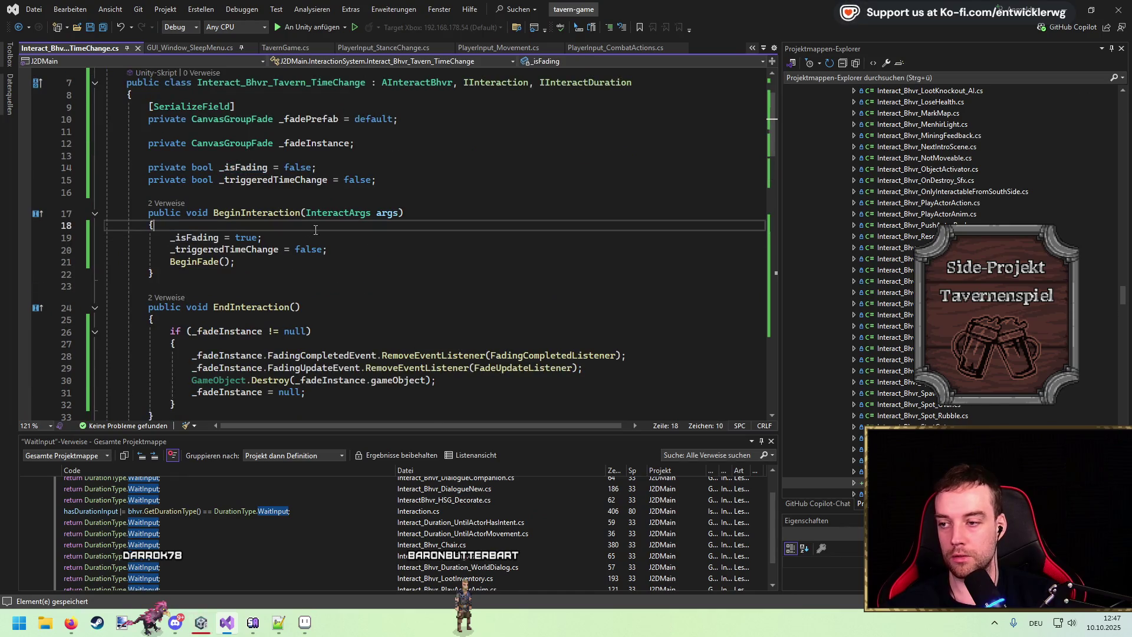
{"action": "key", "text": "Return"}
{"action": "key", "text": "Return"}
{"action": "key", "text": "Up"}
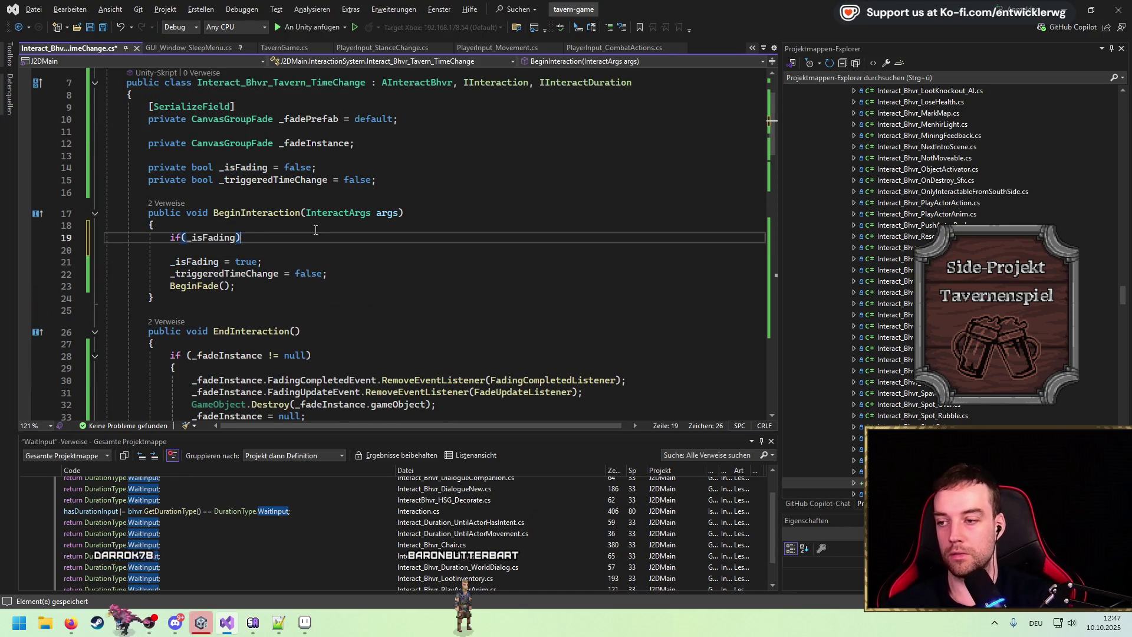
{"action": "type", "text": "{"}
{"action": "key", "text": "Return"}
{"action": "key", "text": "Down"}
{"action": "key", "text": "Down"}
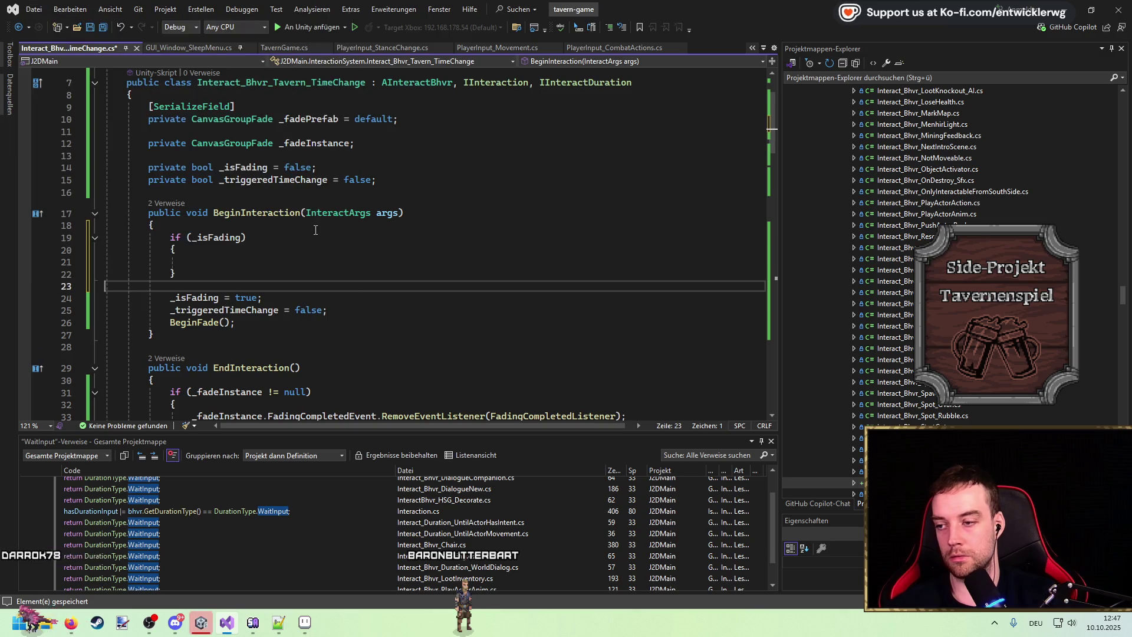
Move the three fade statements inside the if block, remove empty lines, and save
{"action": "left_click", "coordinate": [316, 232]}
{"action": "key", "text": "Down"}
{"action": "key", "text": "Down"}
{"action": "key", "text": "Down"}
{"action": "key", "text": "alt+Down"}
{"action": "key", "text": "alt+Down"}
{"action": "key", "text": "alt+Down"}
{"action": "key", "text": "Up"}
{"action": "key", "text": "Up"}
{"action": "key", "text": "Up"}
{"action": "key", "text": "Up"}
{"action": "key", "text": "ctrl+x"}
{"action": "key", "text": "ctrl+x"}
{"action": "key", "text": "Up"}
{"action": "key", "text": "ctrl+s"}
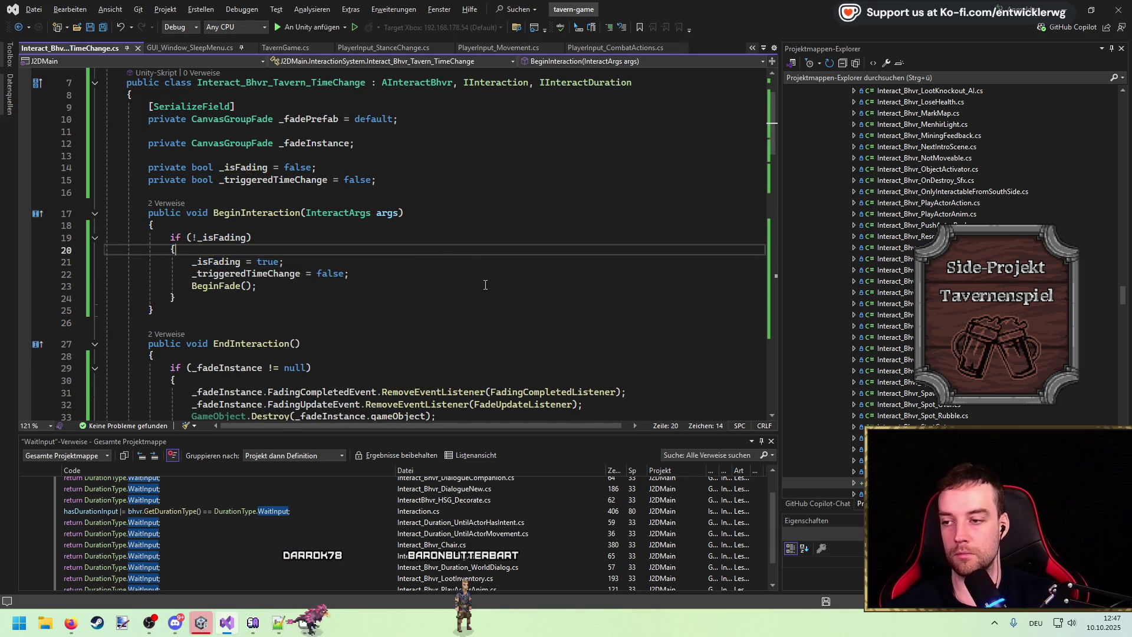
{"action": "scroll", "coordinate": [485, 285], "scroll_direction": "up", "scroll_amount": 1}
{"action": "left_click", "coordinate": [670, 119]}
Add IInteractCondition to the class header and generate its CanInteract(Actor actor) method
{"action": "type", "text": ", "}
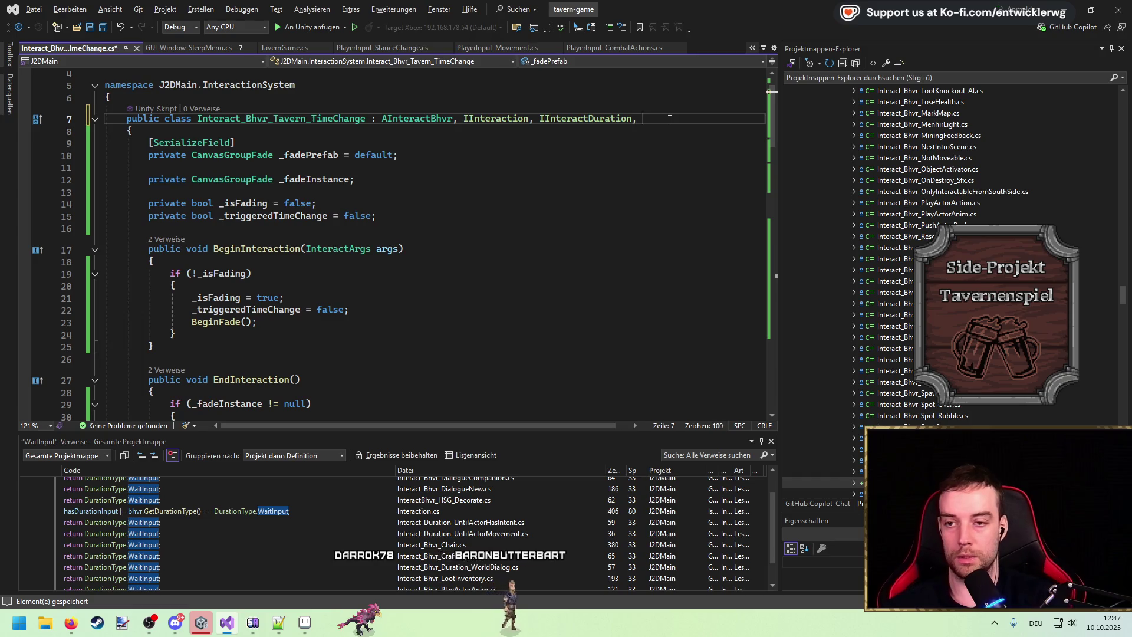
{"action": "type", "text": "IInteract"}
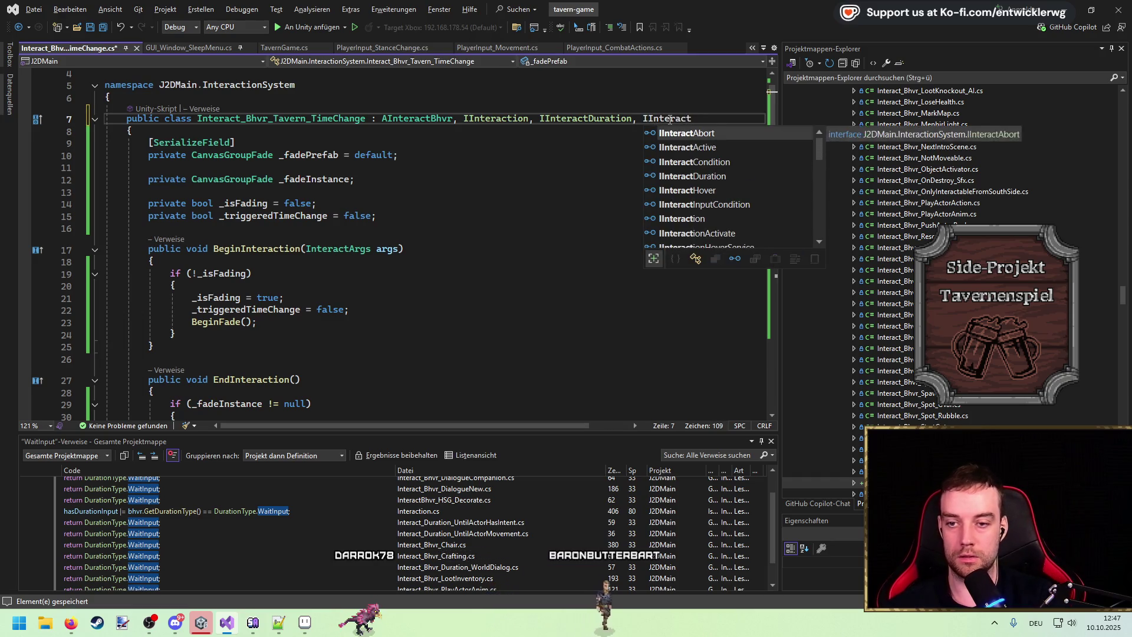
{"action": "key", "text": "Down"}
{"action": "key", "text": "Down"}
{"action": "key", "text": "Tab"}
{"action": "key", "text": "ctrl+s"}
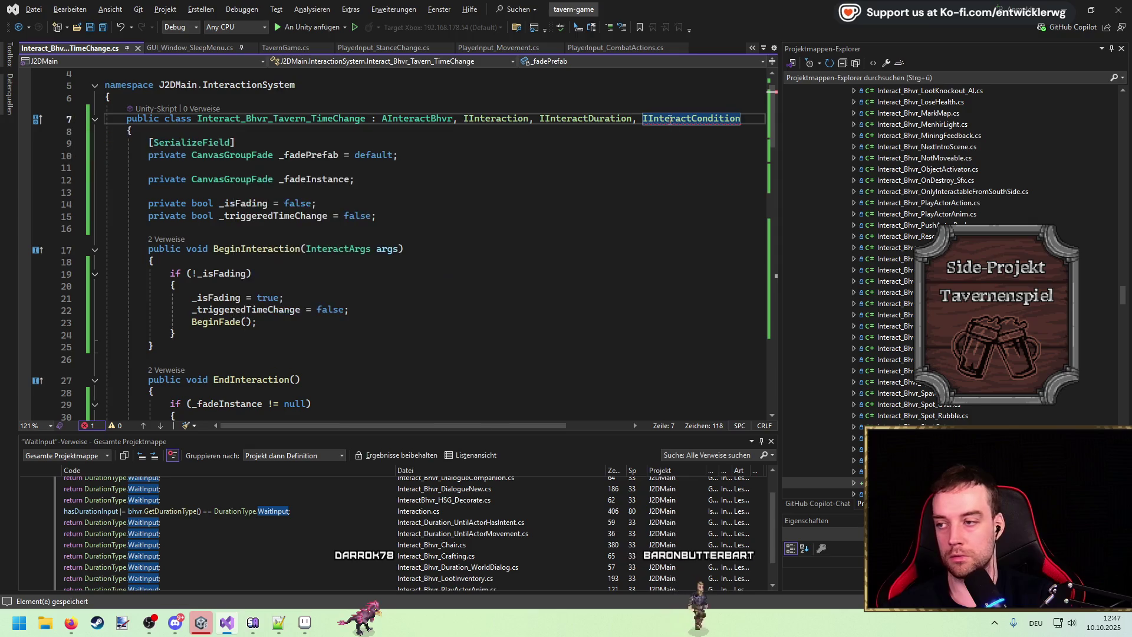
{"action": "key", "text": "ctrl+period"}
{"action": "key", "text": "Return"}
Replace the placeholder in CanInteract with 'return !_isFading;' and save
{"action": "scroll", "coordinate": [413, 266], "scroll_direction": "down", "scroll_amount": 20}
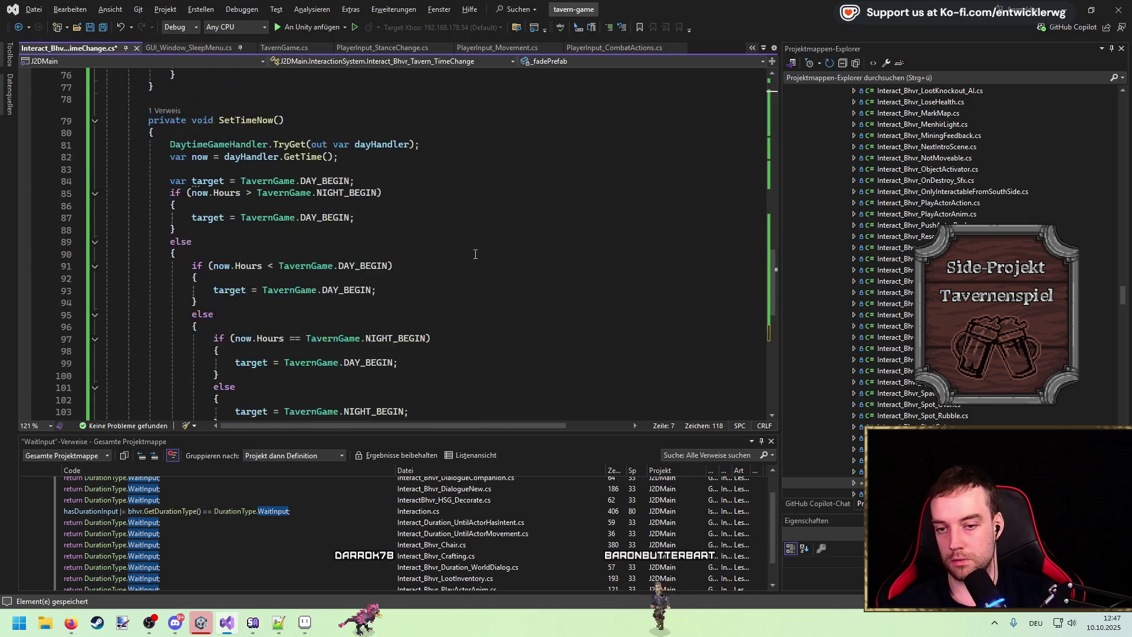
{"action": "left_click", "coordinate": [413, 273]}
{"action": "key", "text": "shift+Home"}
{"action": "key", "text": "BackSpace"}
{"action": "type", "text": "return !_f"}
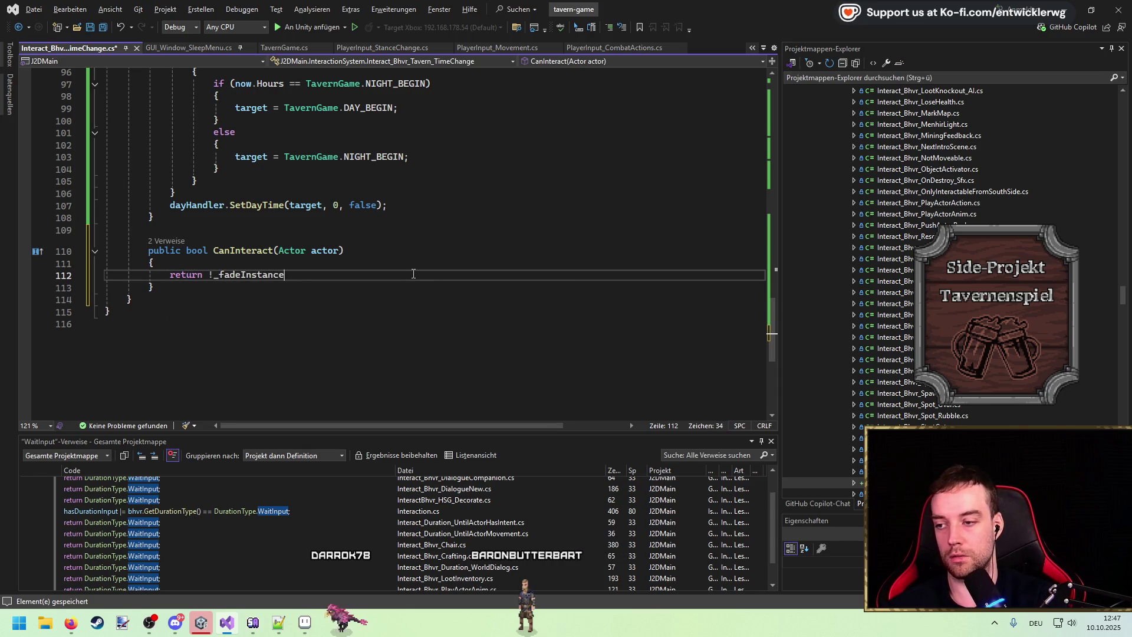
{"action": "key", "text": "BackSpace"}
{"action": "type", "text": "isFa"}
{"action": "key", "text": "Tab"}
{"action": "type", "text": ";"}
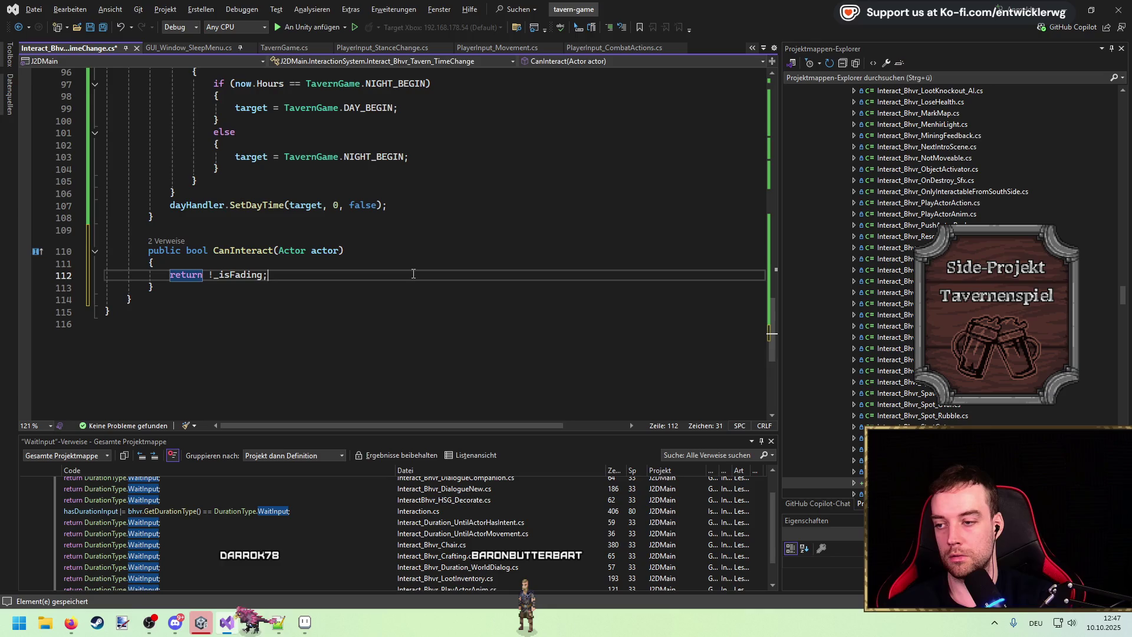
{"action": "key", "text": "ctrl+s"}
Delete the trailing empty line at the end of the file and zoom the editor out
{"action": "left_click", "coordinate": [386, 341]}
{"action": "key", "text": "BackSpace"}
{"action": "key", "text": "ctrl+minus"}
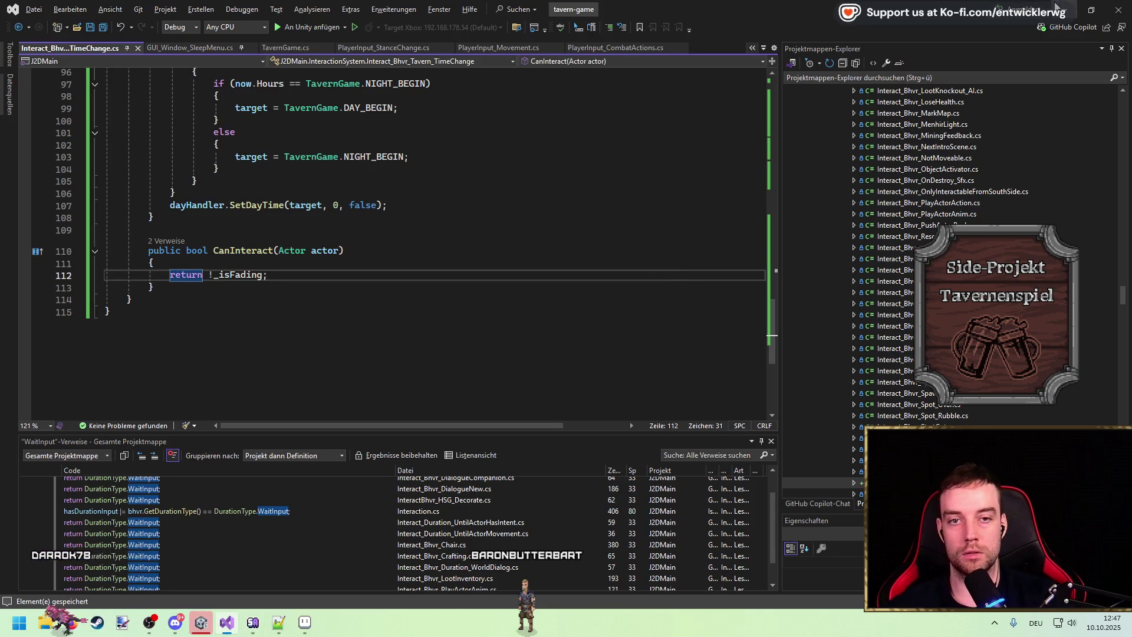
{"action": "key", "text": "alt+Tab"}
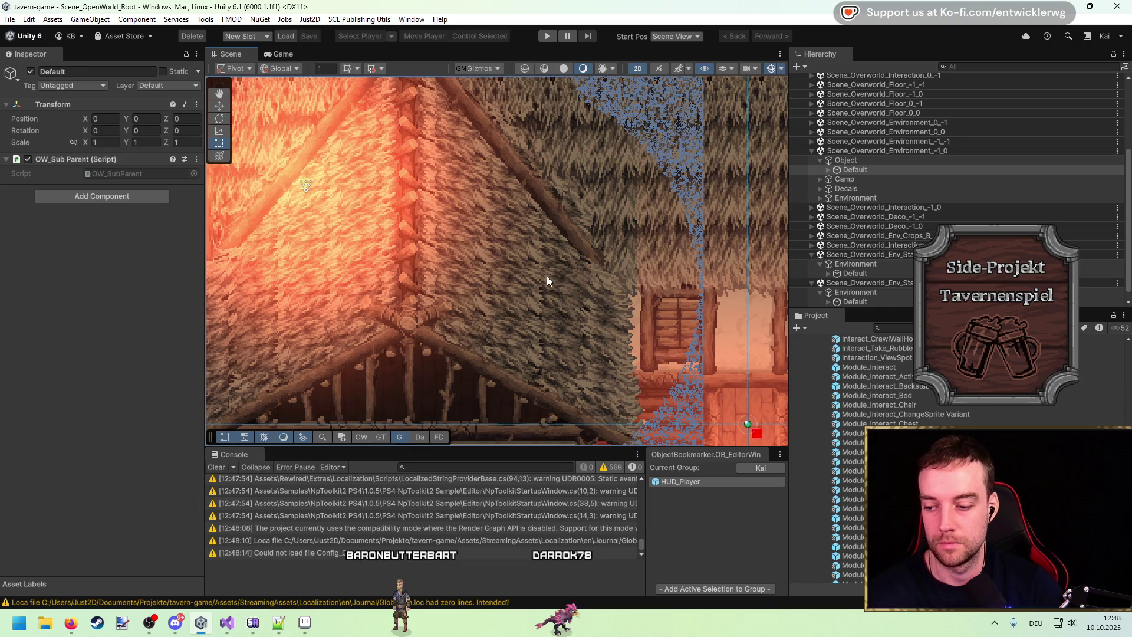
Enter Play mode with Ctrl+P and let the tavern scene load
{"action": "key", "text": "ctrl+p"}
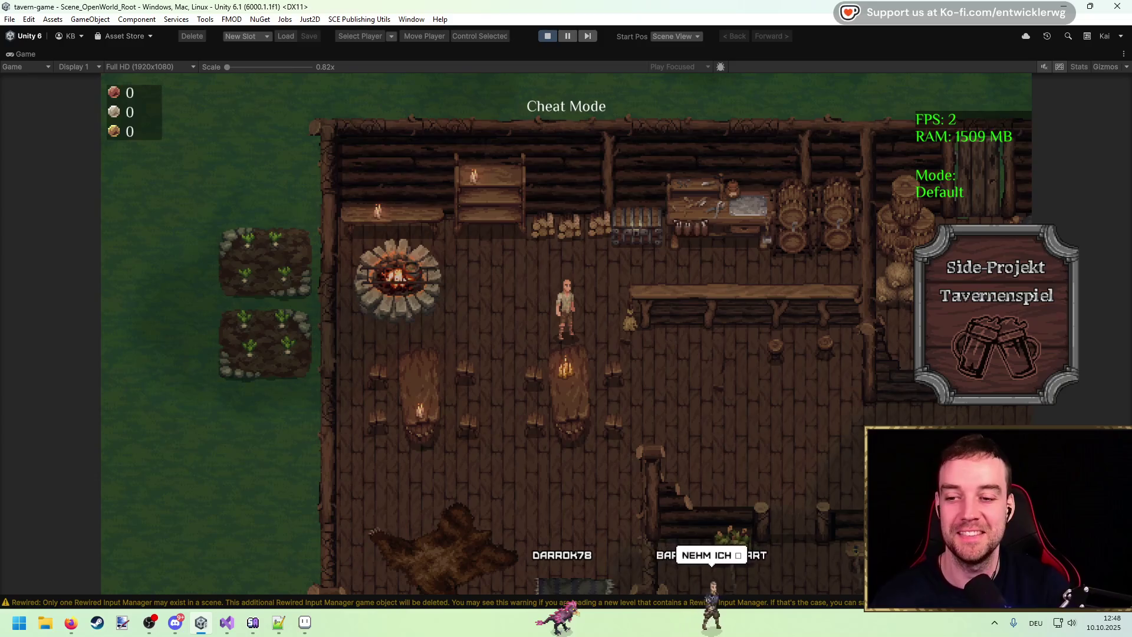
Walk right, loot one coin from the container, then open and close the crafting table
{"action": "key", "text": "d"}
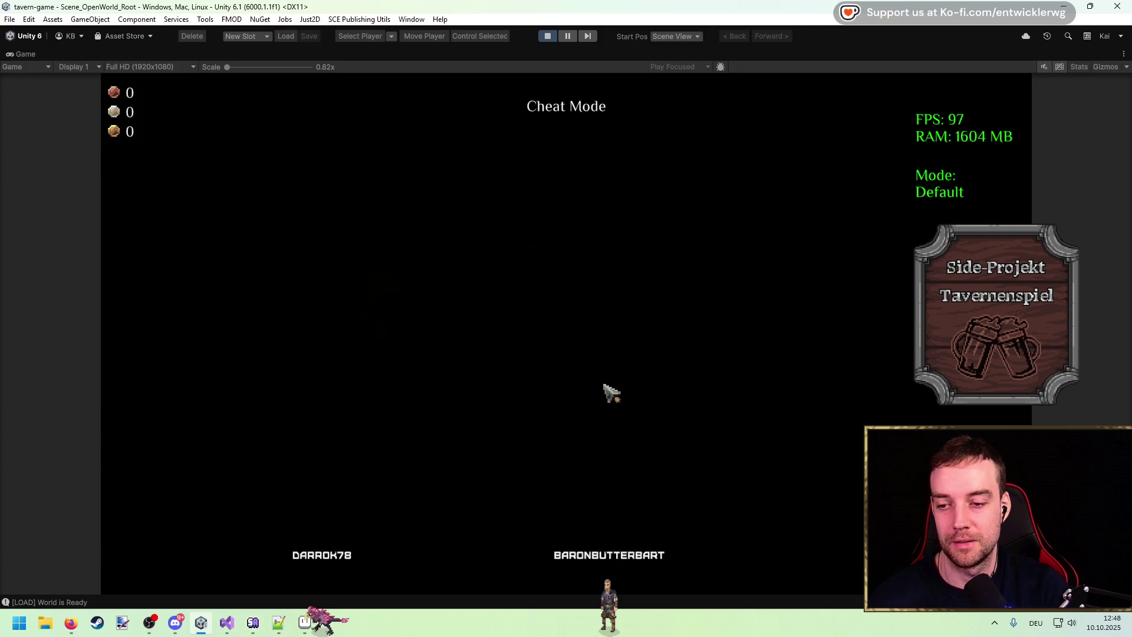
{"action": "key", "text": "e"}
{"action": "key", "text": "e"}
{"action": "key", "text": "d"}
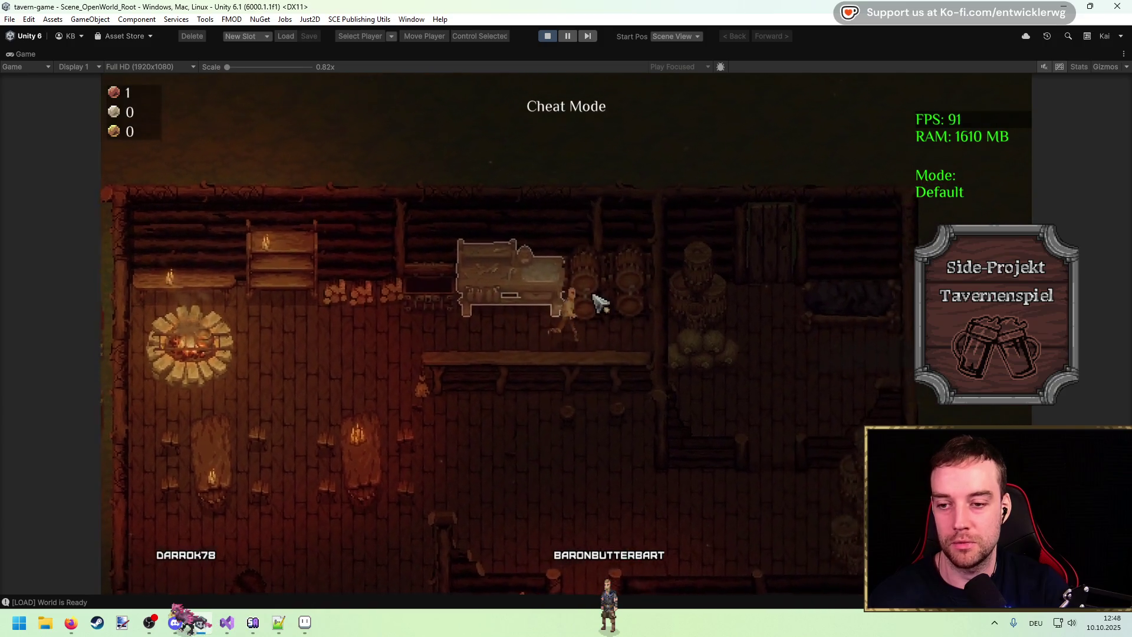
{"action": "key", "text": "d"}
{"action": "key", "text": "a"}
{"action": "key", "text": "e"}
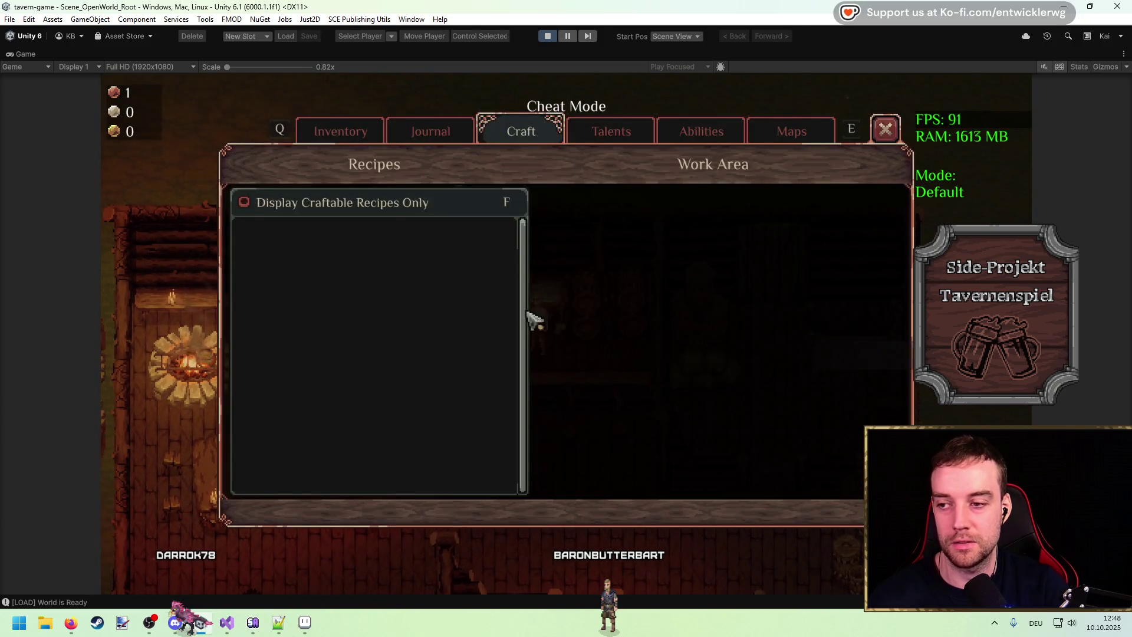
{"action": "key", "text": "e"}
{"action": "key", "text": "d"}
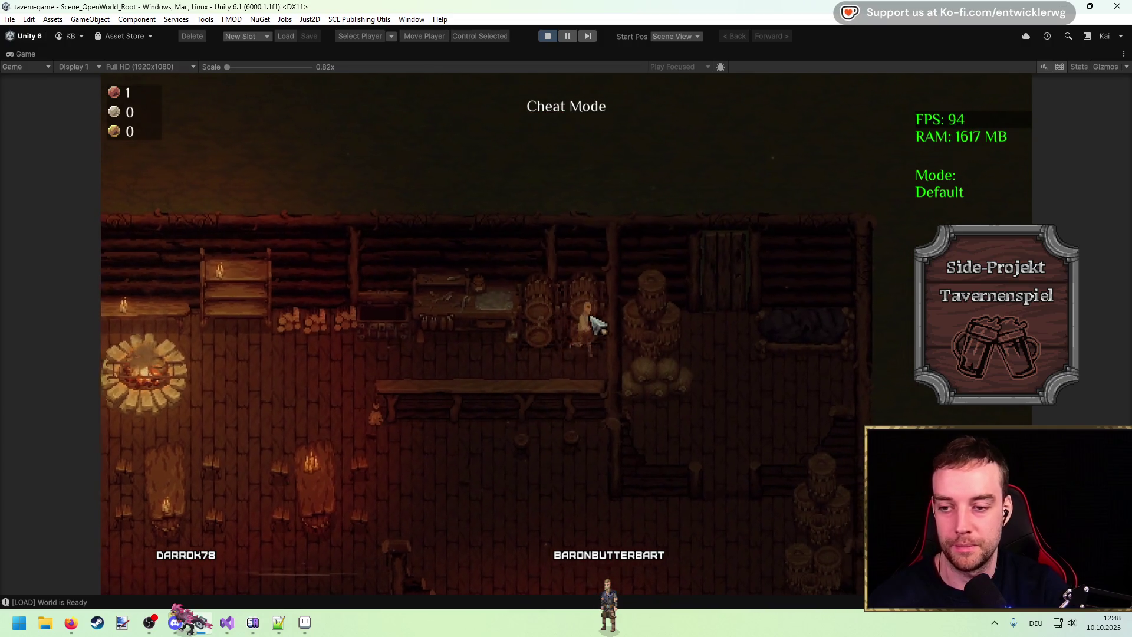
{"action": "key", "text": "a"}
{"action": "key", "text": "d"}
{"action": "key", "text": "d"}
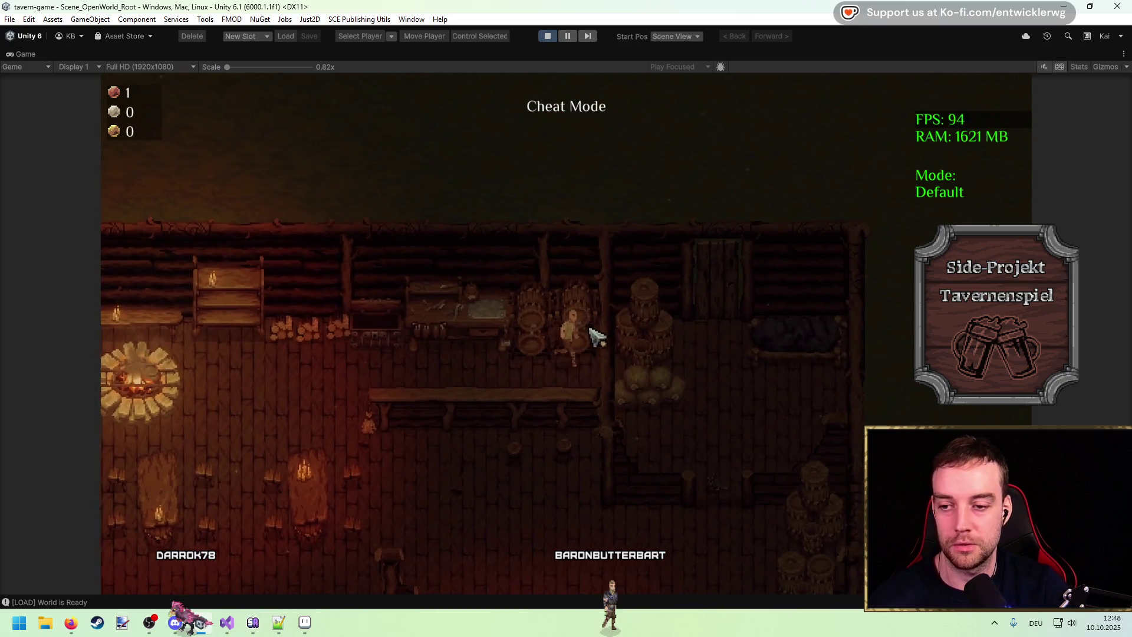
{"action": "key", "text": "a"}
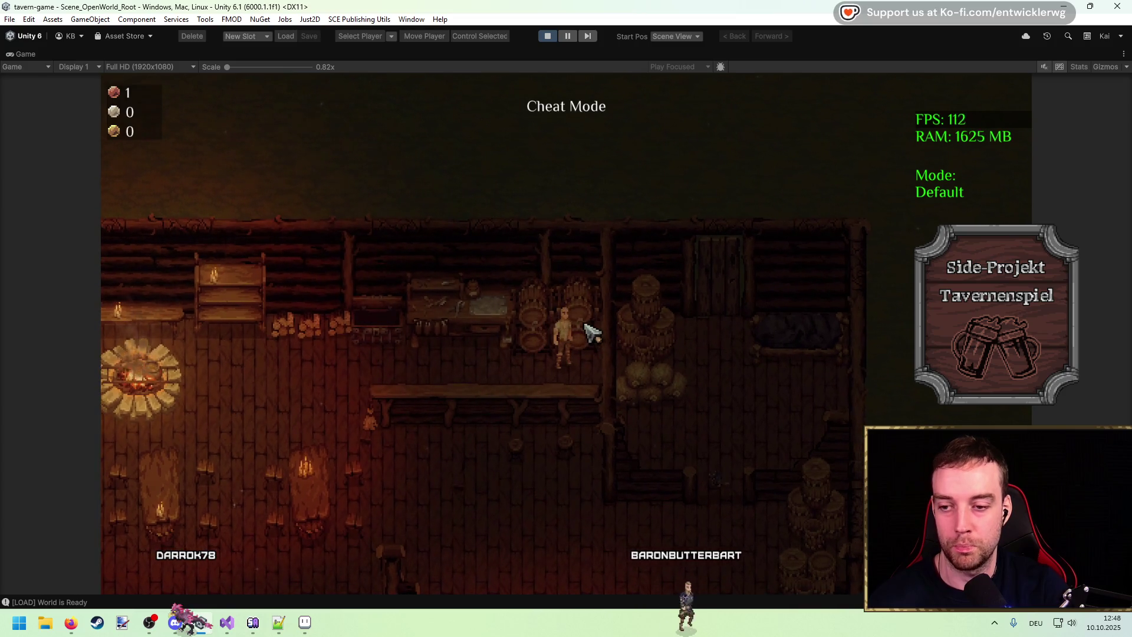
Stop Play mode and clear the Console
{"action": "key", "text": "a"}
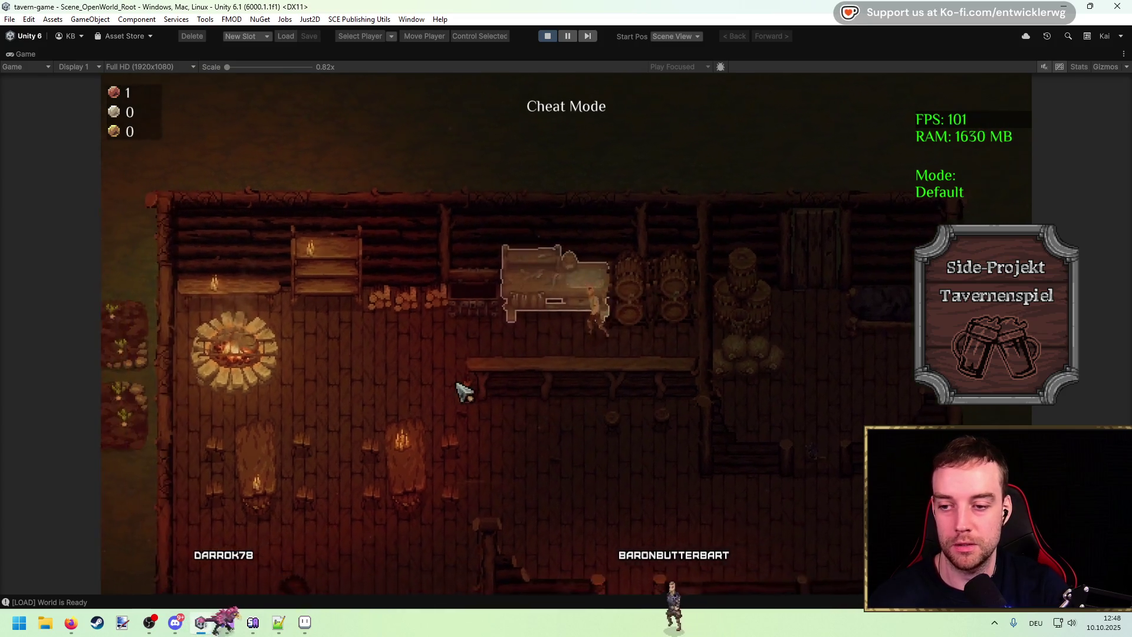
{"action": "left_click", "coordinate": [546, 35]}
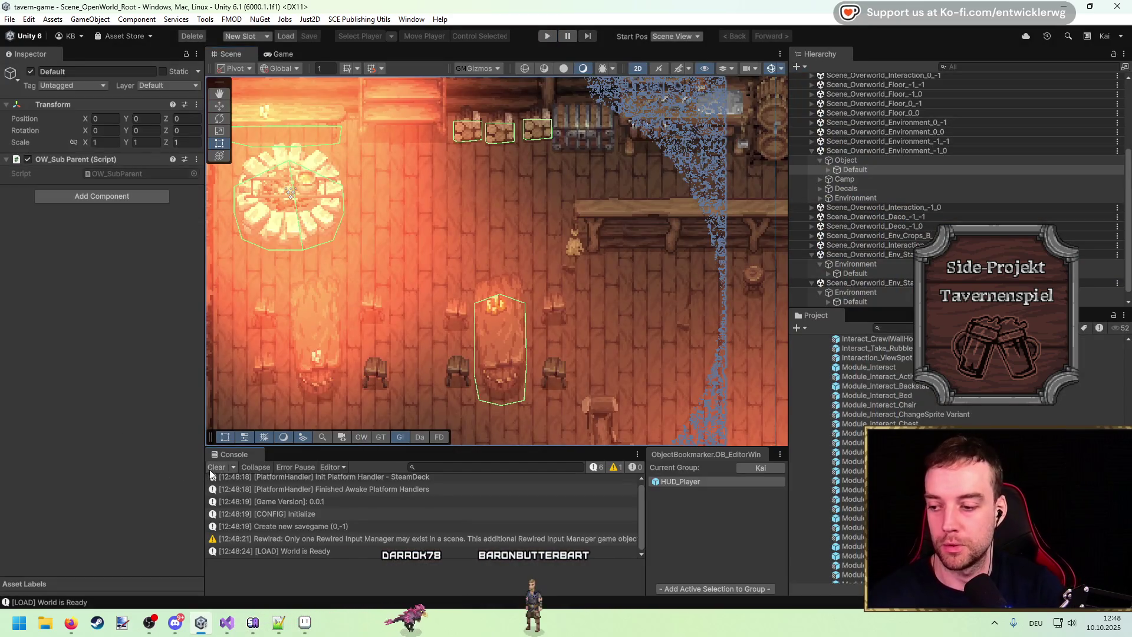
{"action": "left_click", "coordinate": [213, 467]}
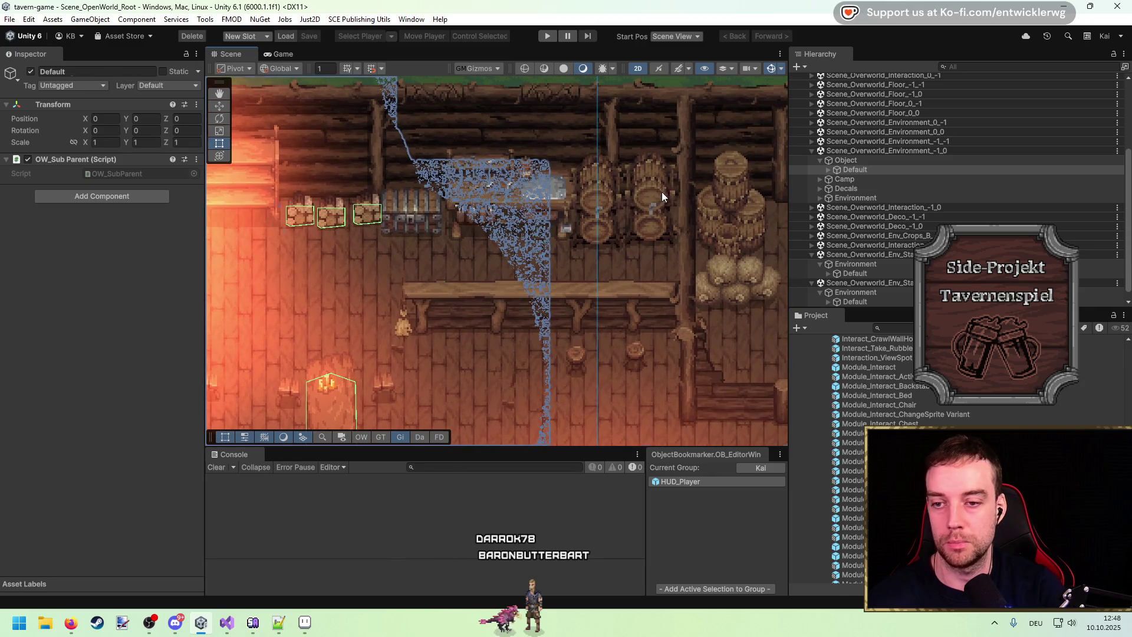
{"action": "left_click", "coordinate": [661, 192]}
{"action": "scroll", "coordinate": [550, 295], "scroll_direction": "down", "scroll_amount": 4}
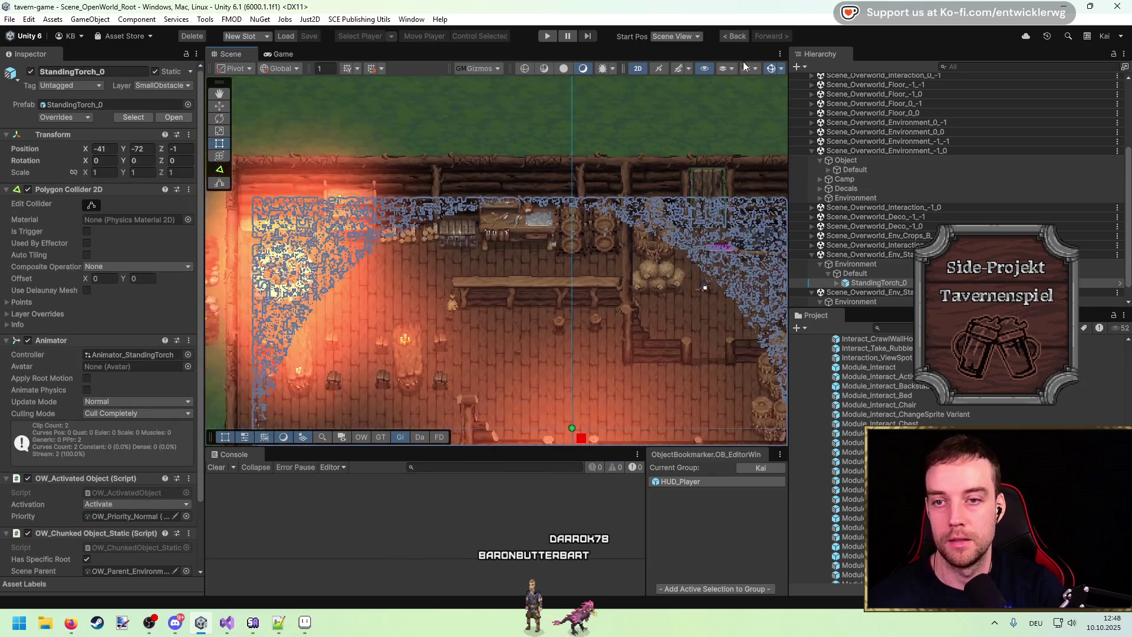
Hide the Light_Add layer in the Scene view's Layers list
{"action": "left_click", "coordinate": [729, 67]}
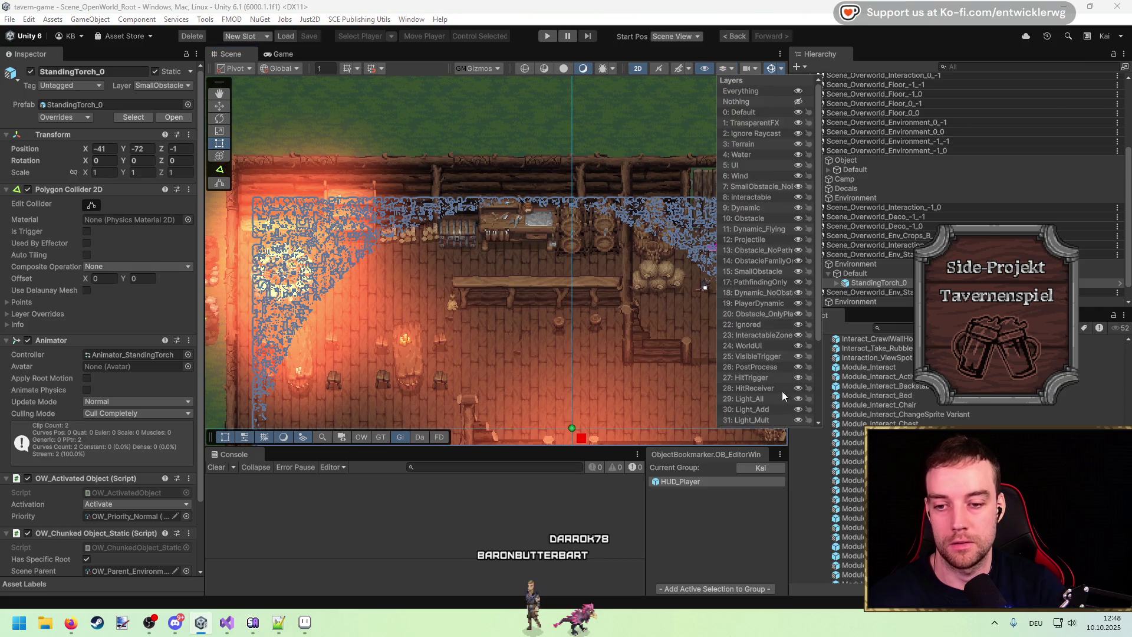
{"action": "left_click", "coordinate": [799, 410]}
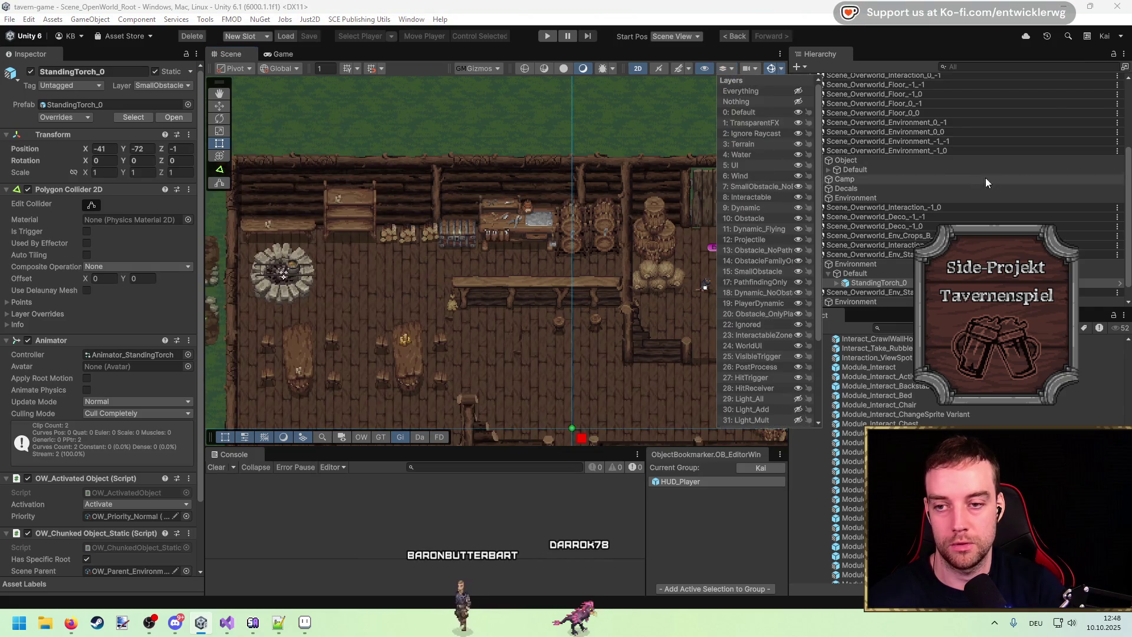
{"action": "left_click", "coordinate": [924, 188]}
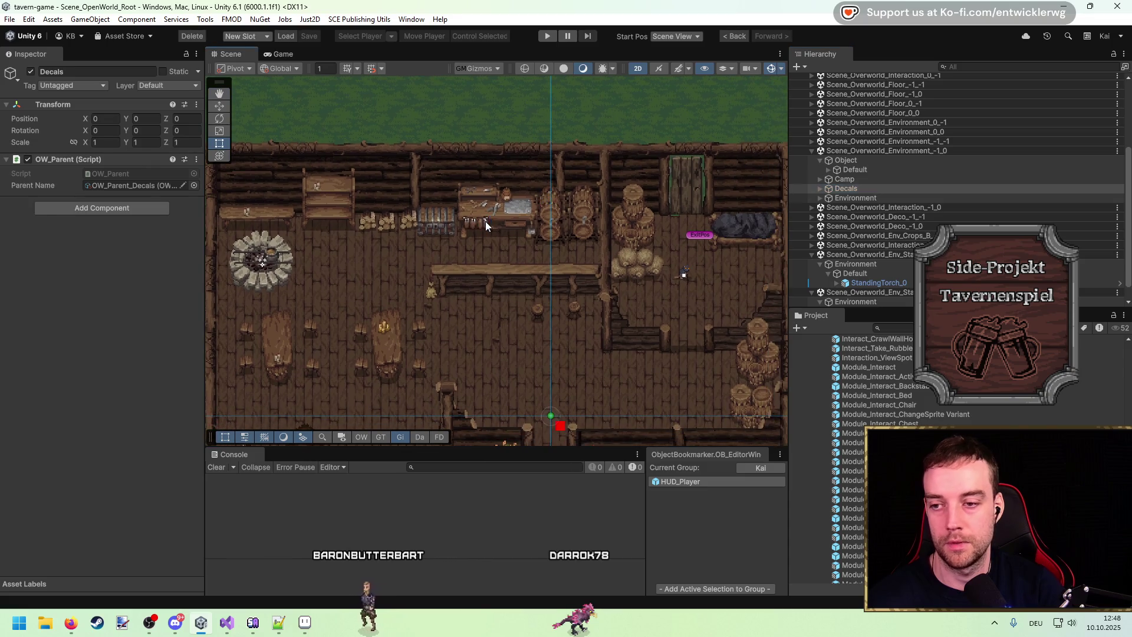
Move Container_Chest_Shod_Silver right beside the barrels
{"action": "left_click", "coordinate": [485, 221]}
{"action": "scroll", "coordinate": [507, 217], "scroll_direction": "up", "scroll_amount": 4}
{"action": "left_click", "coordinate": [429, 225]}
{"action": "key", "text": "w"}
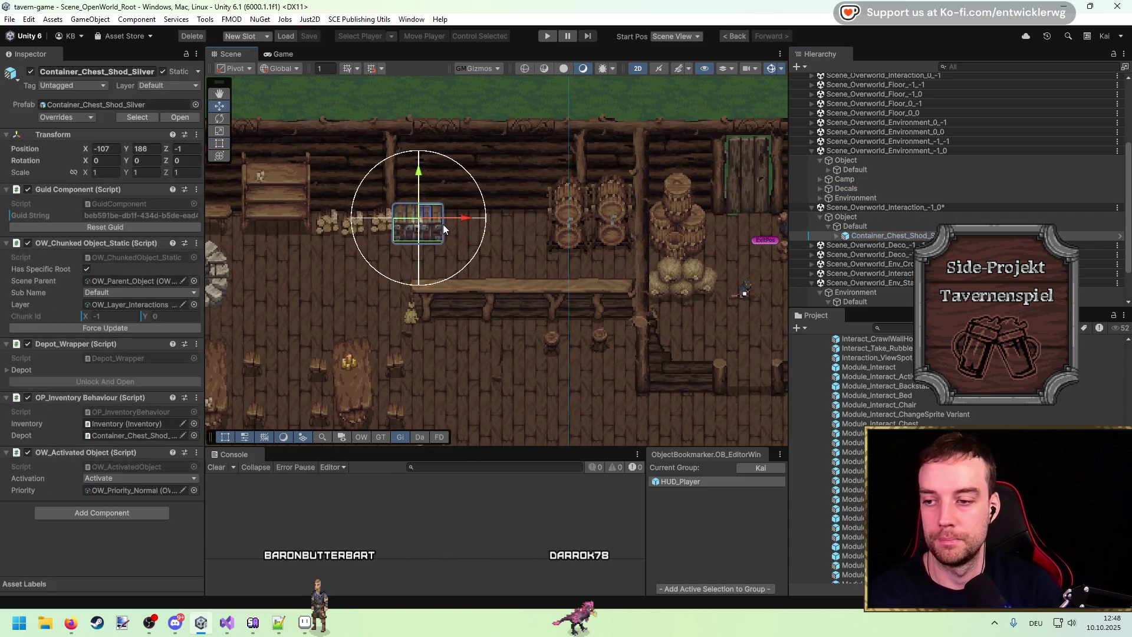
{"action": "left_click_drag", "start_coordinate": [463, 227], "coordinate": [566, 227]}
{"action": "left_click", "coordinate": [516, 219]}
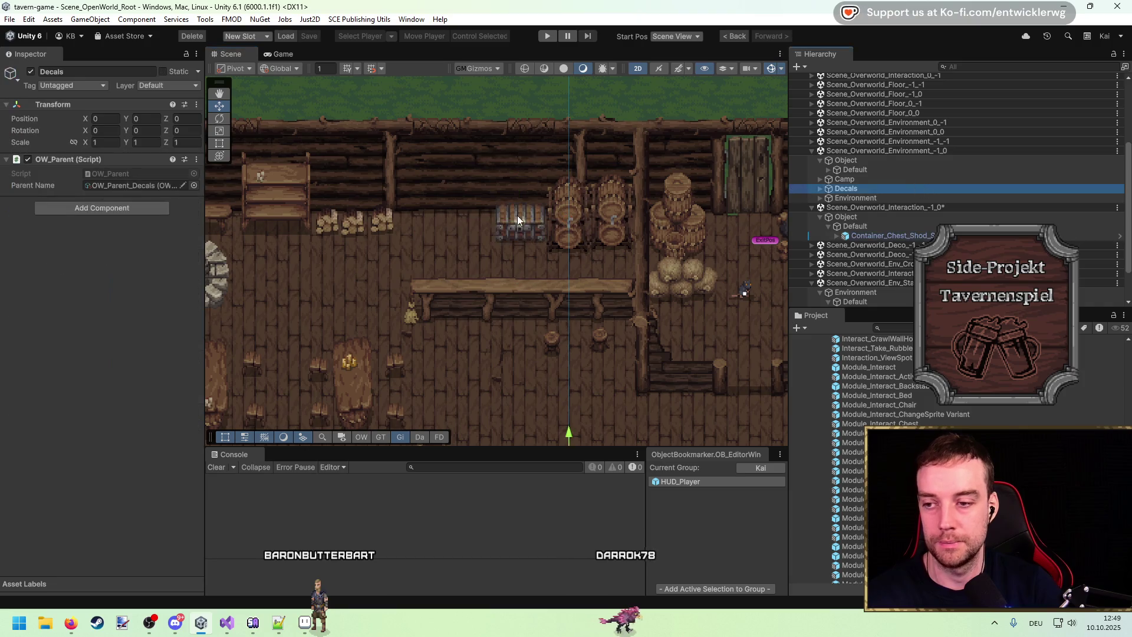
Select the barrel stack's sprite in the Scene view
{"action": "scroll", "coordinate": [517, 223], "scroll_direction": "up", "scroll_amount": 2}
{"action": "left_click", "coordinate": [498, 225]}
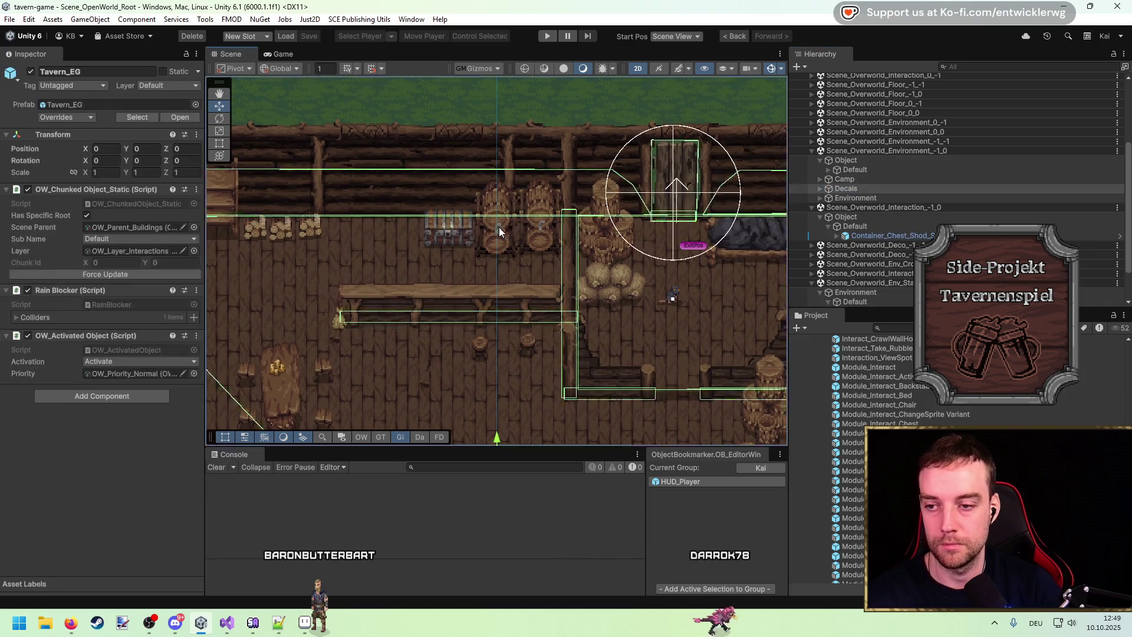
{"action": "left_click", "coordinate": [533, 252]}
{"action": "left_click", "coordinate": [496, 250]}
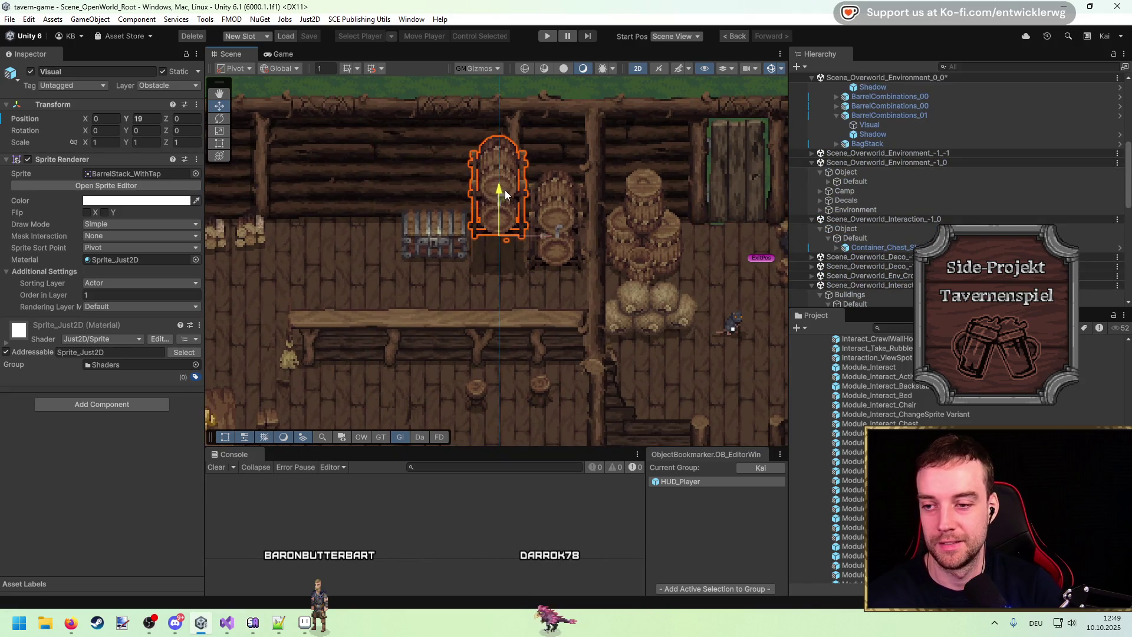
Frame the first BarrelStack_WithTap and drag it slightly upward
{"action": "scroll", "coordinate": [911, 219], "scroll_direction": "up", "scroll_amount": 3}
{"action": "double_click", "coordinate": [885, 174]}
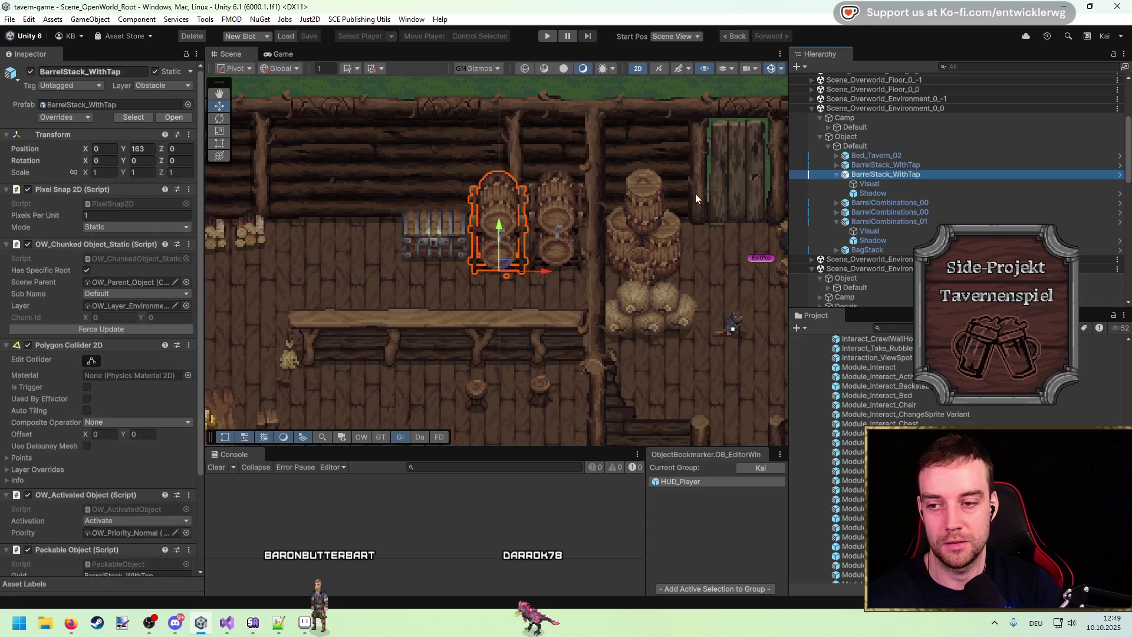
{"action": "mouse_move", "coordinate": [511, 239]}
{"action": "left_mouse_down"}
{"action": "mouse_move", "coordinate": [510, 210]}
{"action": "mouse_move", "coordinate": [515, 225]}
{"action": "left_mouse_up"}
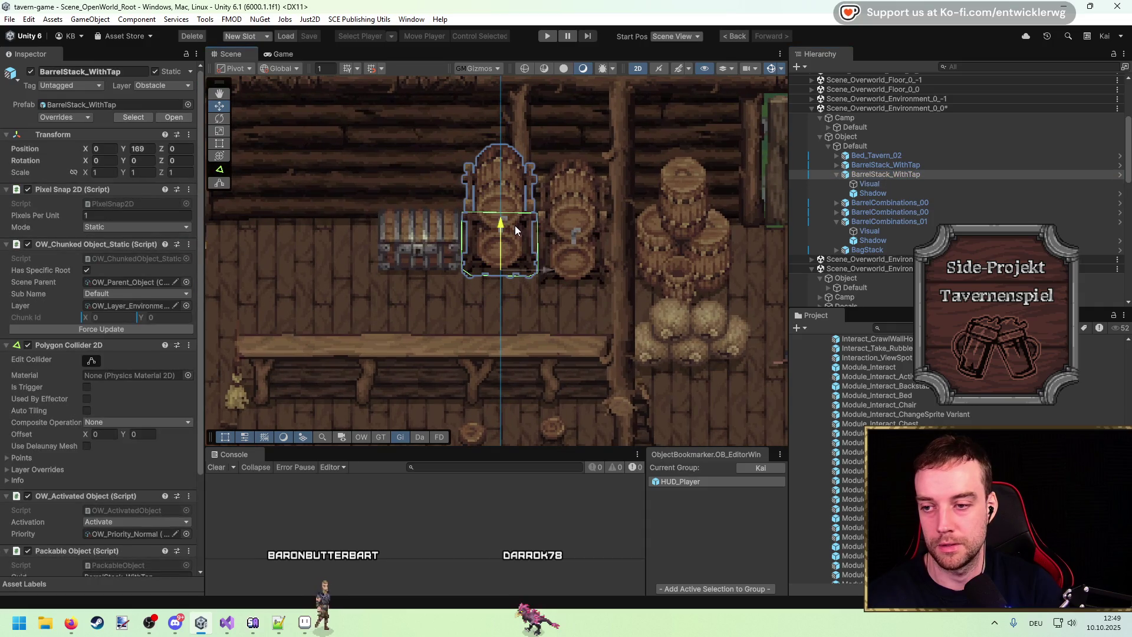
Raise the second BarrelStack_WithTap slightly too, then select its sprite and shadow
{"action": "left_click", "coordinate": [581, 230]}
{"action": "left_click", "coordinate": [585, 200]}
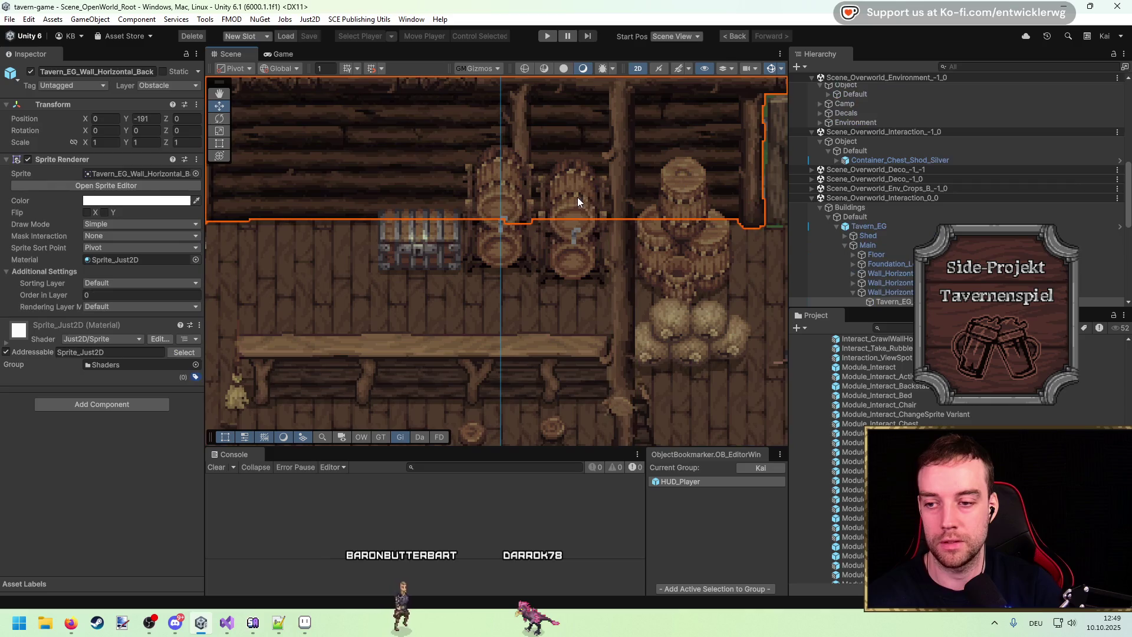
{"action": "left_click", "coordinate": [578, 197]}
{"action": "left_click", "coordinate": [586, 236]}
{"action": "left_click", "coordinate": [576, 217]}
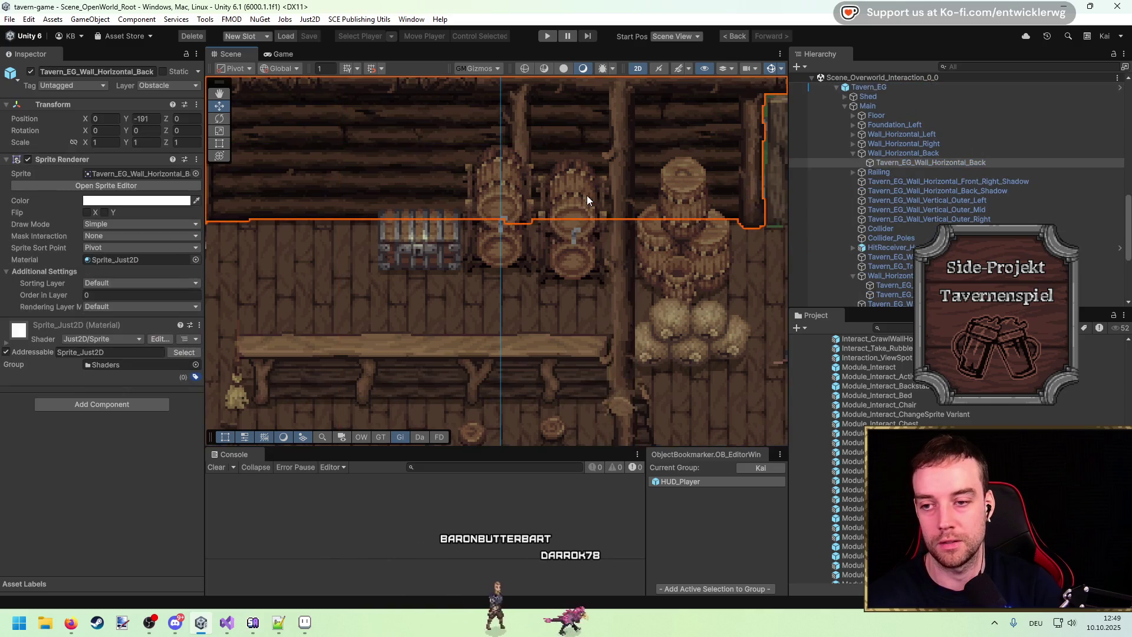
{"action": "left_click", "coordinate": [586, 196]}
{"action": "left_click", "coordinate": [575, 256]}
{"action": "left_click", "coordinate": [575, 256]}
{"action": "left_click", "coordinate": [575, 256]}
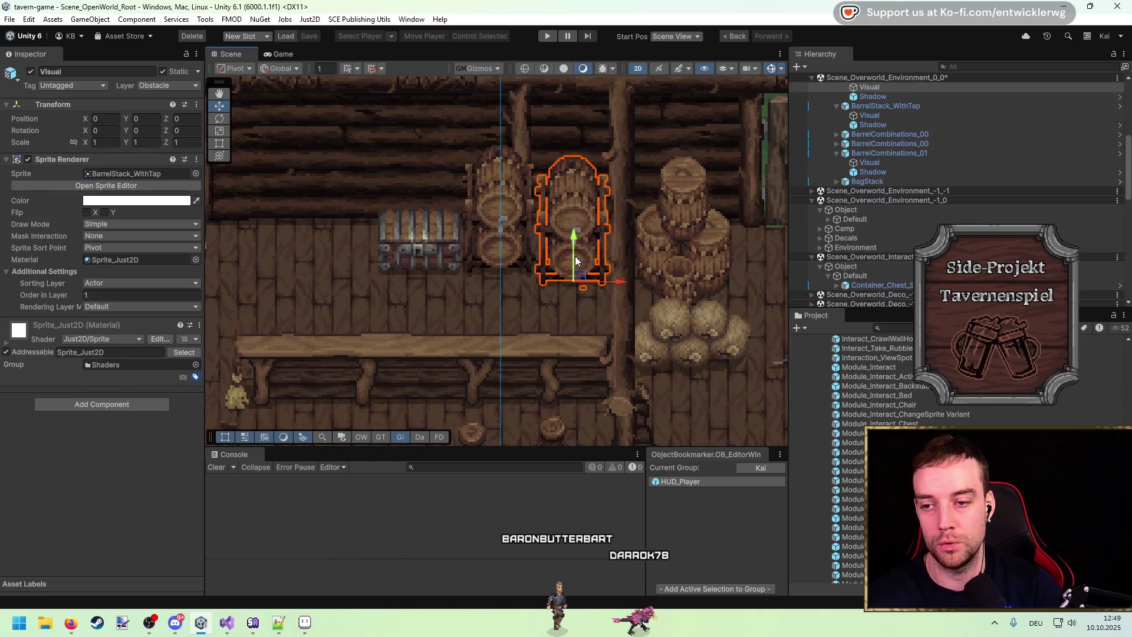
{"action": "left_click", "coordinate": [911, 180]}
{"action": "mouse_move", "coordinate": [575, 239]}
{"action": "left_mouse_down"}
{"action": "mouse_move", "coordinate": [585, 214]}
{"action": "mouse_move", "coordinate": [583, 225]}
{"action": "left_mouse_up"}
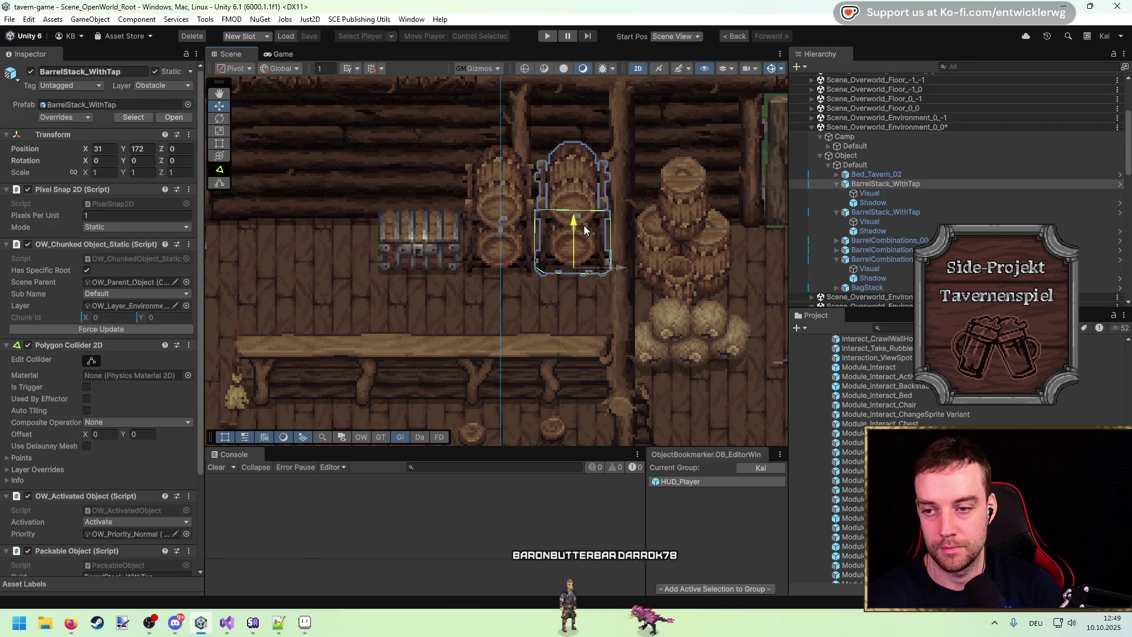
{"action": "left_click", "coordinate": [822, 221]}
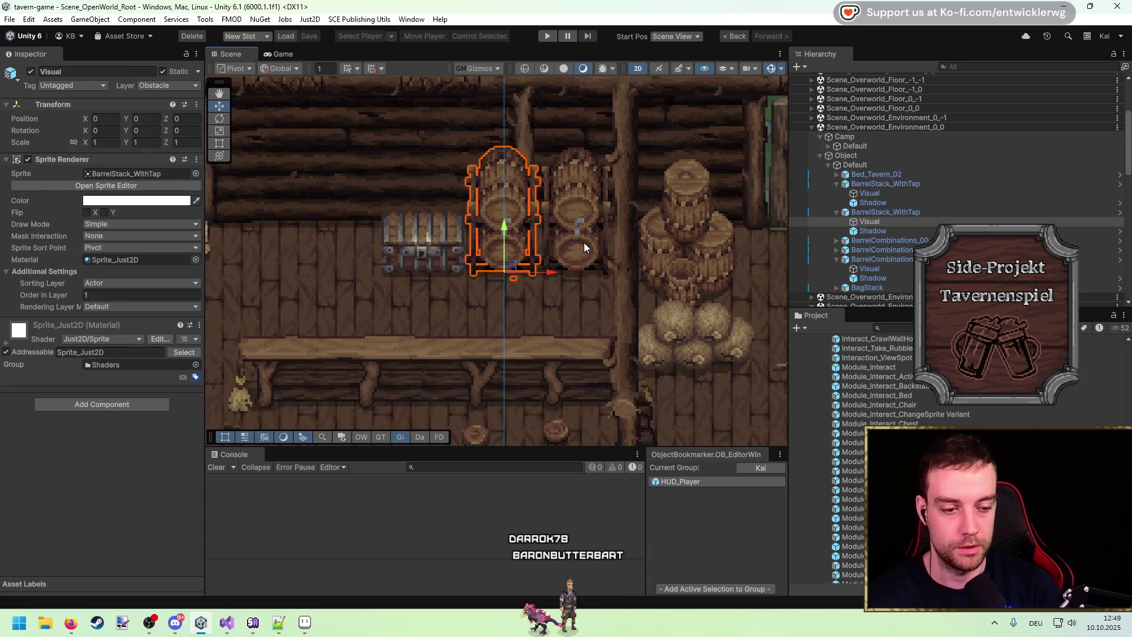
{"action": "left_click", "coordinate": [493, 221]}
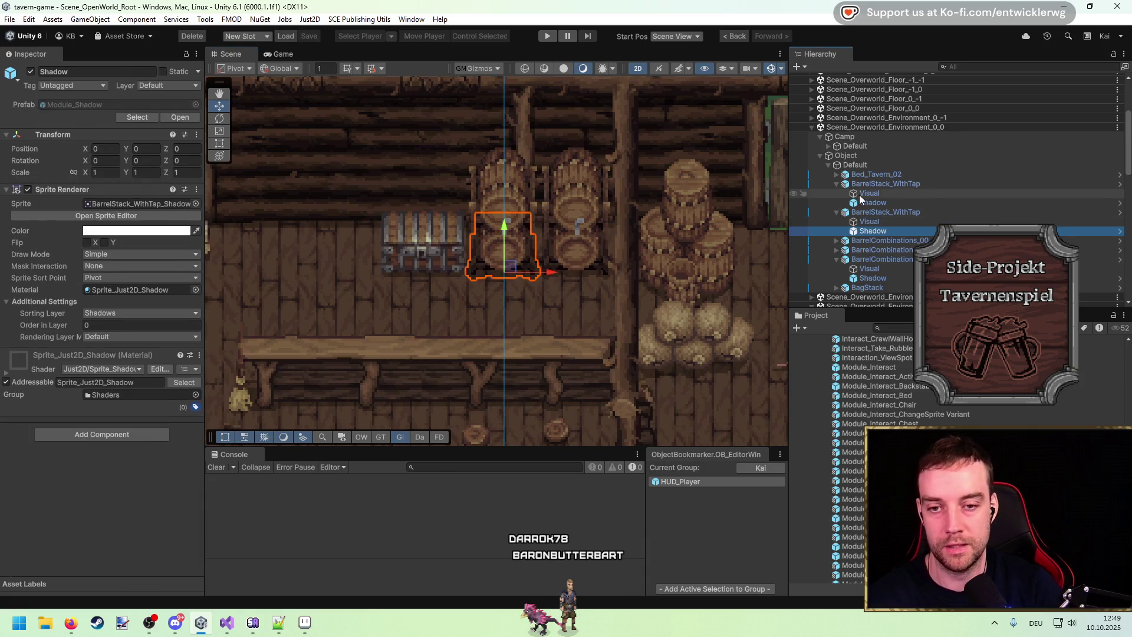
Duplicate the Module_Interact_Tavern_TimeChange prefab in the Project window with Ctrl+D
{"action": "scroll", "coordinate": [926, 405], "scroll_direction": "down", "scroll_amount": 2}
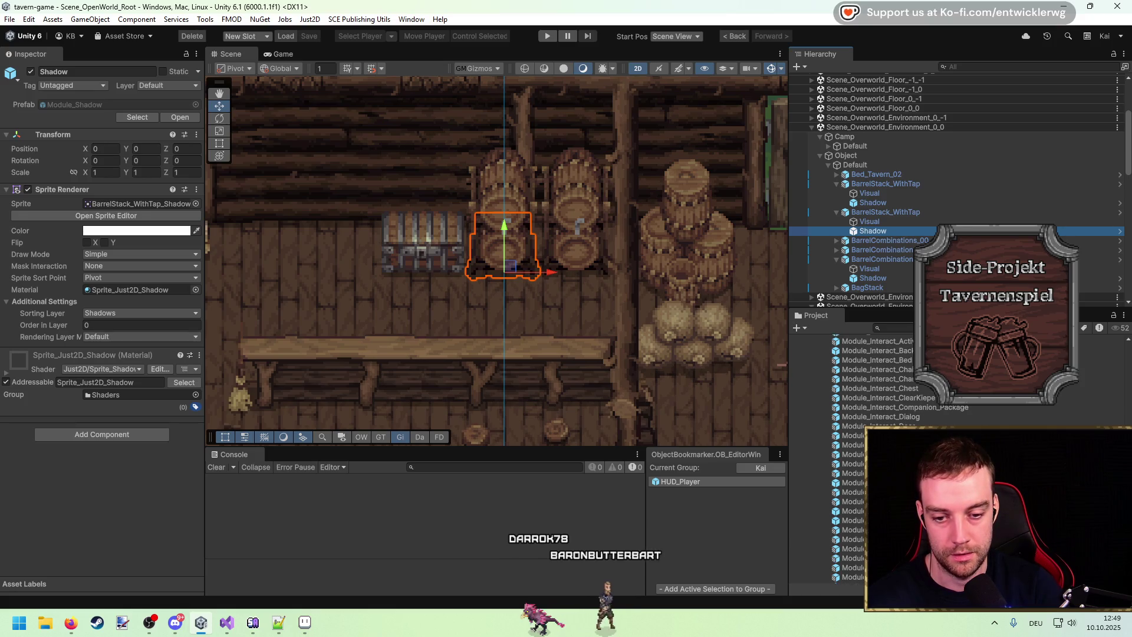
{"action": "scroll", "coordinate": [925, 406], "scroll_direction": "down", "scroll_amount": 2}
{"action": "scroll", "coordinate": [925, 406], "scroll_direction": "down", "scroll_amount": 2}
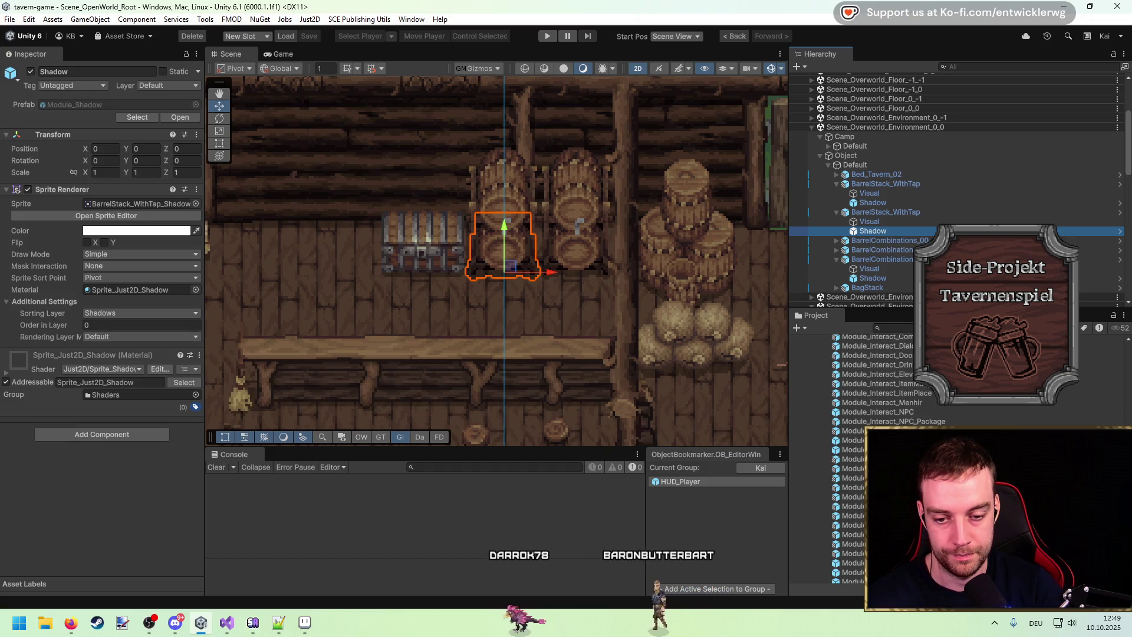
{"action": "scroll", "coordinate": [827, 569], "scroll_direction": "down", "scroll_amount": 2}
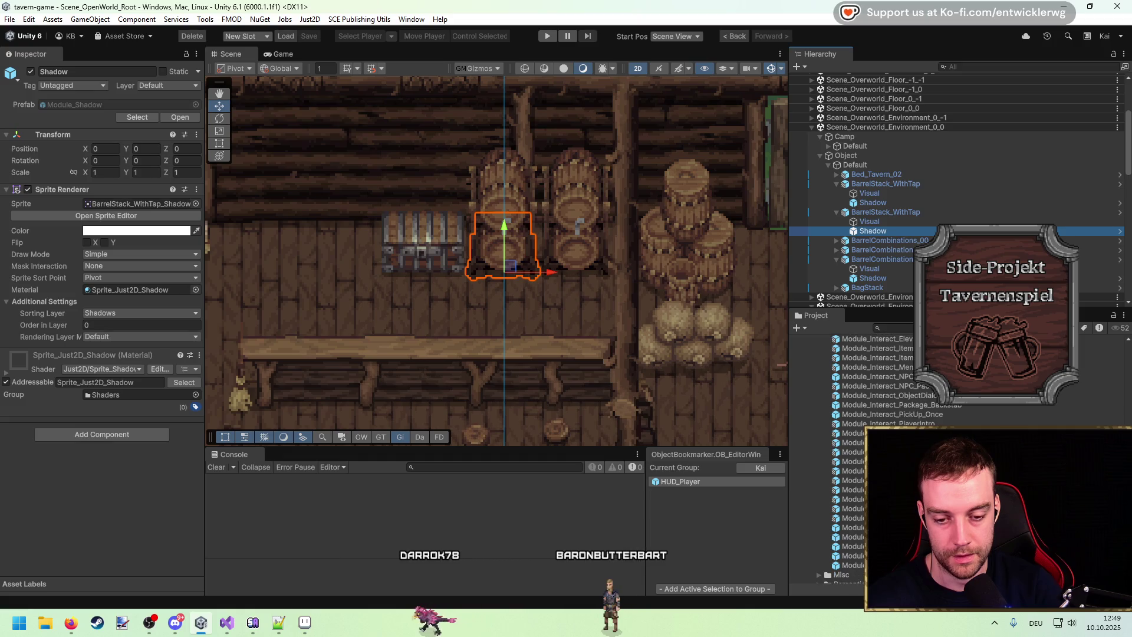
{"action": "scroll", "coordinate": [827, 568], "scroll_direction": "up", "scroll_amount": 6}
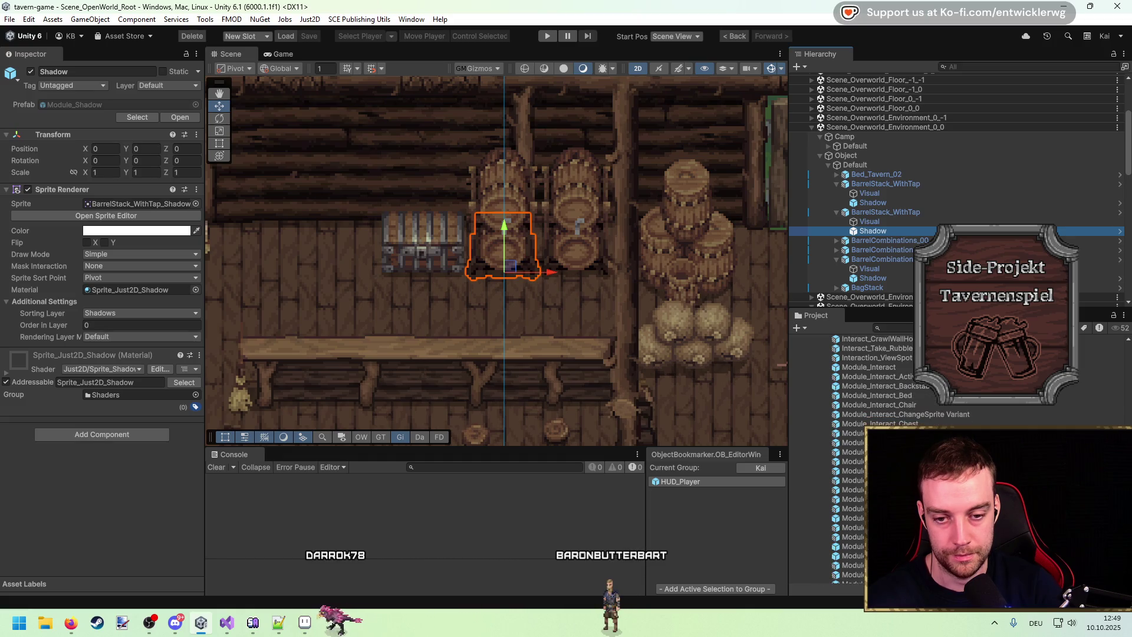
{"action": "scroll", "coordinate": [835, 349], "scroll_direction": "up", "scroll_amount": 2}
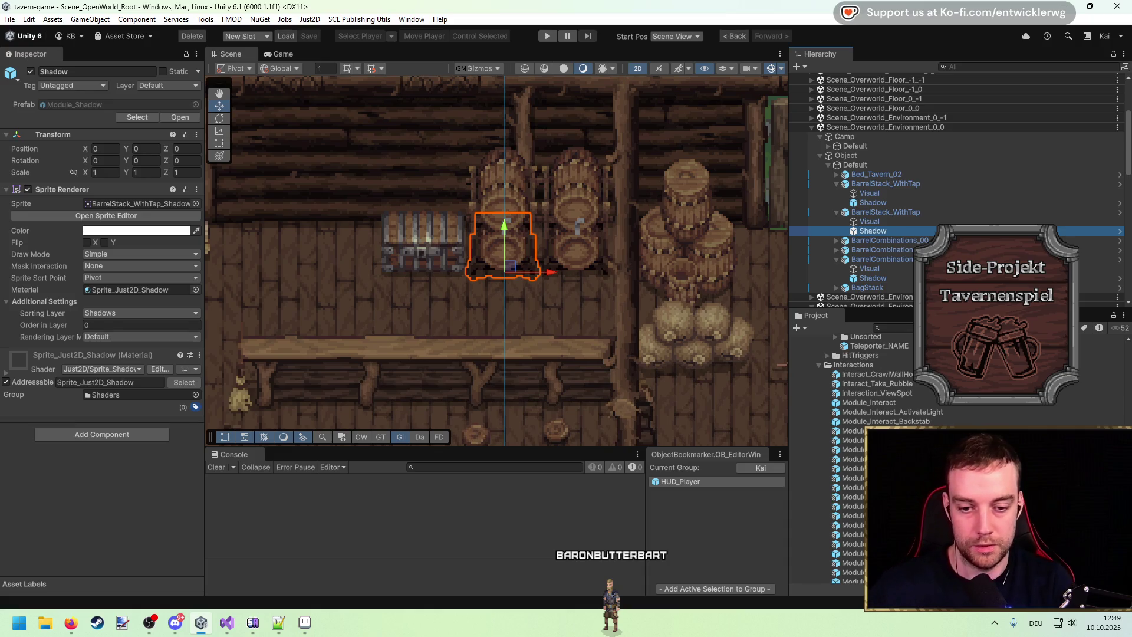
{"action": "scroll", "coordinate": [835, 349], "scroll_direction": "down", "scroll_amount": 3}
{"action": "scroll", "coordinate": [835, 349], "scroll_direction": "up", "scroll_amount": 3}
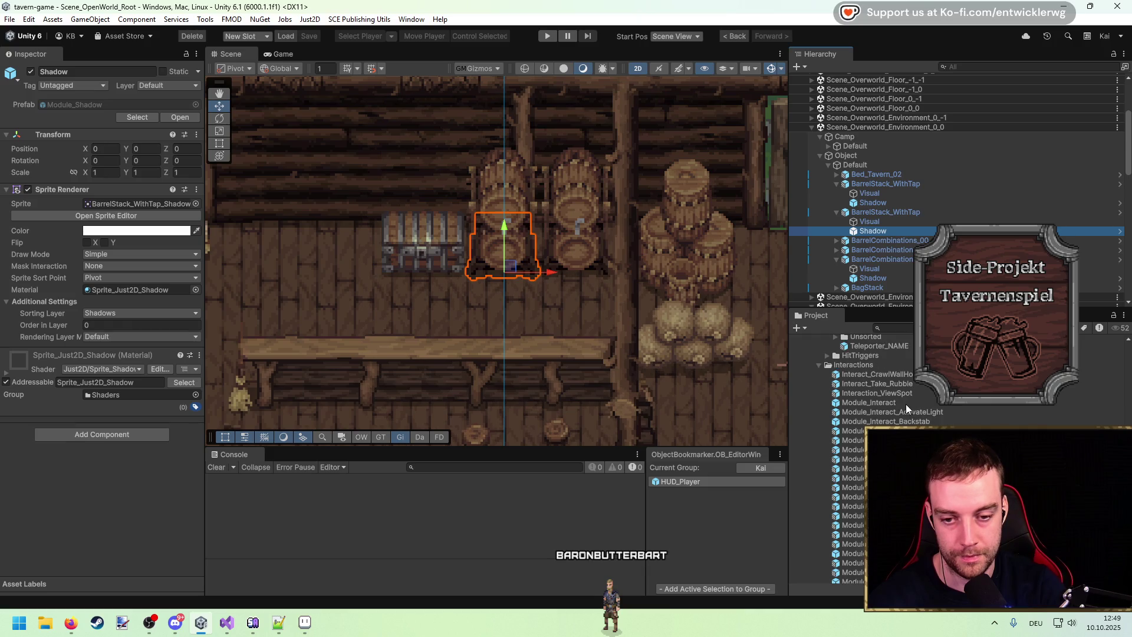
{"action": "scroll", "coordinate": [835, 349], "scroll_direction": "up", "scroll_amount": 2}
{"action": "scroll", "coordinate": [835, 384], "scroll_direction": "down", "scroll_amount": 5}
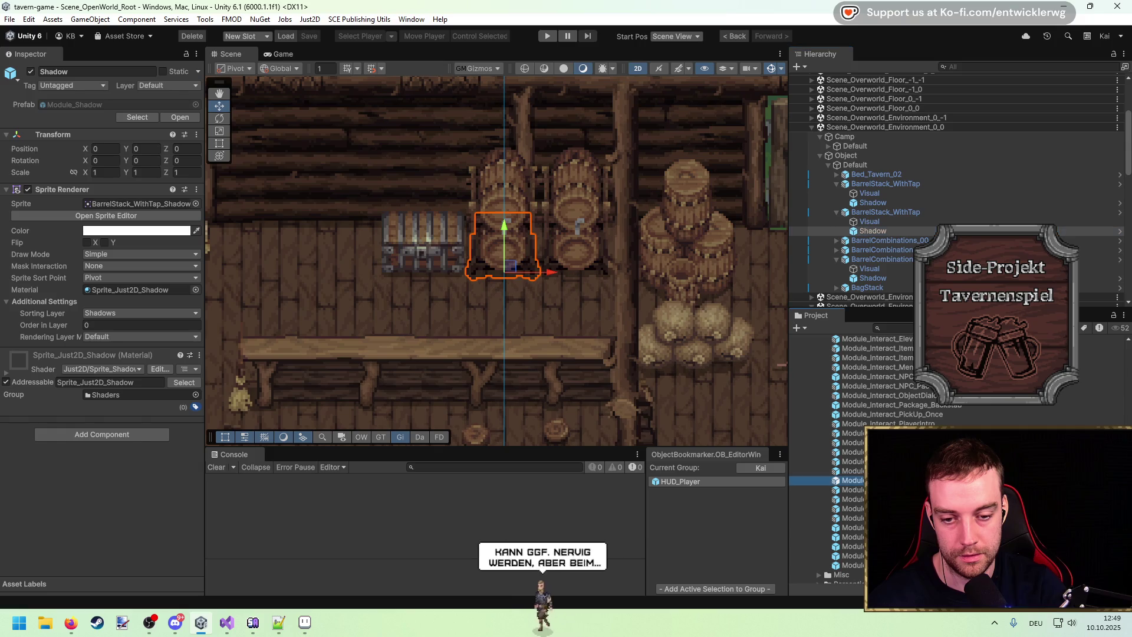
{"action": "key", "text": "ctrl+d"}
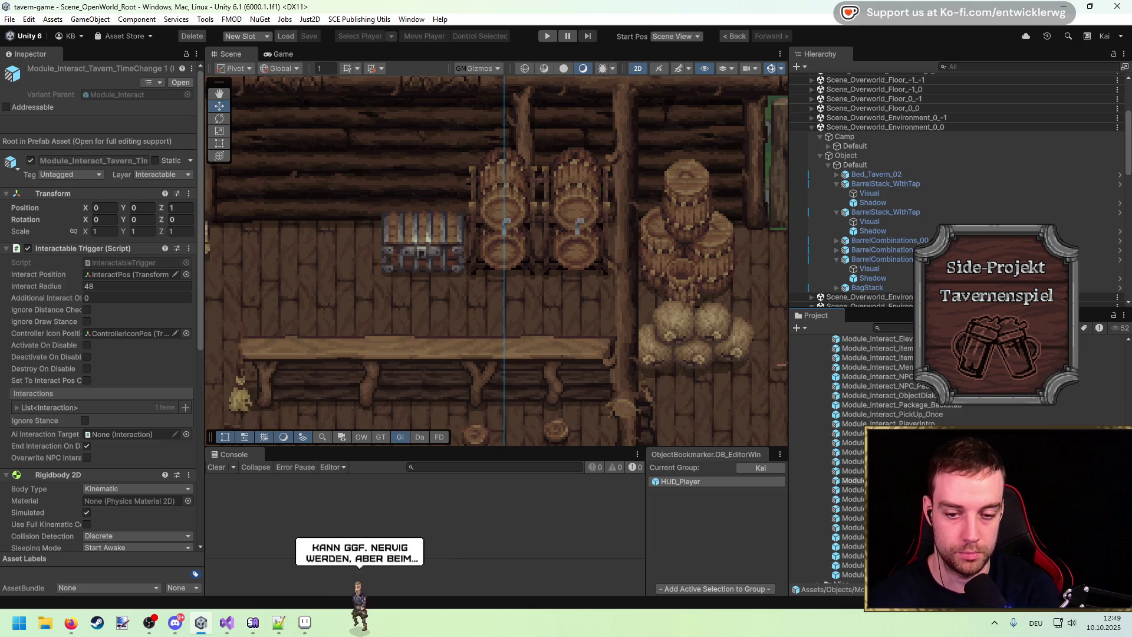
Confirm the name Module_Interact_Tavern_Beer and open the prefab in Prefab Mode
{"action": "key", "text": "Return"}
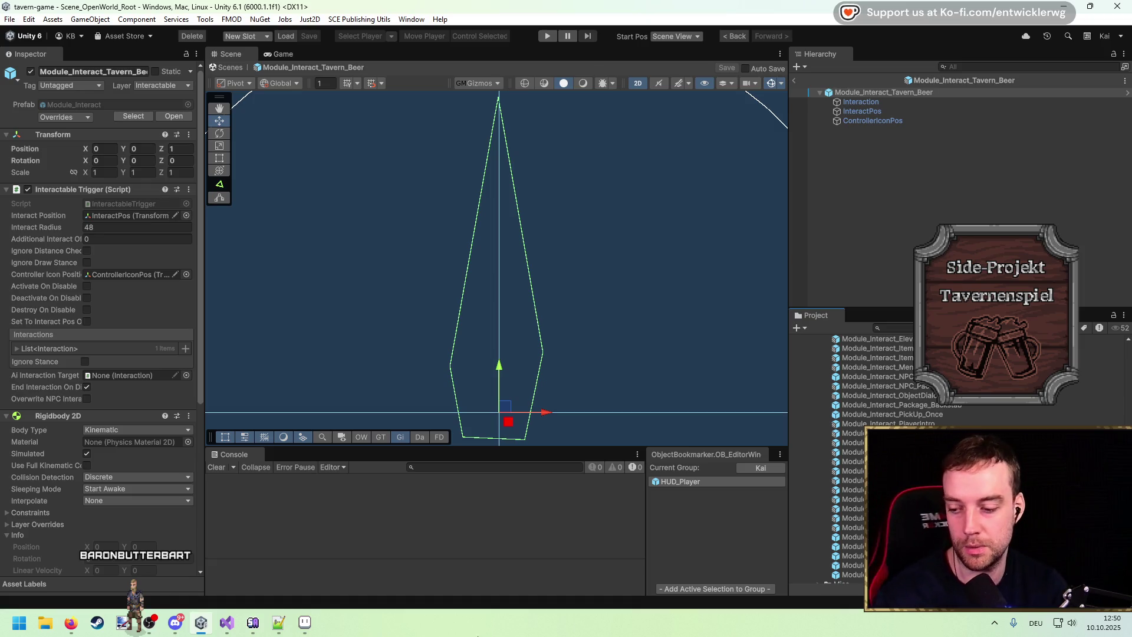
{"action": "left_click", "coordinate": [306, 624]}
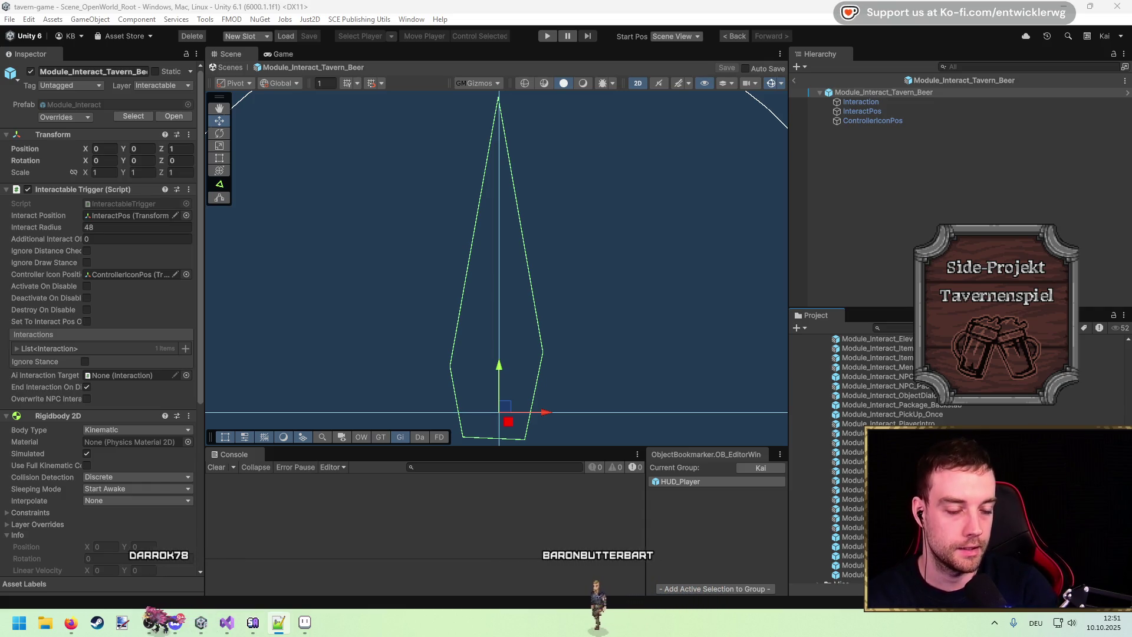
{"action": "scroll", "coordinate": [580, 292], "scroll_direction": "down", "scroll_amount": 2}
{"action": "left_click_drag", "start_coordinate": [573, 279], "coordinate": [568, 251]}
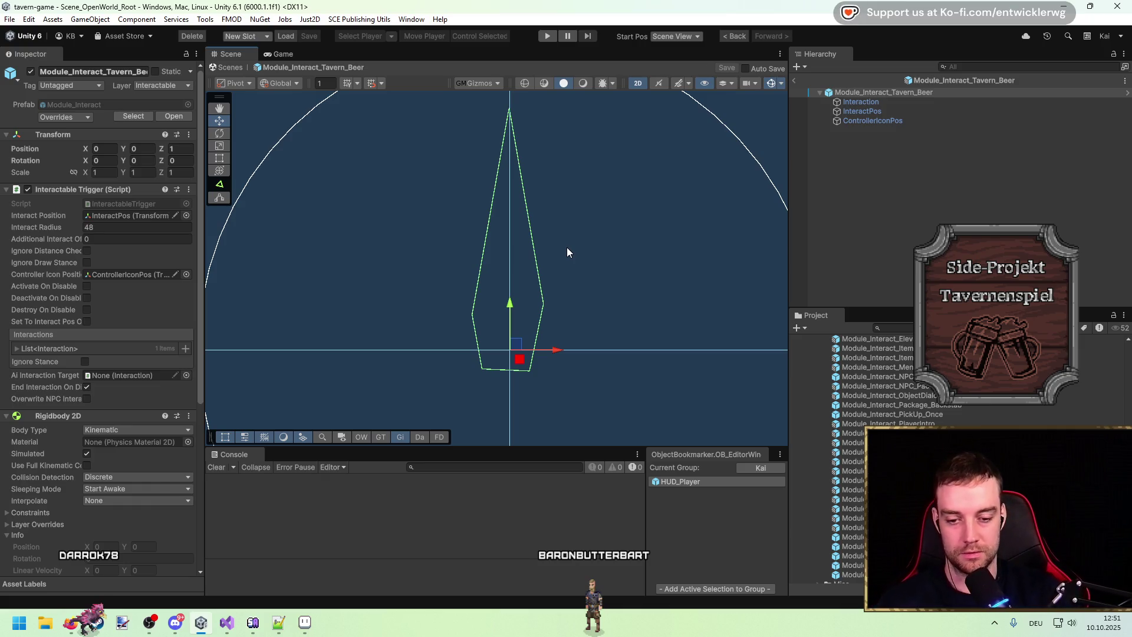
Remove the Interact_Bhvr_Tavern_Time Change component from the prefab's Interaction object
{"action": "left_click", "coordinate": [933, 100]}
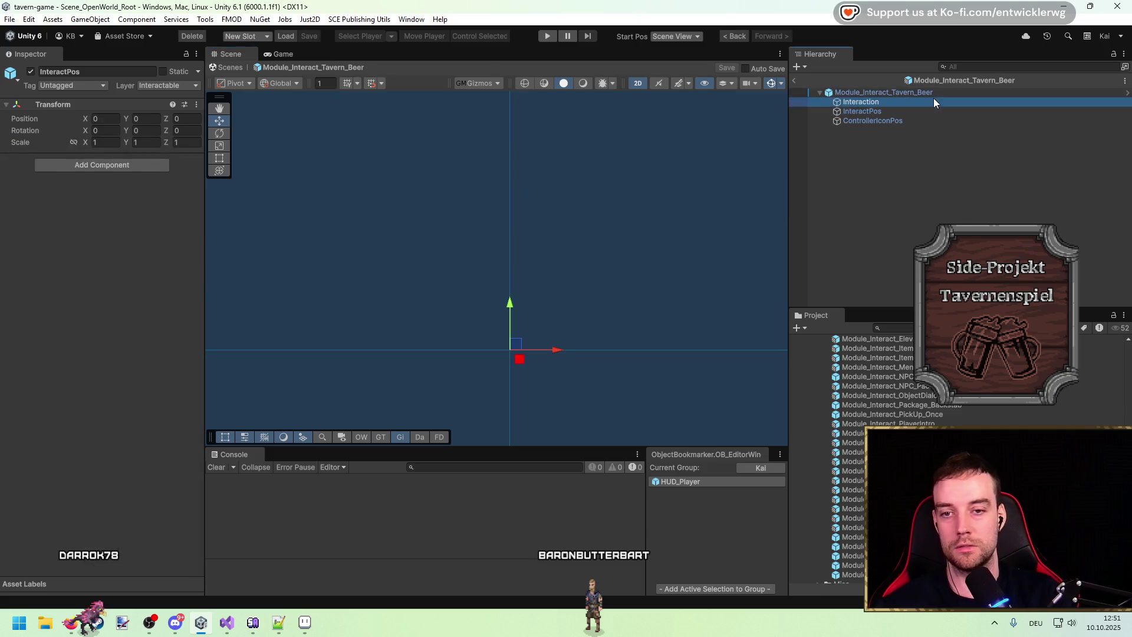
{"action": "left_click", "coordinate": [196, 288]}
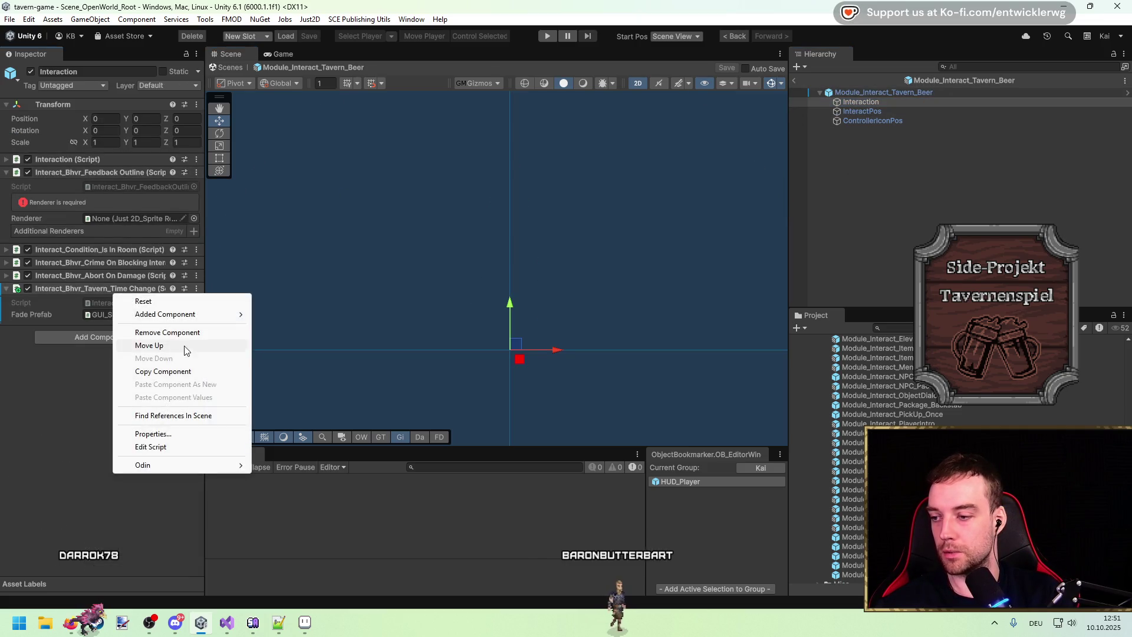
{"action": "left_click", "coordinate": [235, 328]}
Add an Interact_Bhvr_Item component and open its script in the code editor
{"action": "left_click", "coordinate": [109, 294]}
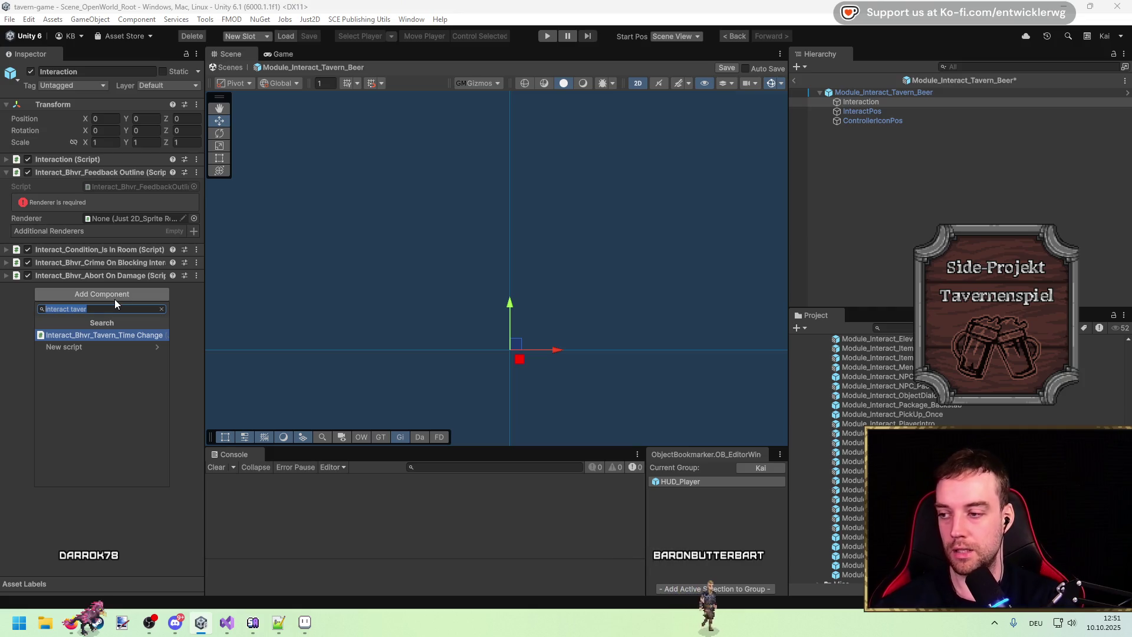
{"action": "type", "text": "interact giv"}
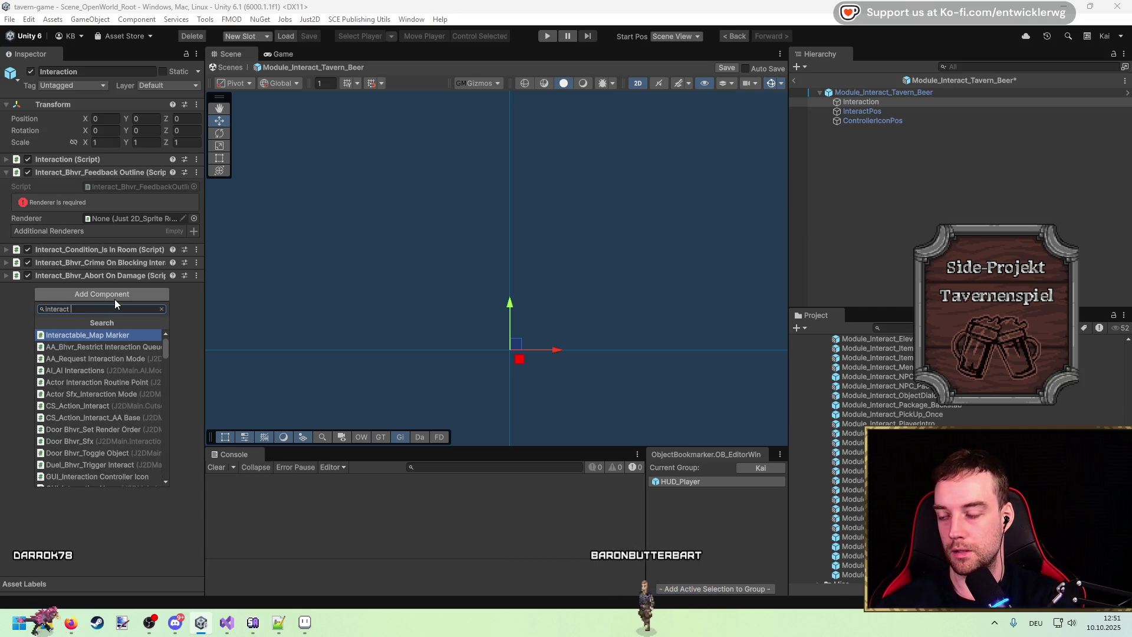
{"action": "key", "text": "BackSpace"}
{"action": "key", "text": "BackSpace"}
{"action": "key", "text": "BackSpace"}
{"action": "type", "text": "item"}
{"action": "key", "text": "Down"}
{"action": "key", "text": "Down"}
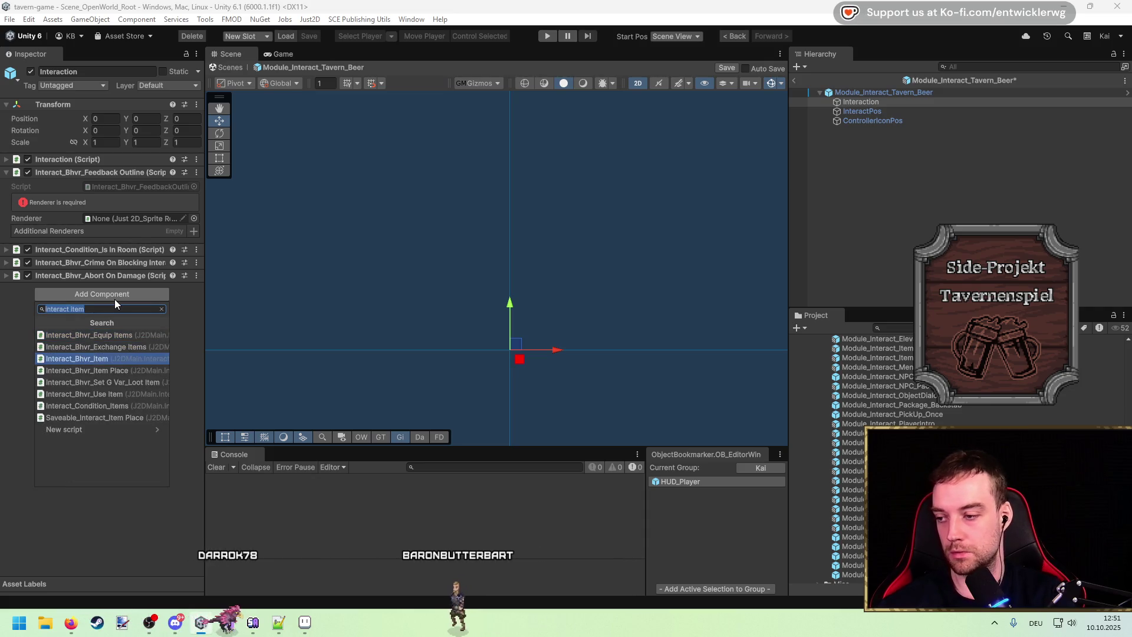
{"action": "key", "text": "Return"}
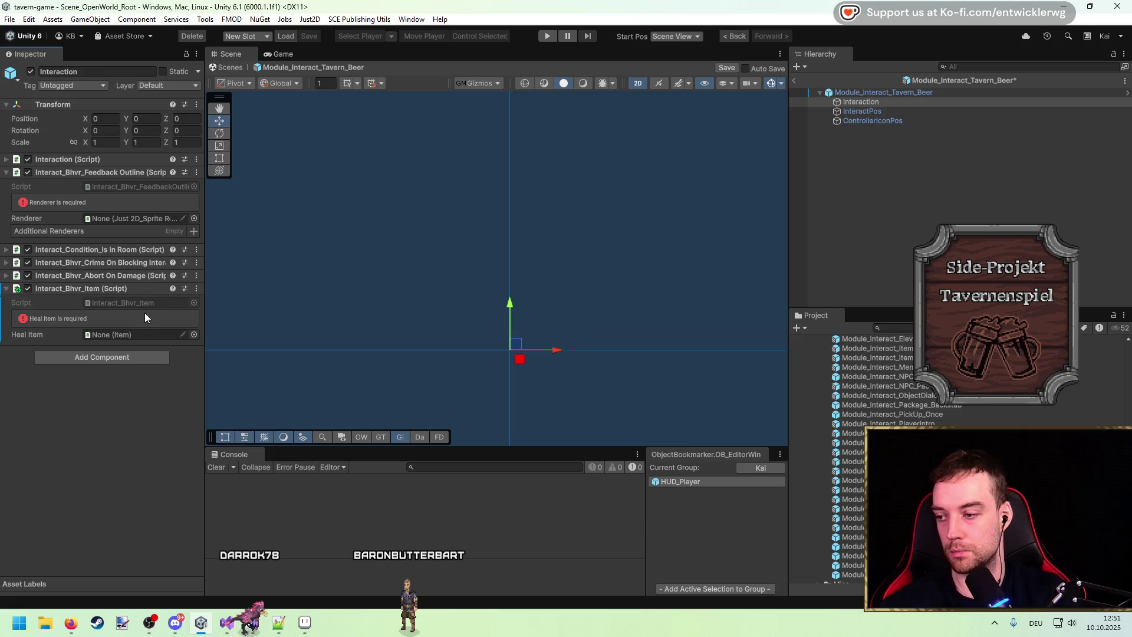
{"action": "left_click", "coordinate": [147, 303]}
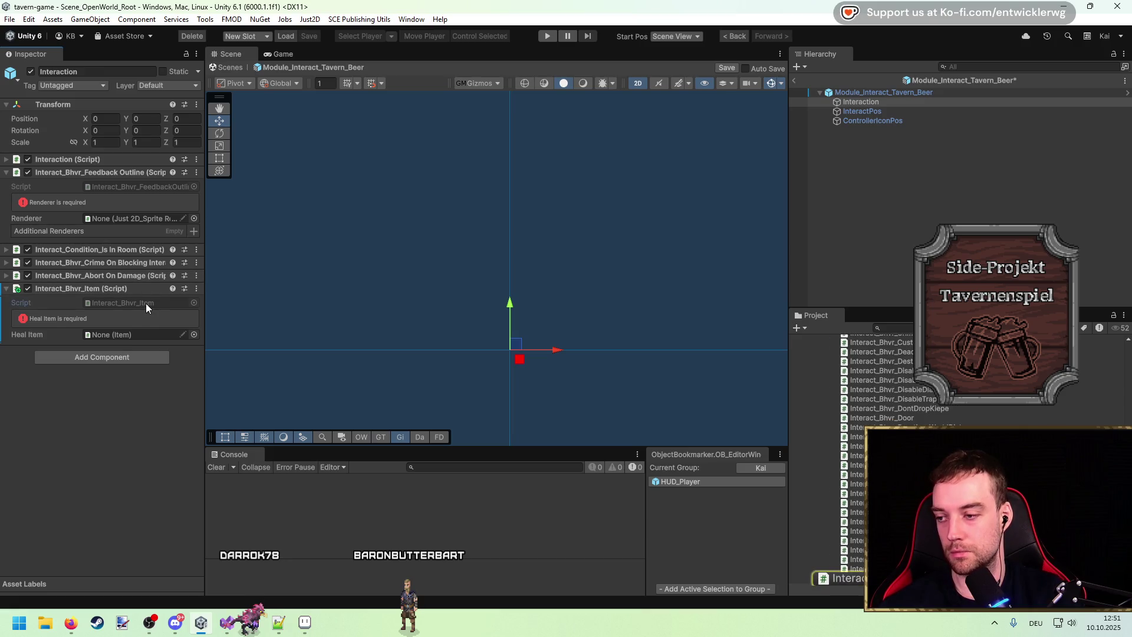
{"action": "double_click", "coordinate": [146, 303]}
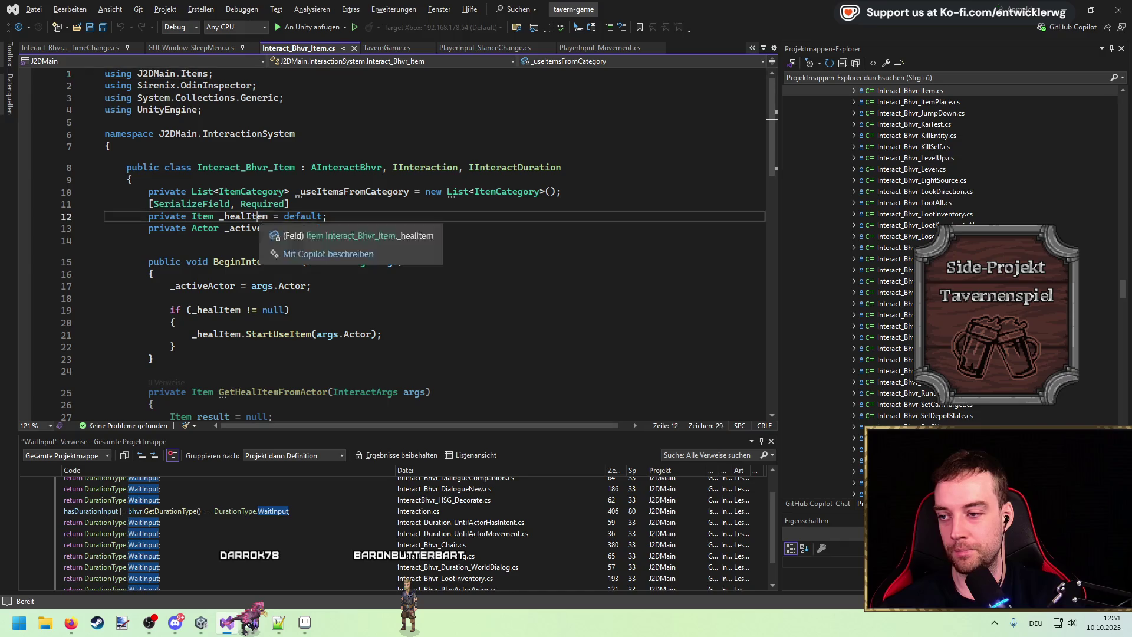
Review how Interact_Bhvr_Item.cs uses its _healItem field, then return to Unity
{"action": "left_click", "coordinate": [261, 222]}
{"action": "scroll", "coordinate": [491, 223], "scroll_direction": "down", "scroll_amount": 5}
{"action": "scroll", "coordinate": [486, 224], "scroll_direction": "down", "scroll_amount": 9}
{"action": "scroll", "coordinate": [487, 225], "scroll_direction": "up", "scroll_amount": 11}
{"action": "scroll", "coordinate": [489, 225], "scroll_direction": "down", "scroll_amount": 3}
{"action": "scroll", "coordinate": [492, 226], "scroll_direction": "up", "scroll_amount": 4}
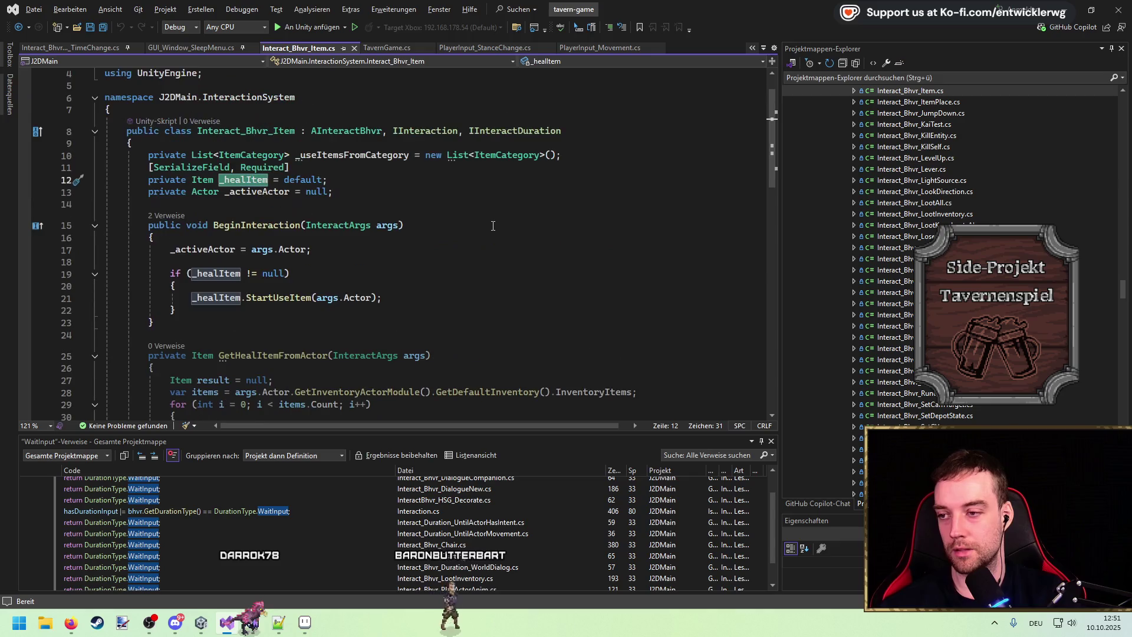
{"action": "scroll", "coordinate": [412, 201], "scroll_direction": "down", "scroll_amount": 2}
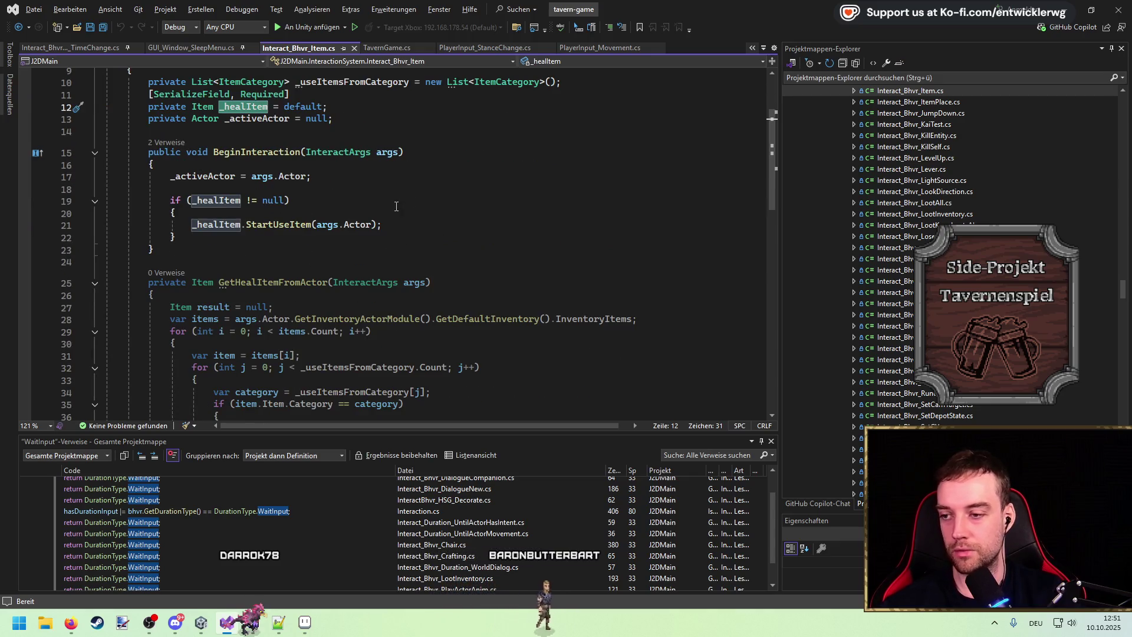
{"action": "scroll", "coordinate": [396, 206], "scroll_direction": "down", "scroll_amount": 7}
{"action": "scroll", "coordinate": [396, 206], "scroll_direction": "up", "scroll_amount": 10}
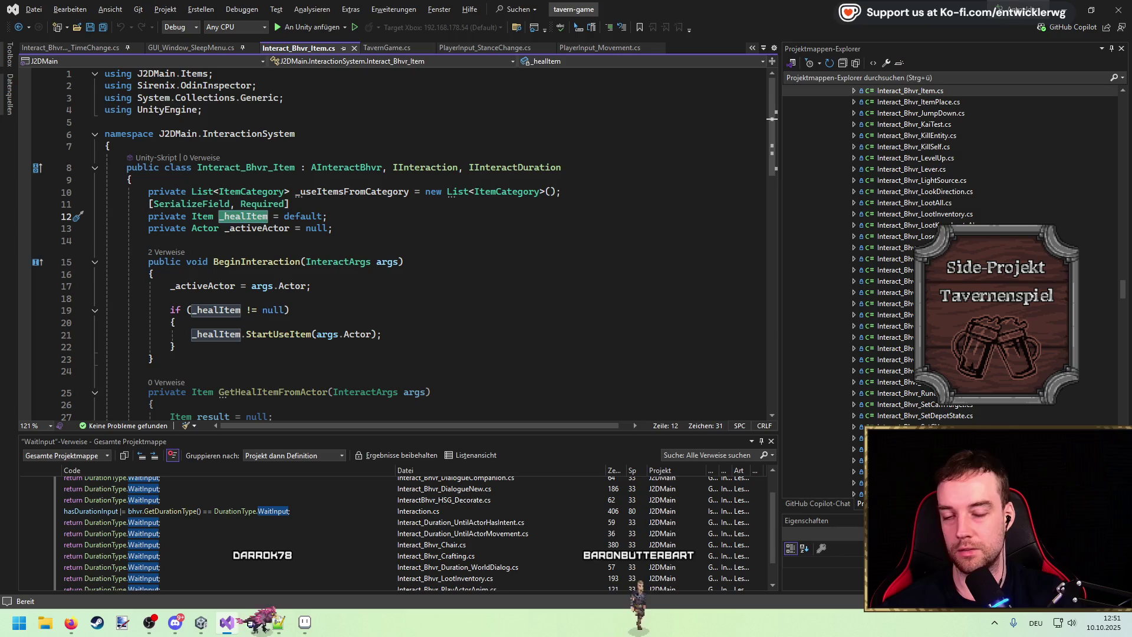
{"action": "key", "text": "alt+Tab"}
Replace Interact_Bhvr_Item with an Interact_Bhvr_Give Actor Reward component
{"action": "right_click", "coordinate": [103, 292]}
{"action": "left_click", "coordinate": [118, 329]}
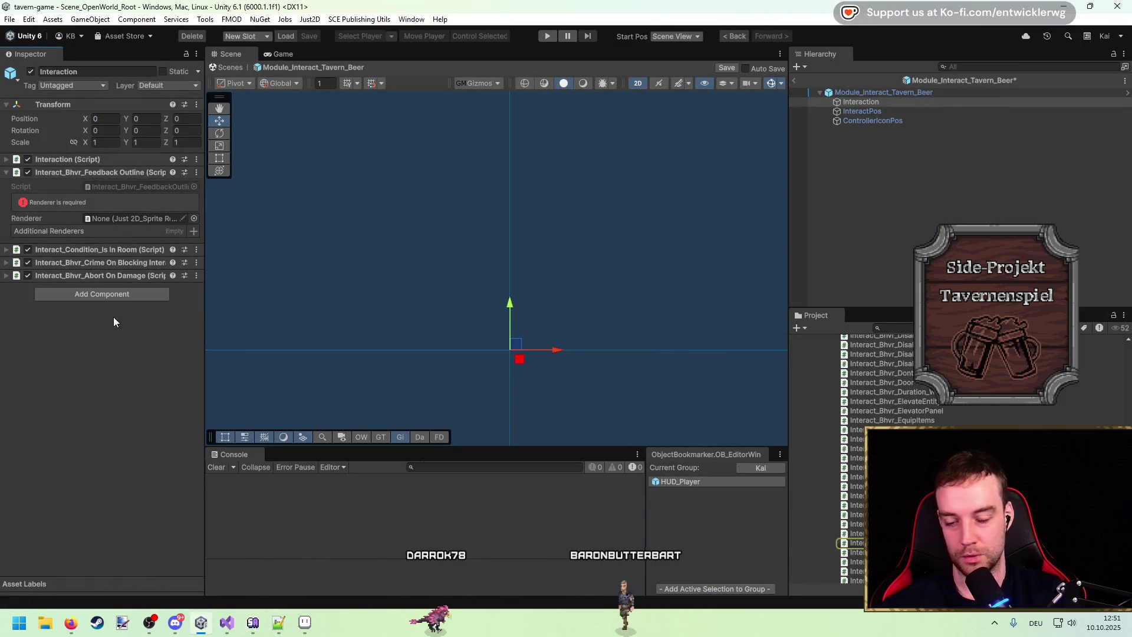
{"action": "left_click", "coordinate": [111, 294]}
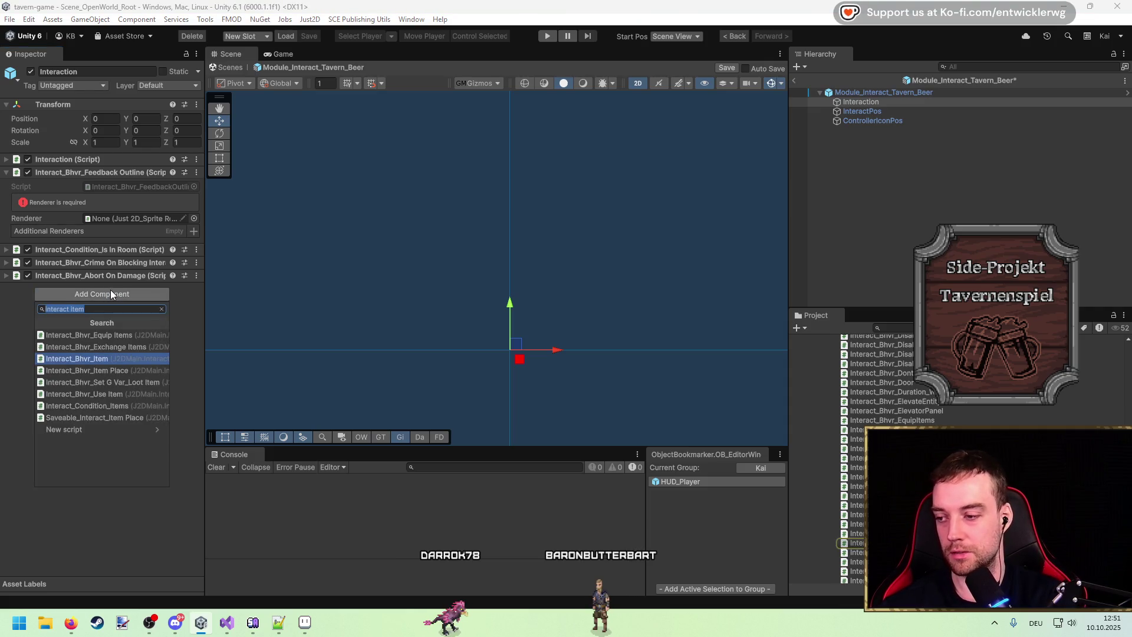
{"action": "type", "text": "interact give"}
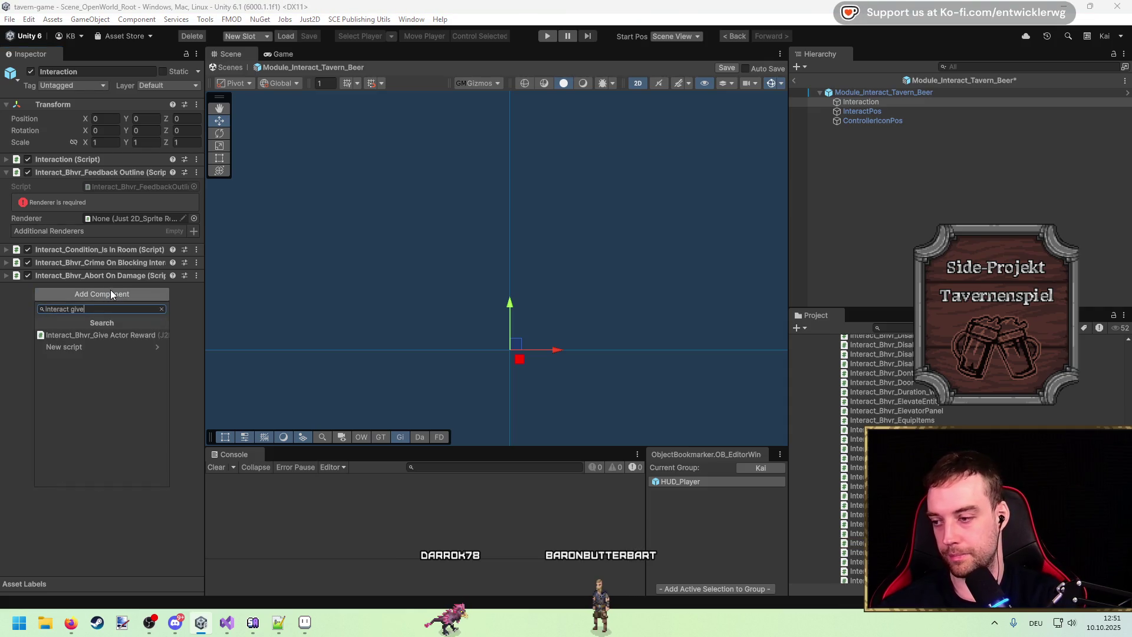
{"action": "key", "text": "Return"}
Add an ActorReward_Items reward whose item is Consumable_Food_Beer
{"action": "left_click", "coordinate": [193, 315]}
{"action": "left_click", "coordinate": [125, 372]}
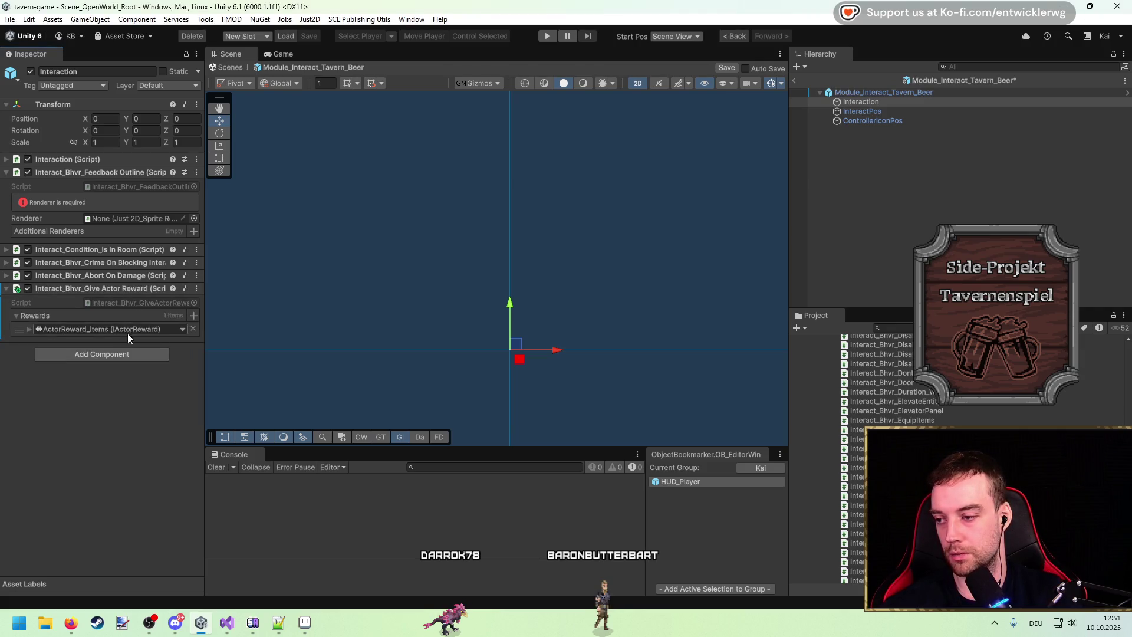
{"action": "left_click", "coordinate": [29, 328]}
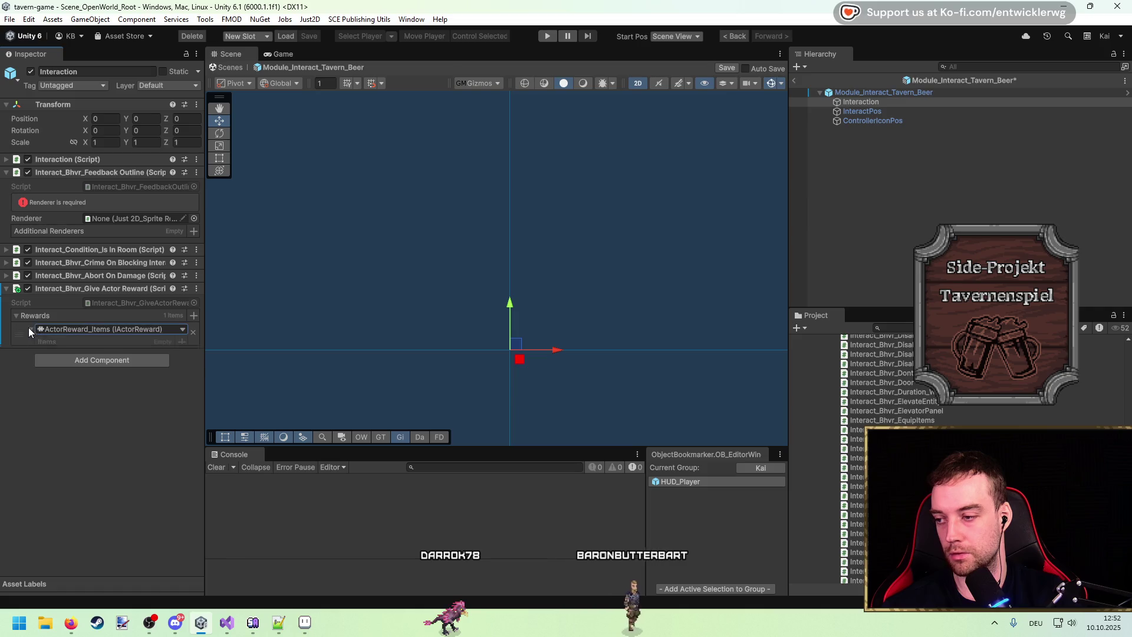
{"action": "left_click", "coordinate": [182, 342]}
{"action": "left_click", "coordinate": [170, 376]}
{"action": "type", "text": "beer"}
{"action": "double_click", "coordinate": [275, 380]}
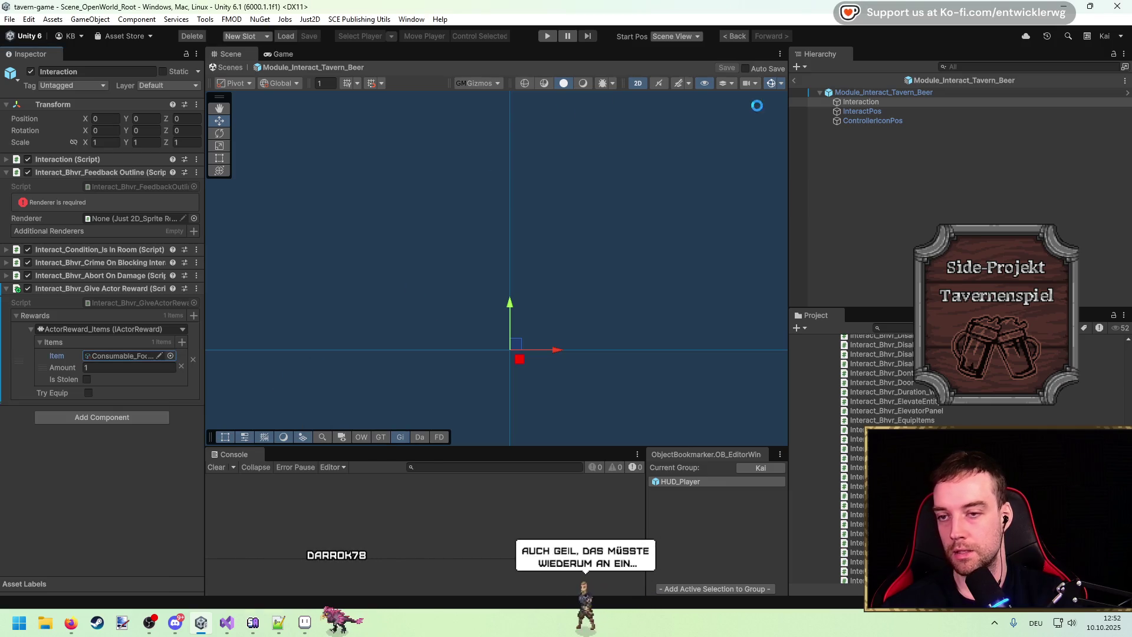
Place the beer prefab under BarrelStack_WithTap and name it Interact_Tavern_Beer
{"action": "left_click", "coordinate": [798, 80]}
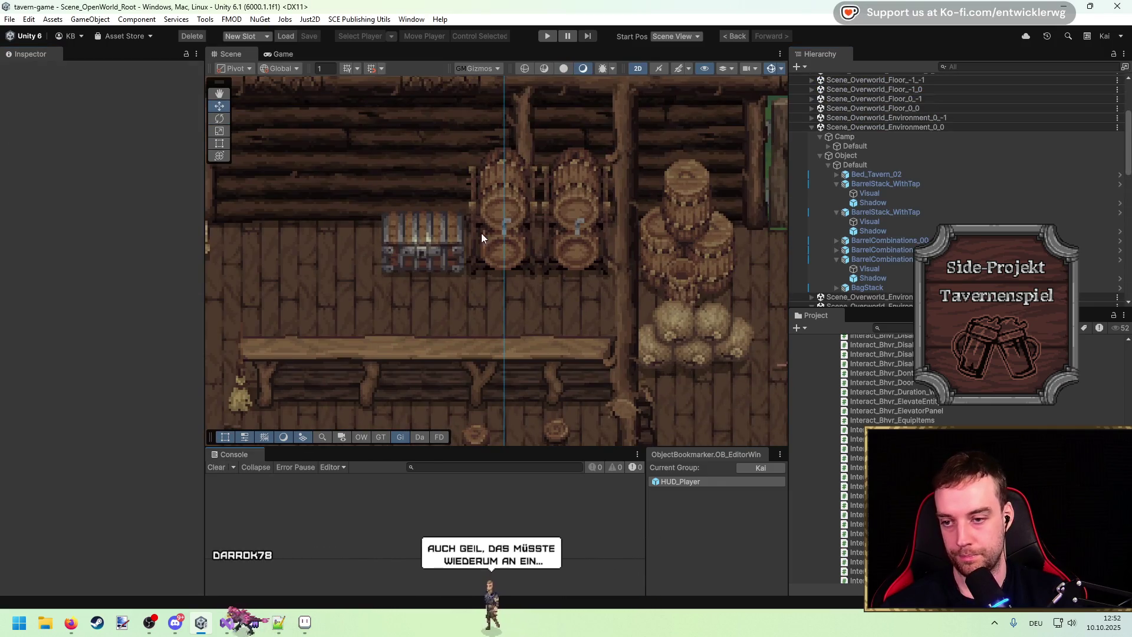
{"action": "left_click", "coordinate": [522, 234]}
{"action": "left_click", "coordinate": [522, 260]}
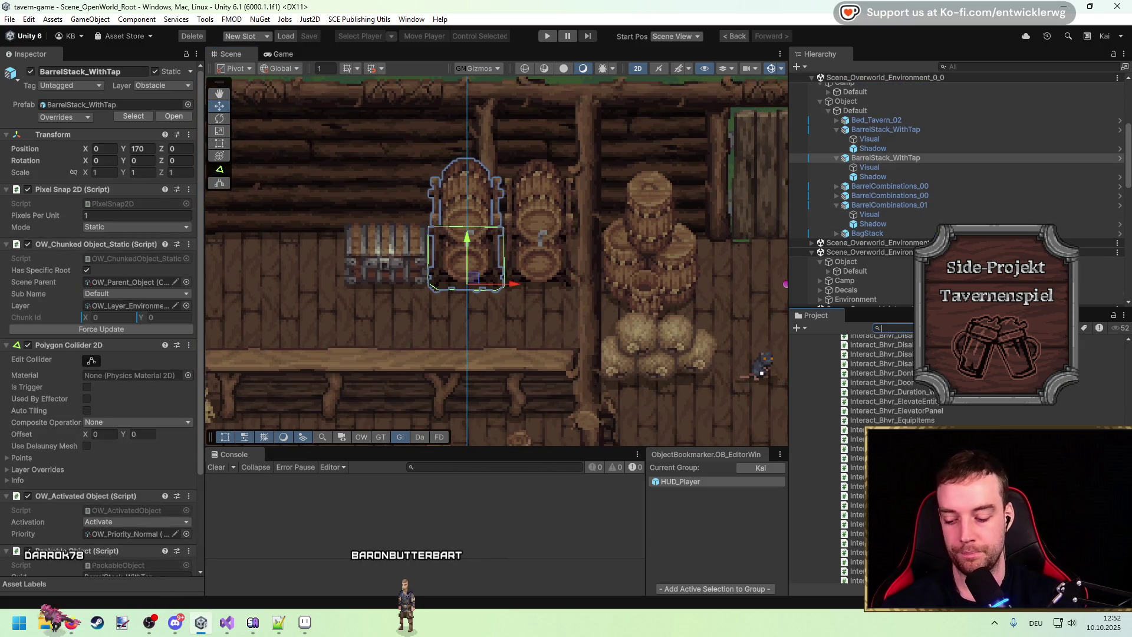
{"action": "type", "text": "Interacta"}
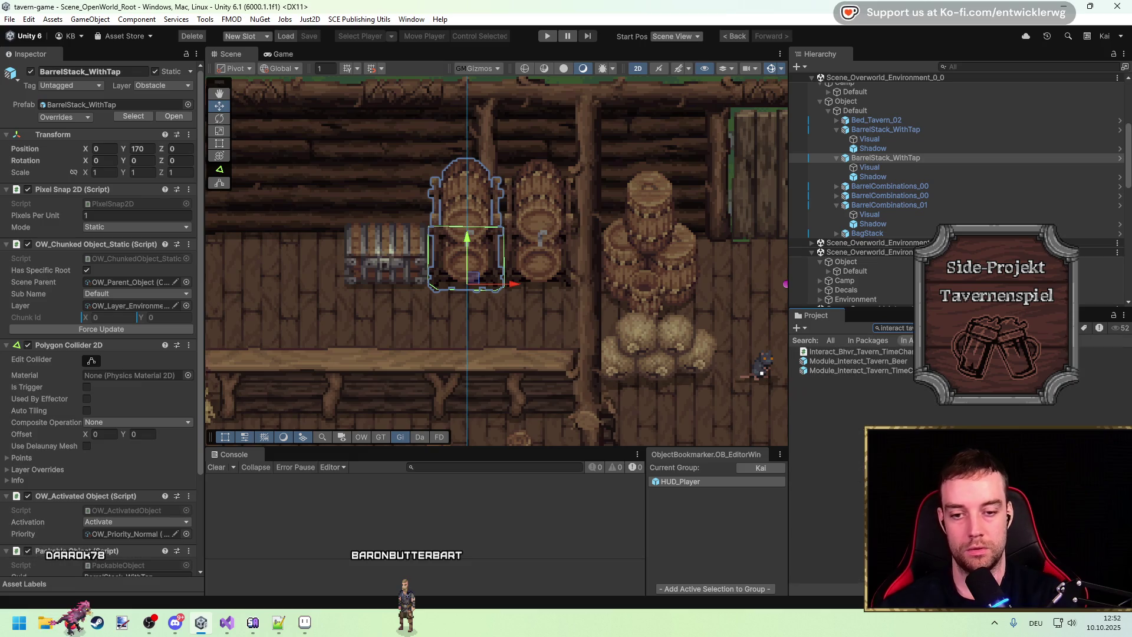
{"action": "left_click_drag", "start_coordinate": [858, 361], "coordinate": [892, 158]}
{"action": "key", "text": "Return"}
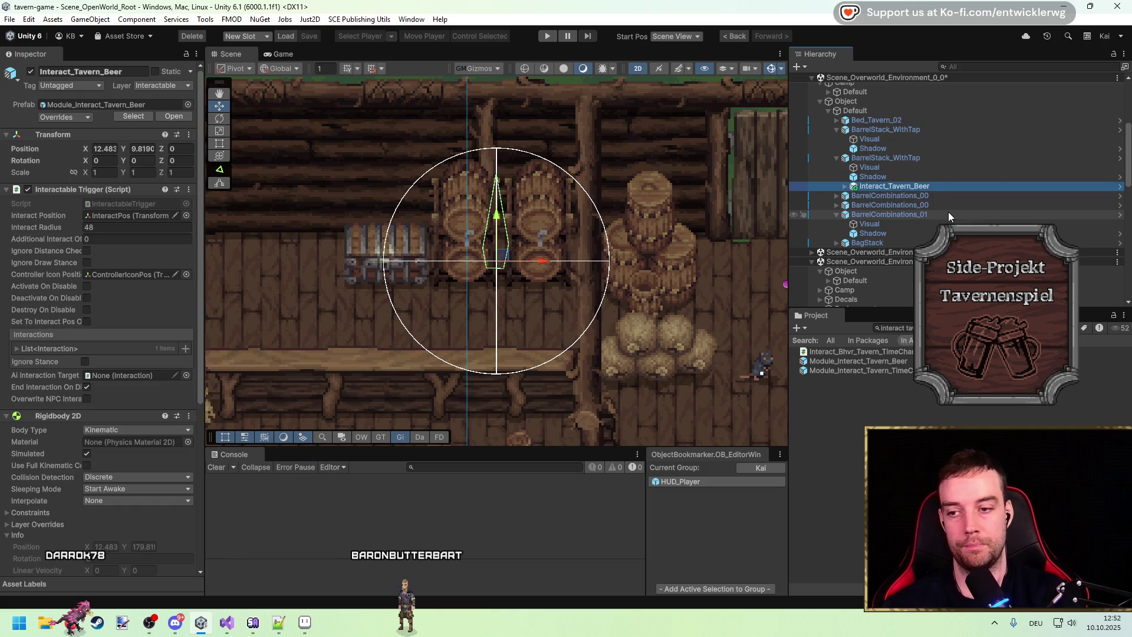
Frame Interact_Tavern_Beer and set its position to X 0, Y 0
{"action": "key", "text": "f"}
{"action": "type", "text": "0"}
{"action": "key", "text": "Tab"}
{"action": "type", "text": "0"}
{"action": "key", "text": "Return"}
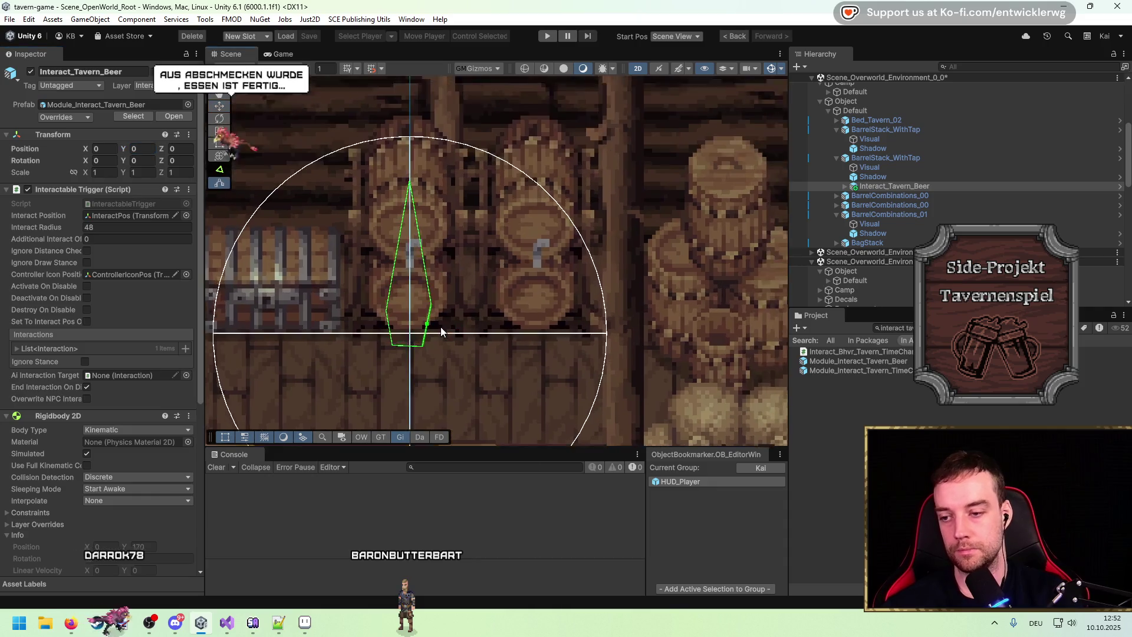
Reshape the polygon trigger into a rectangle covering the barrel
{"action": "scroll", "coordinate": [440, 327], "scroll_direction": "up", "scroll_amount": 2}
{"action": "left_click_drag", "start_coordinate": [422, 349], "coordinate": [473, 334]}
{"action": "left_click_drag", "start_coordinate": [384, 354], "coordinate": [336, 347]}
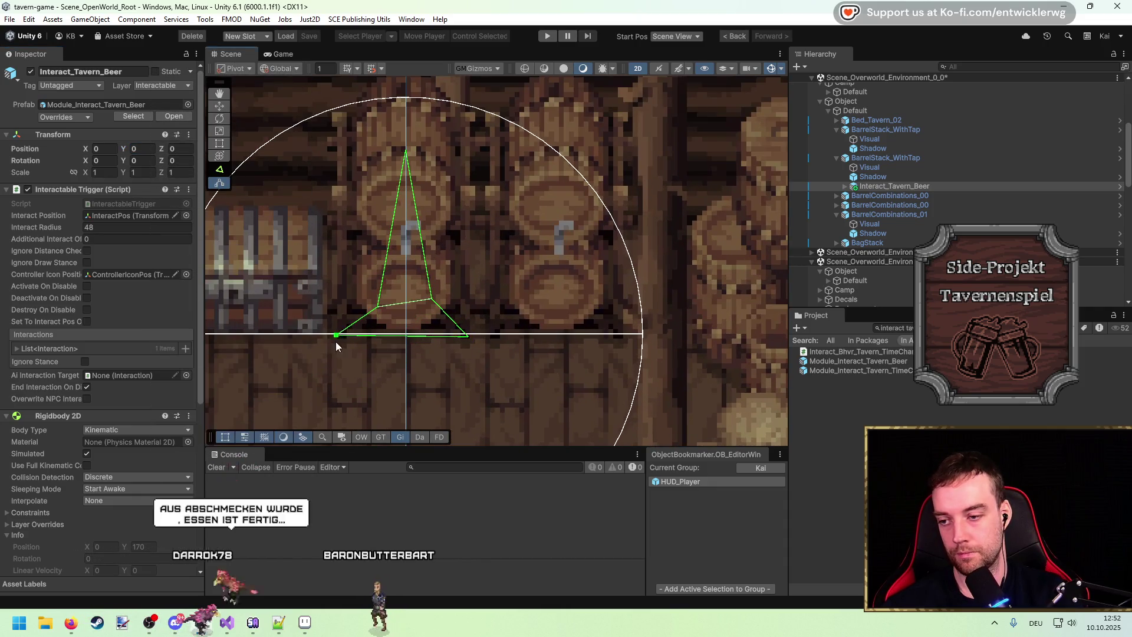
{"action": "left_click_drag", "start_coordinate": [406, 152], "coordinate": [344, 152]}
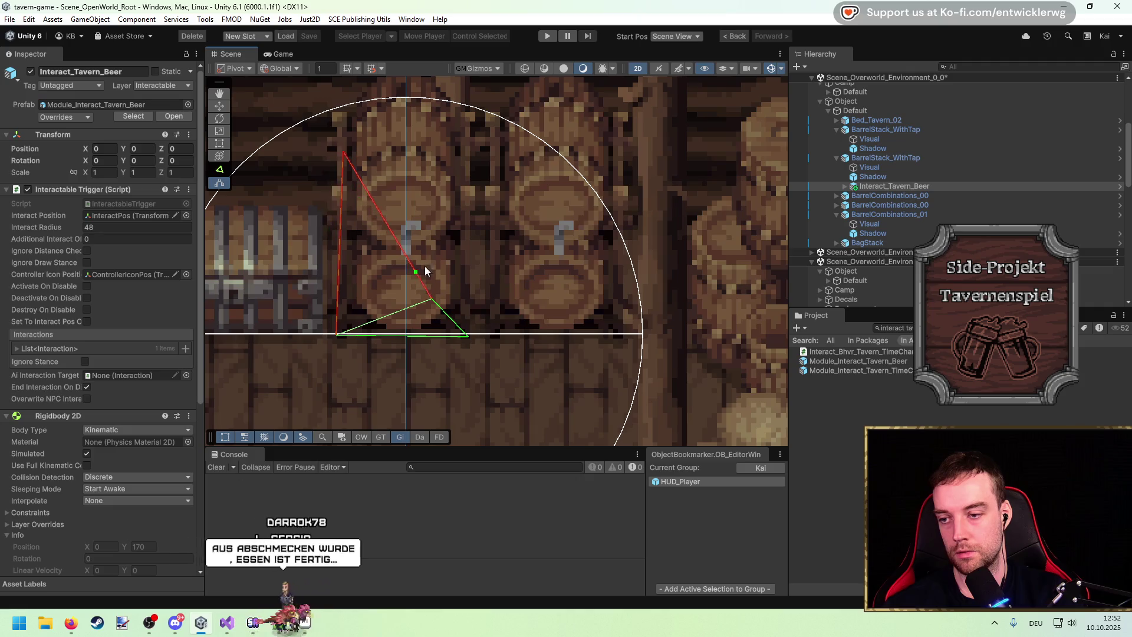
{"action": "left_click_drag", "start_coordinate": [416, 272], "coordinate": [471, 151]}
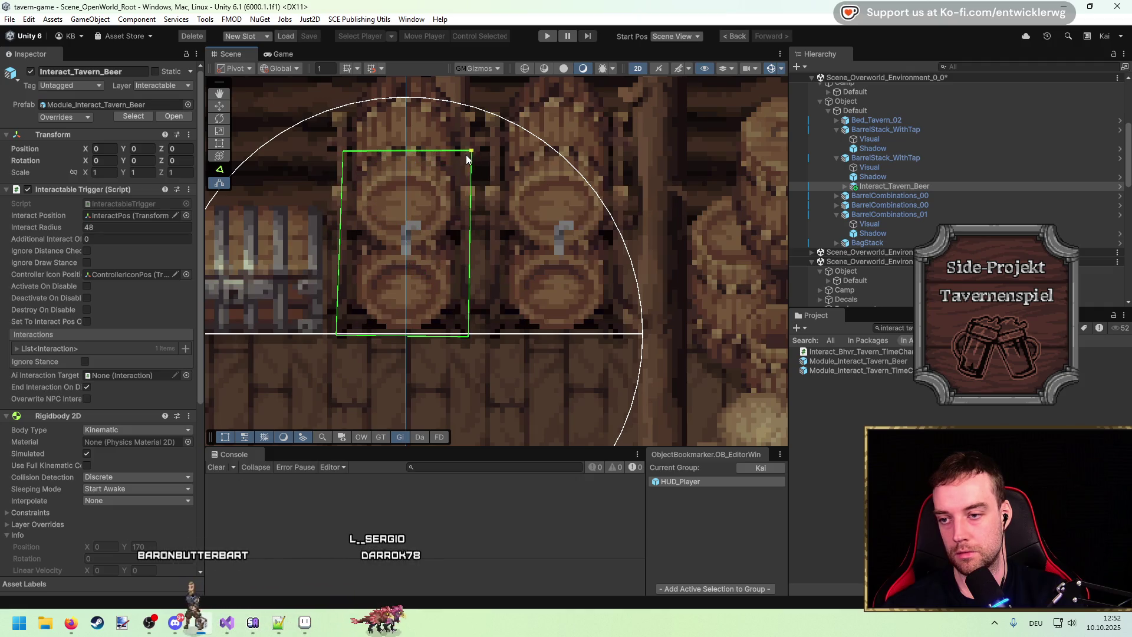
Select the silver chest and switch to the move tool
{"action": "scroll", "coordinate": [566, 239], "scroll_direction": "down", "scroll_amount": 2}
{"action": "left_click_drag", "start_coordinate": [480, 270], "coordinate": [586, 224]}
{"action": "left_click", "coordinate": [439, 220]}
{"action": "mouse_move", "coordinate": [439, 219]}
{"action": "left_mouse_down"}
{"action": "mouse_move", "coordinate": [545, 236]}
{"action": "mouse_move", "coordinate": [535, 250]}
{"action": "left_mouse_up"}
{"action": "scroll", "coordinate": [546, 236], "scroll_direction": "down", "scroll_amount": 1}
{"action": "key", "text": "w"}
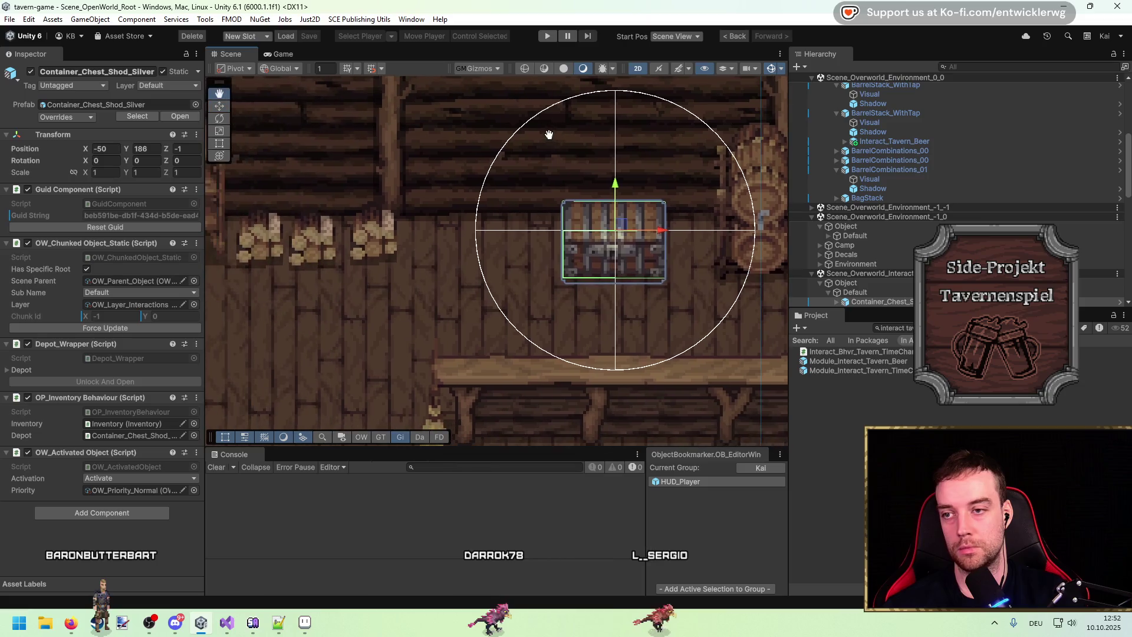
{"action": "left_click", "coordinate": [548, 36]}
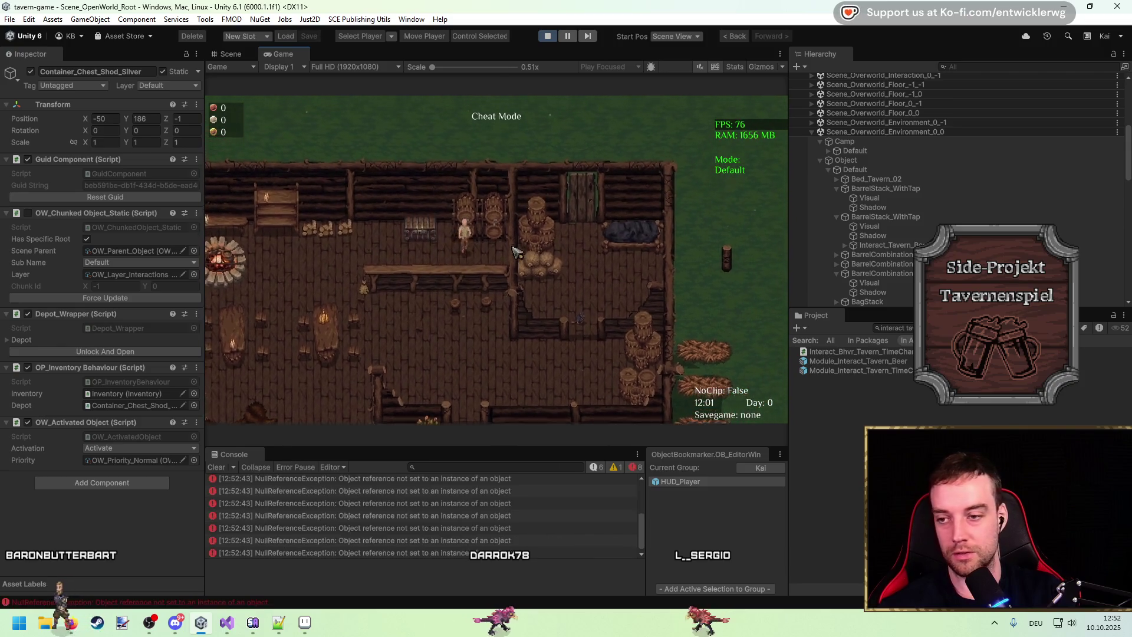
{"action": "left_click", "coordinate": [548, 36]}
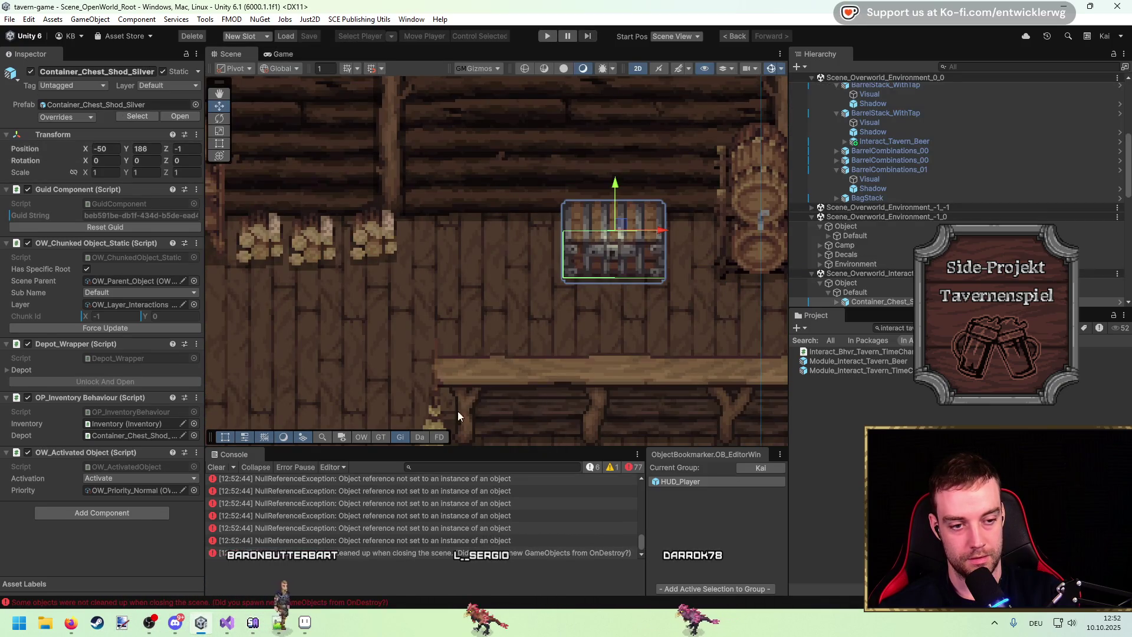
{"action": "left_click", "coordinate": [217, 467]}
{"action": "scroll", "coordinate": [518, 267], "scroll_direction": "right", "scroll_amount": 5}
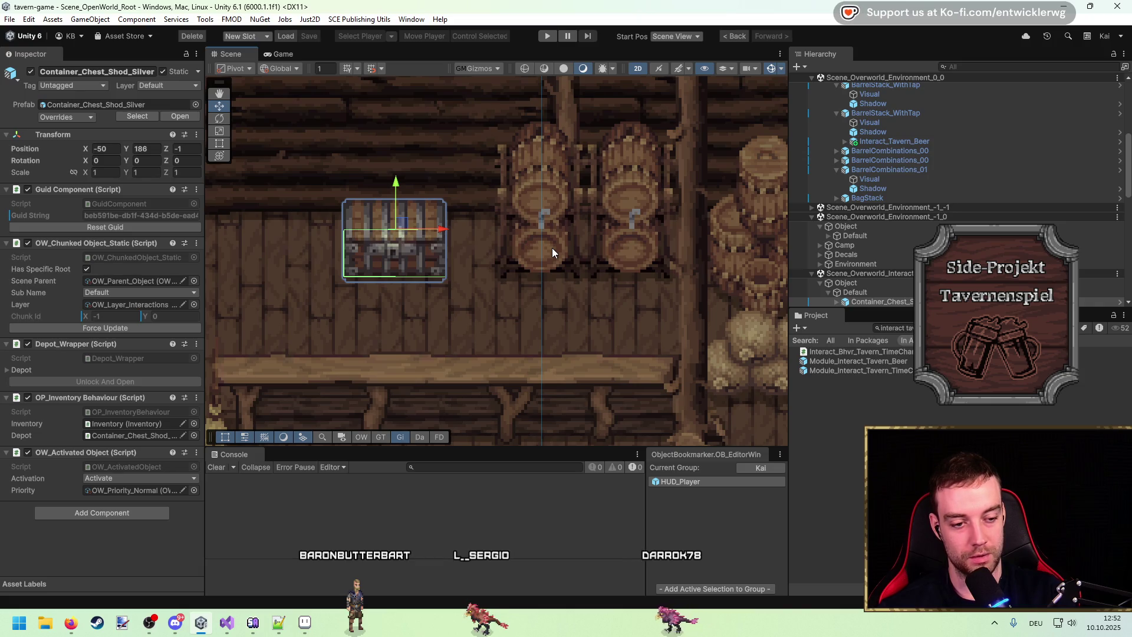
{"action": "scroll", "coordinate": [501, 264], "scroll_direction": "up", "scroll_amount": 1}
{"action": "scroll", "coordinate": [501, 264], "scroll_direction": "right", "scroll_amount": 2}
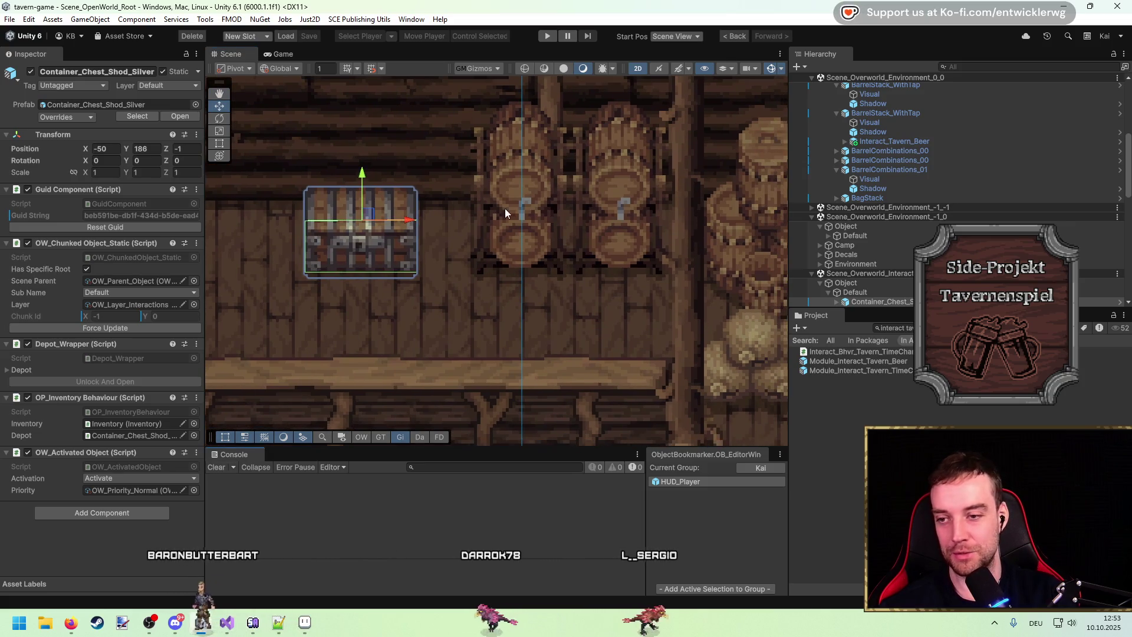
Validate Interact_Tavern_Beer and find the Interaction missing its outline renderer reference
{"action": "left_click", "coordinate": [543, 204]}
{"action": "left_click", "coordinate": [536, 243]}
{"action": "left_click", "coordinate": [545, 235]}
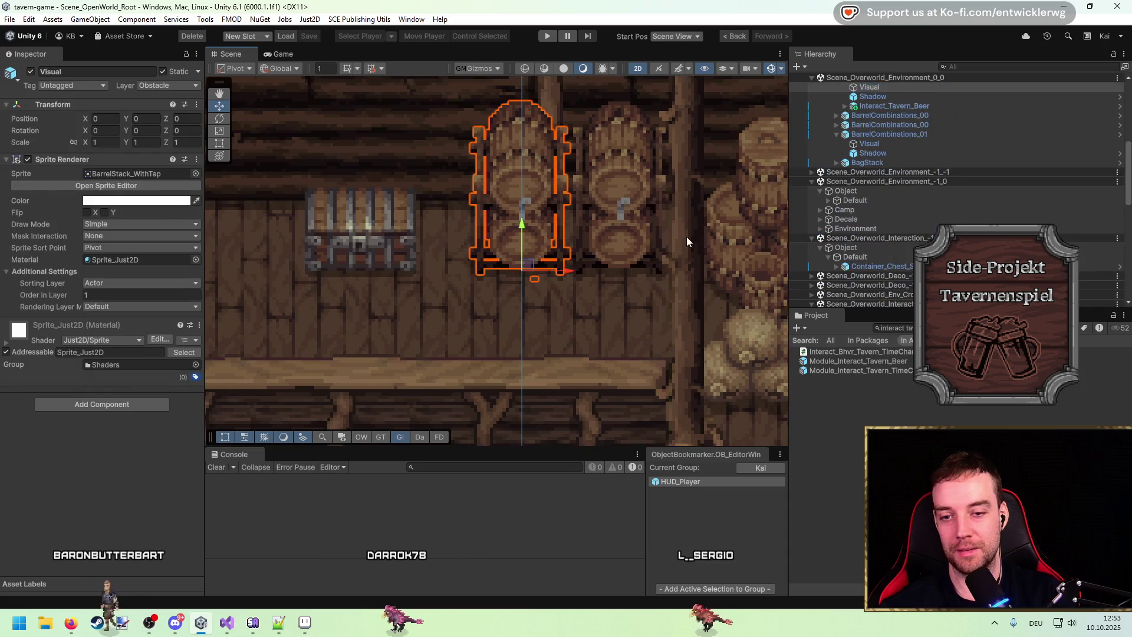
{"action": "scroll", "coordinate": [973, 200], "scroll_direction": "up", "scroll_amount": 3}
{"action": "left_click", "coordinate": [942, 176]}
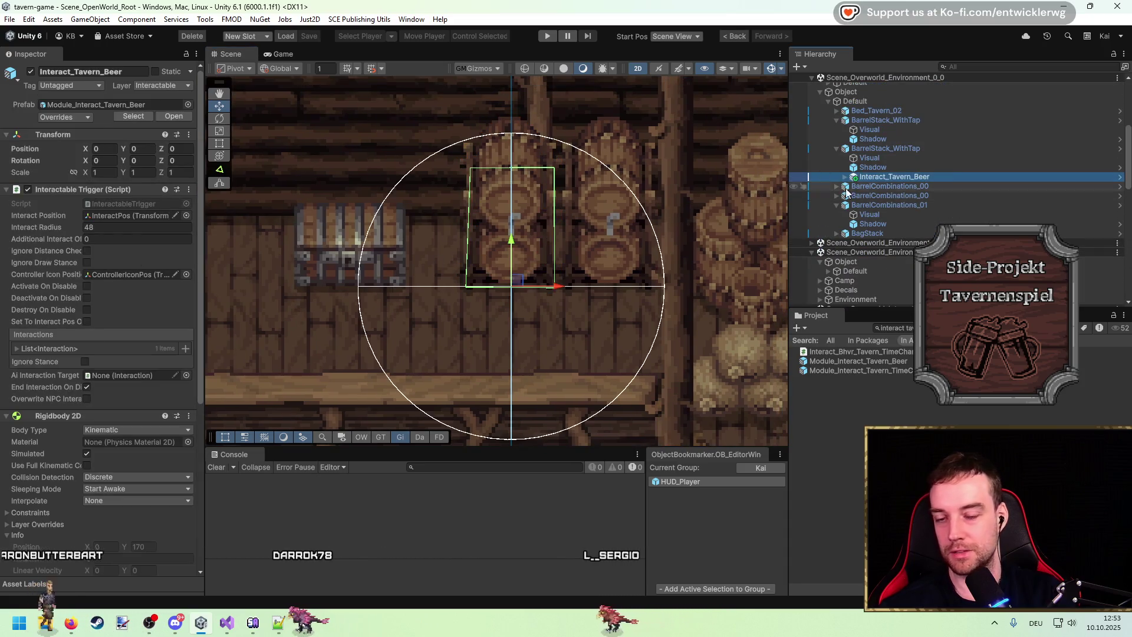
{"action": "right_click", "coordinate": [904, 176]}
{"action": "left_click", "coordinate": [932, 390]}
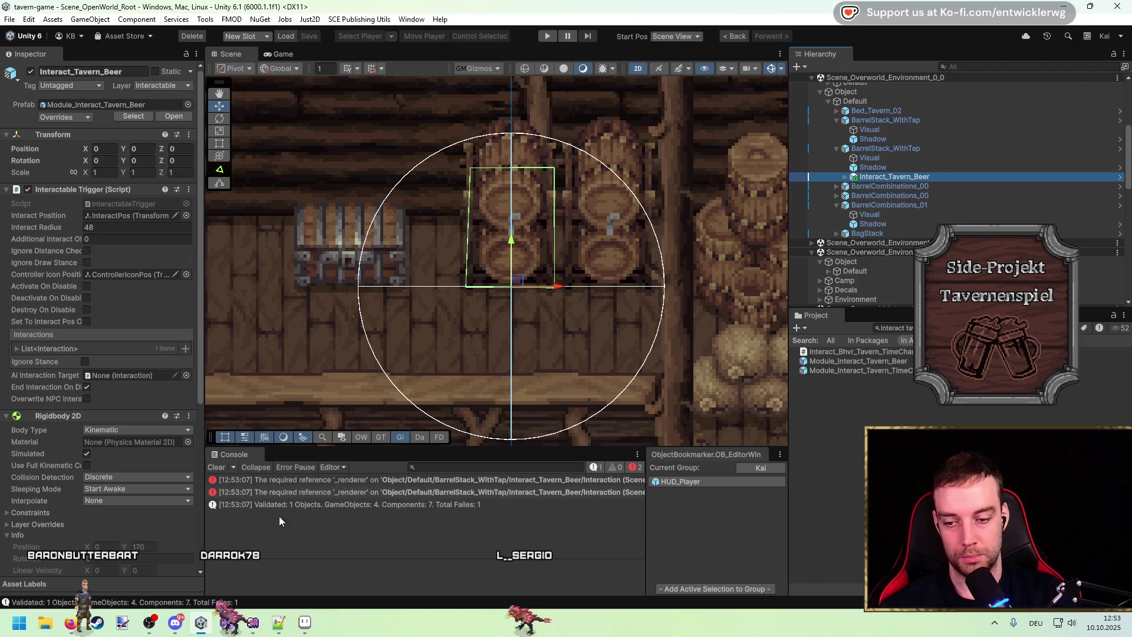
{"action": "left_click", "coordinate": [410, 480]}
{"action": "left_click", "coordinate": [886, 187]}
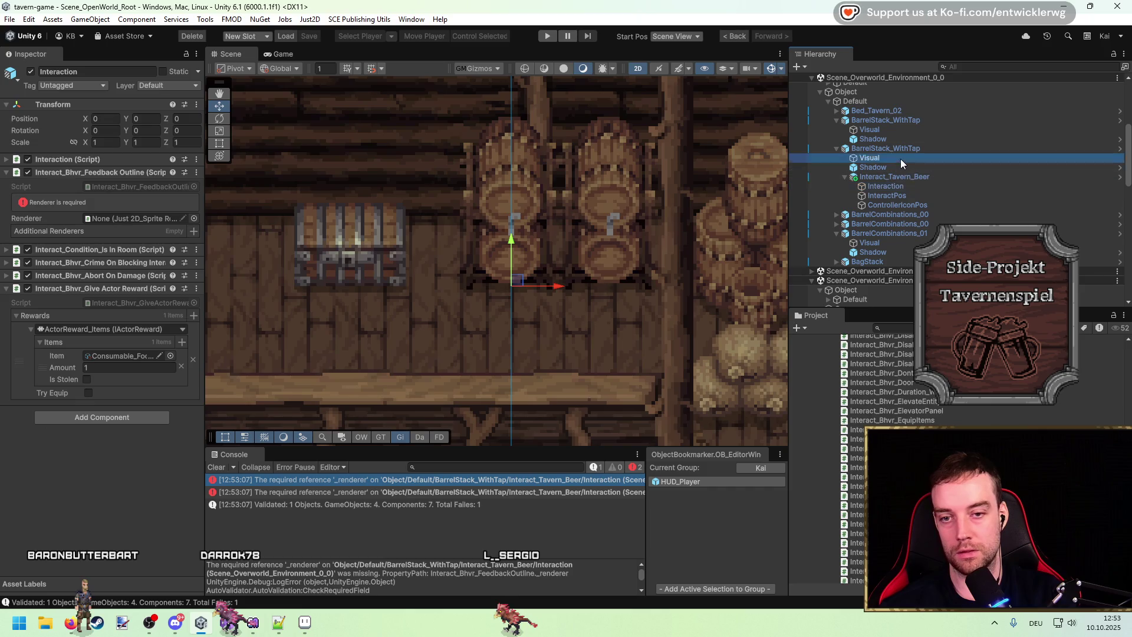
{"action": "left_click_drag", "start_coordinate": [901, 158], "coordinate": [166, 208]}
Add a Just 2D_Sprite Renderer component to the barrel stack's Visual
{"action": "left_click", "coordinate": [929, 159]}
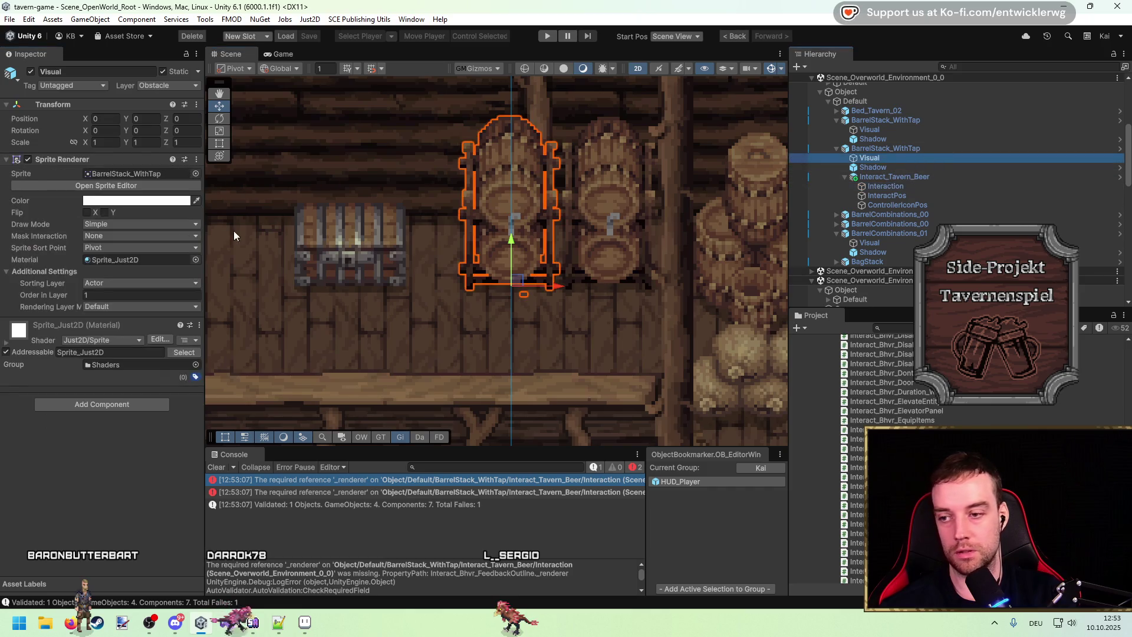
{"action": "left_click", "coordinate": [114, 402]}
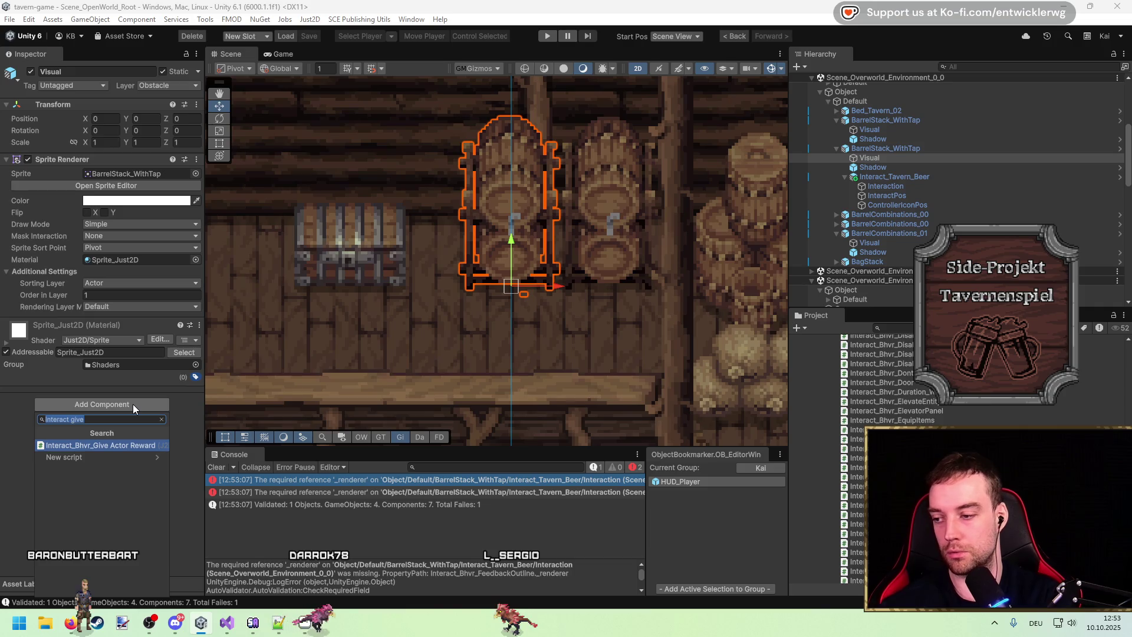
{"action": "type", "text": "just2d sprite"}
{"action": "key", "text": "Return"}
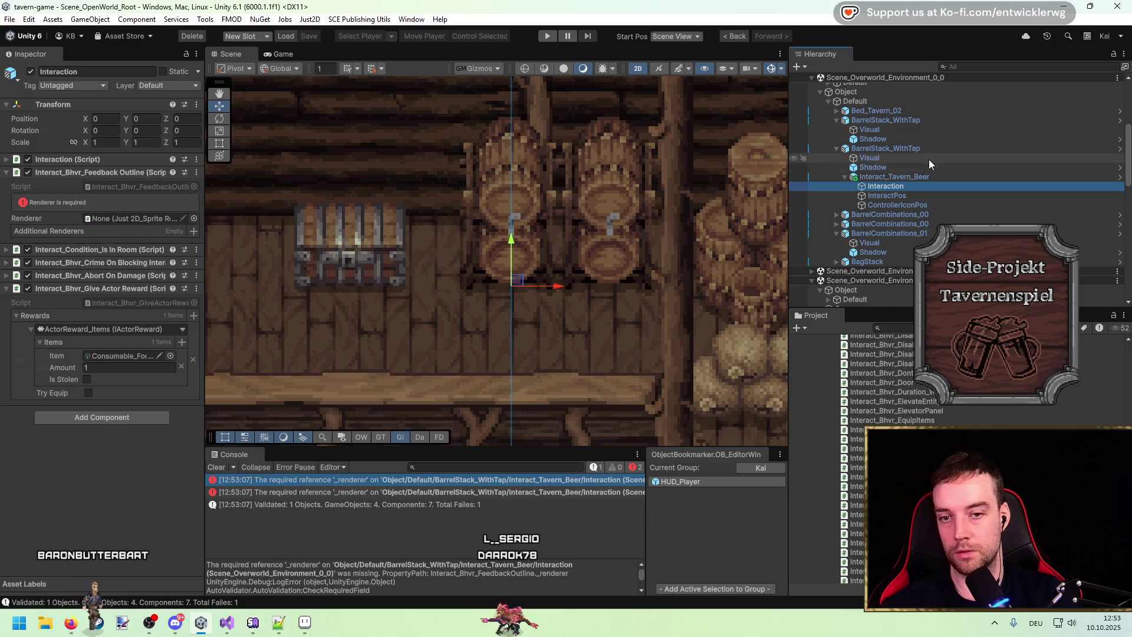
Assign Visual as the Interaction's Feedback Outline Renderer and start a test run
{"action": "mouse_move", "coordinate": [901, 161]}
{"action": "left_mouse_down"}
{"action": "mouse_move", "coordinate": [174, 237]}
{"action": "mouse_move", "coordinate": [158, 215]}
{"action": "left_mouse_up"}
{"action": "left_click_drag", "start_coordinate": [297, 200], "coordinate": [550, 200]}
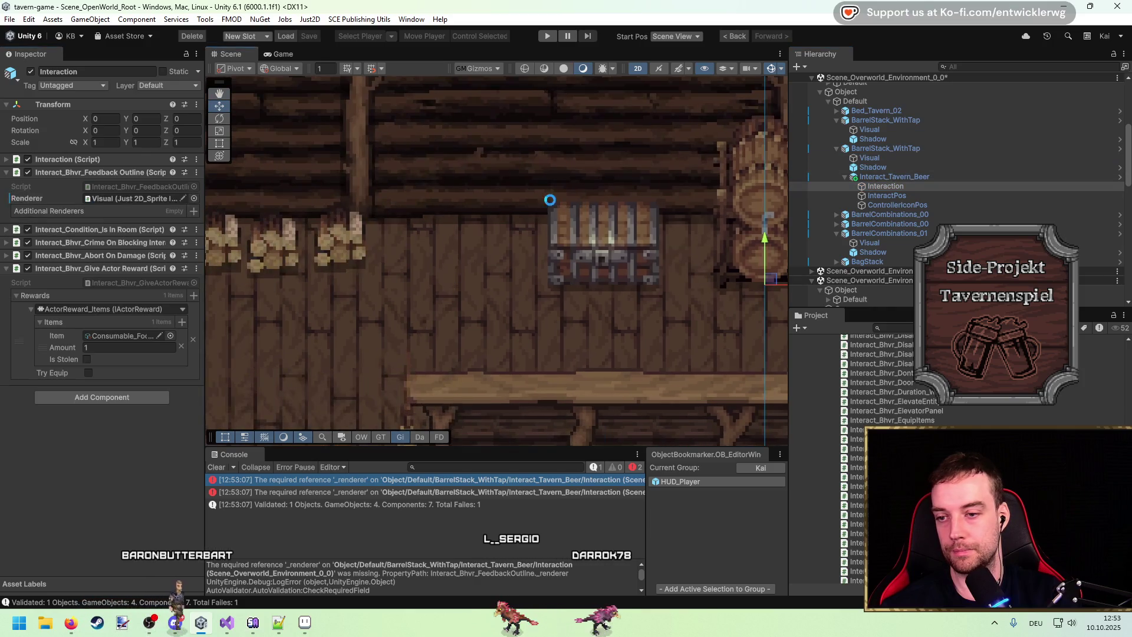
{"action": "left_click", "coordinate": [539, 38]}
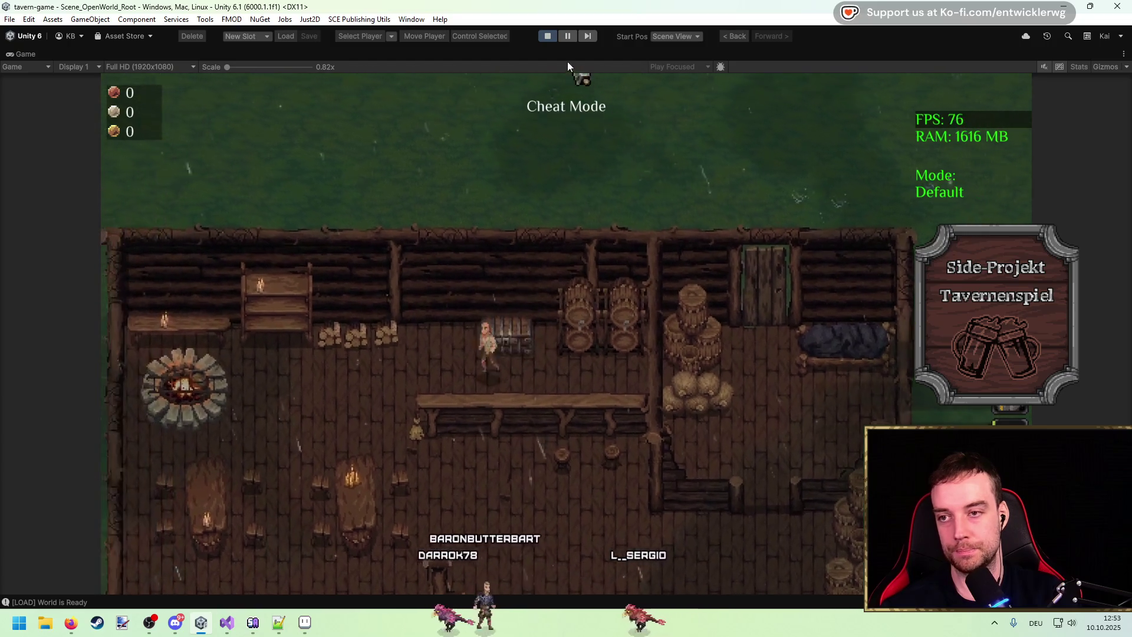
Stop the play-test and clear the Console messages
{"action": "left_click", "coordinate": [547, 36]}
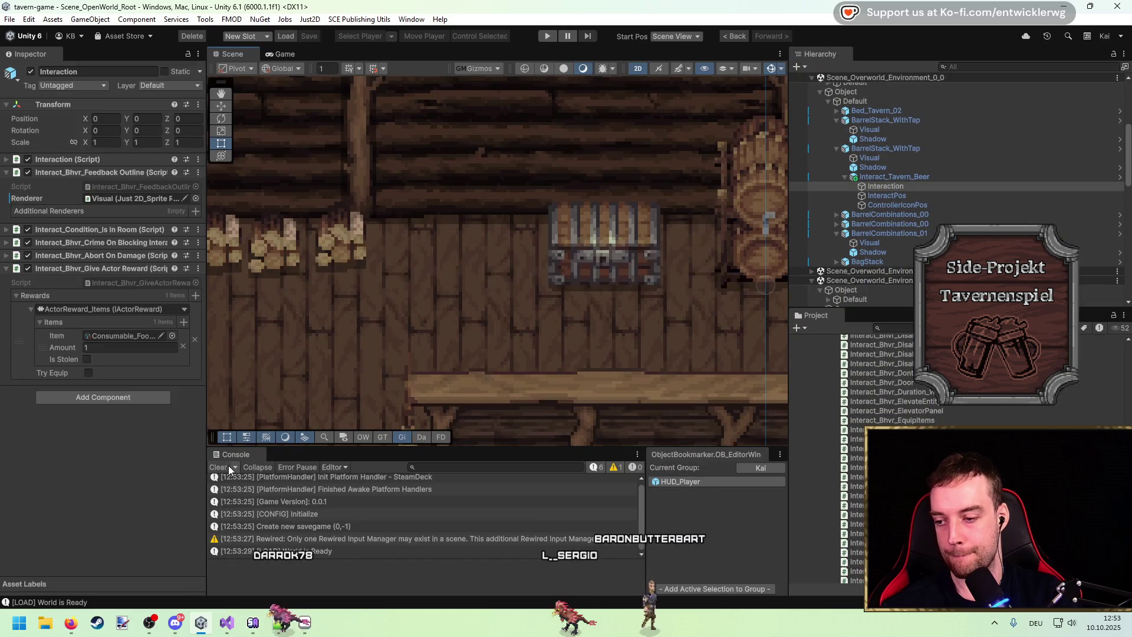
{"action": "left_click", "coordinate": [228, 467]}
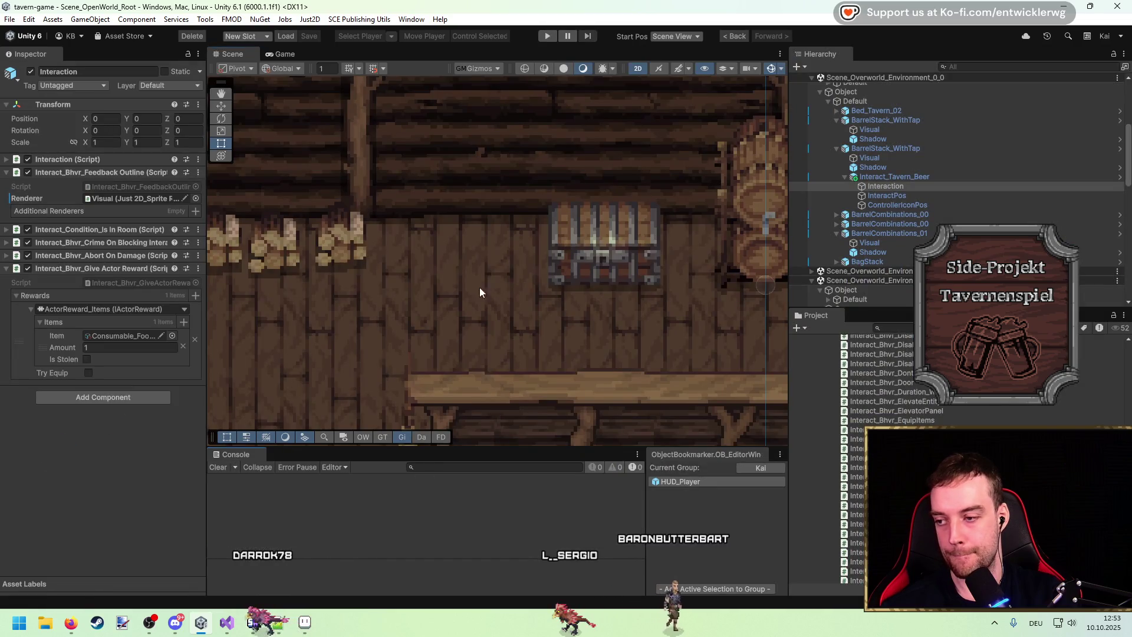
Open the Module_Interact_Tavern_Beer prefab and add Interact_Bhvr_Play Actor Anim to Interaction
{"action": "left_click", "coordinate": [921, 178]}
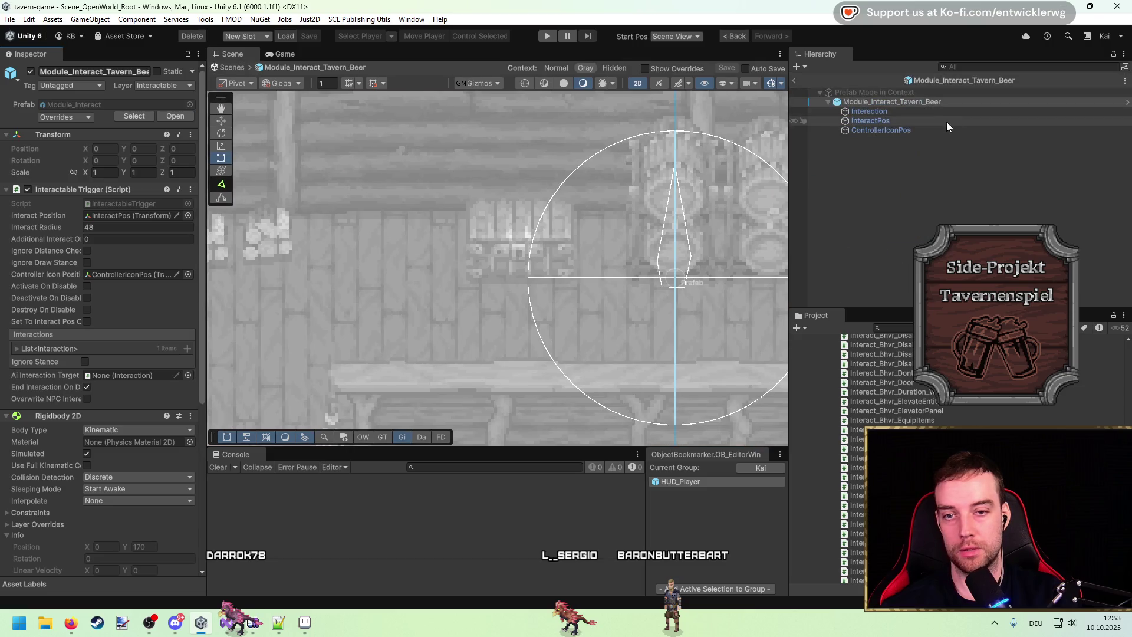
{"action": "left_click", "coordinate": [869, 111]}
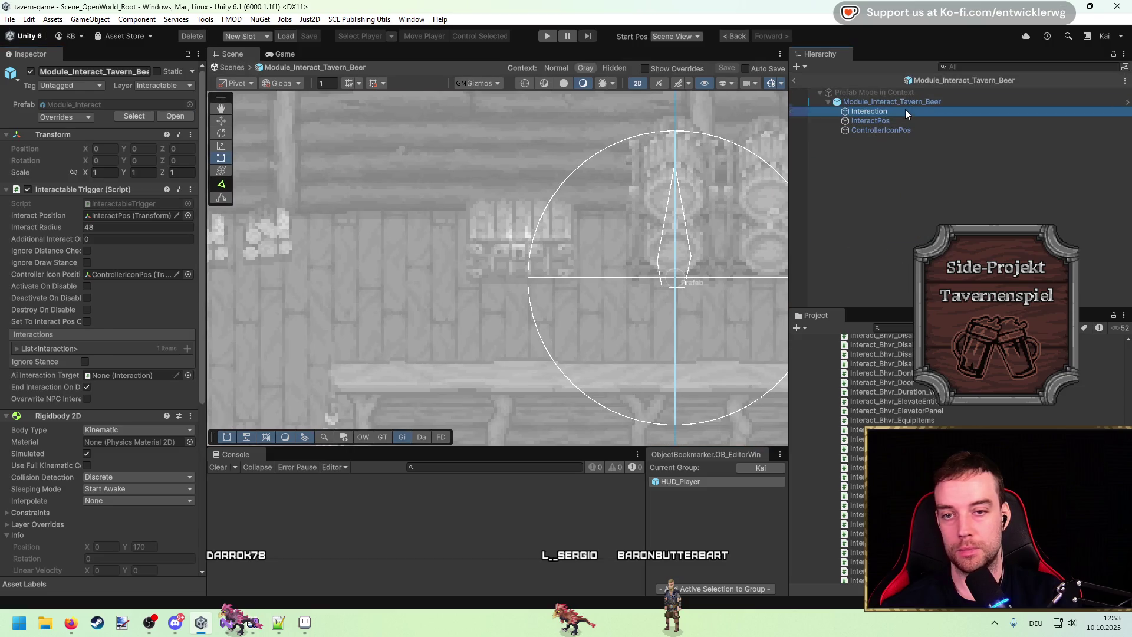
{"action": "left_click", "coordinate": [110, 418]}
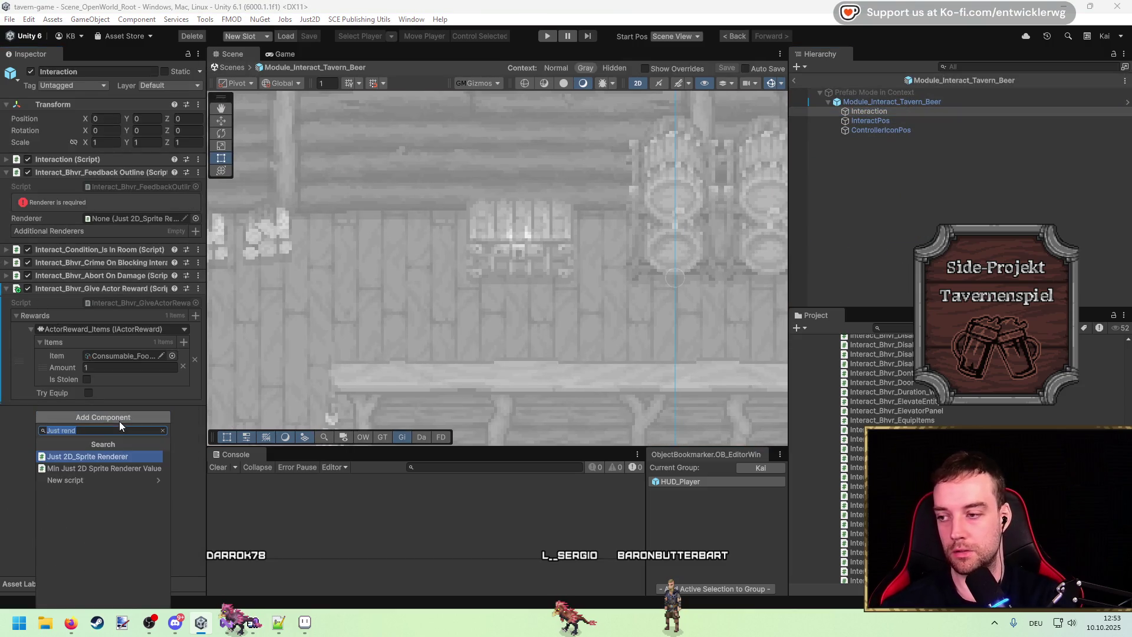
{"action": "type", "text": "interact anim"}
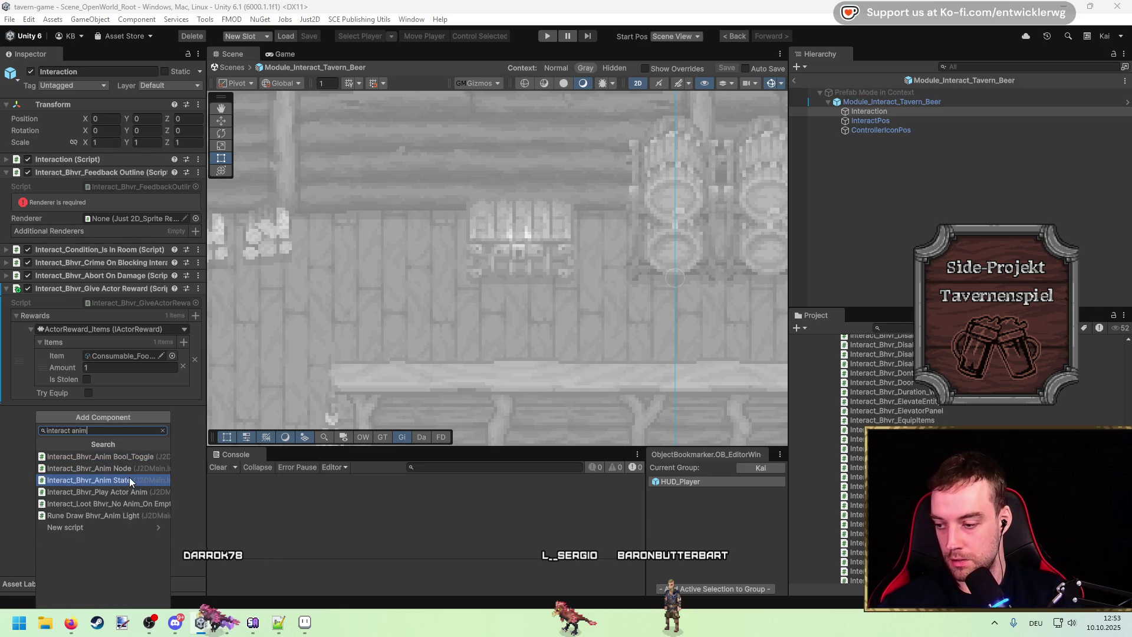
{"action": "left_click", "coordinate": [140, 493]}
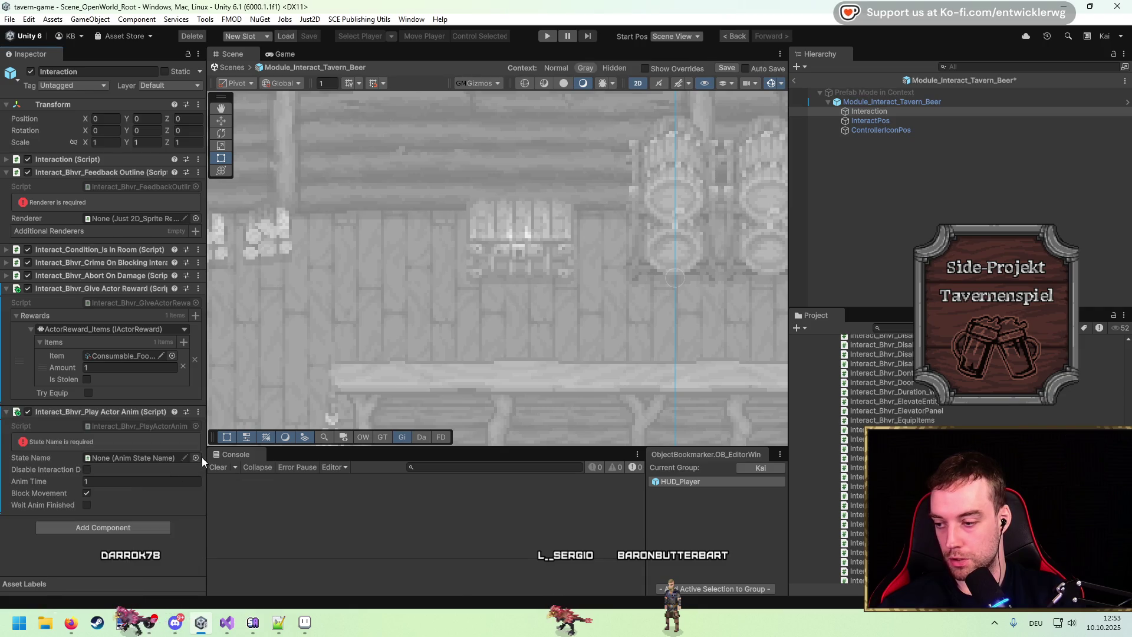
Set State Name to AnimState_Interact_Generic with wait-for-animation enabled, save, and exit the prefab
{"action": "left_click", "coordinate": [196, 457]}
{"action": "type", "text": "interac"}
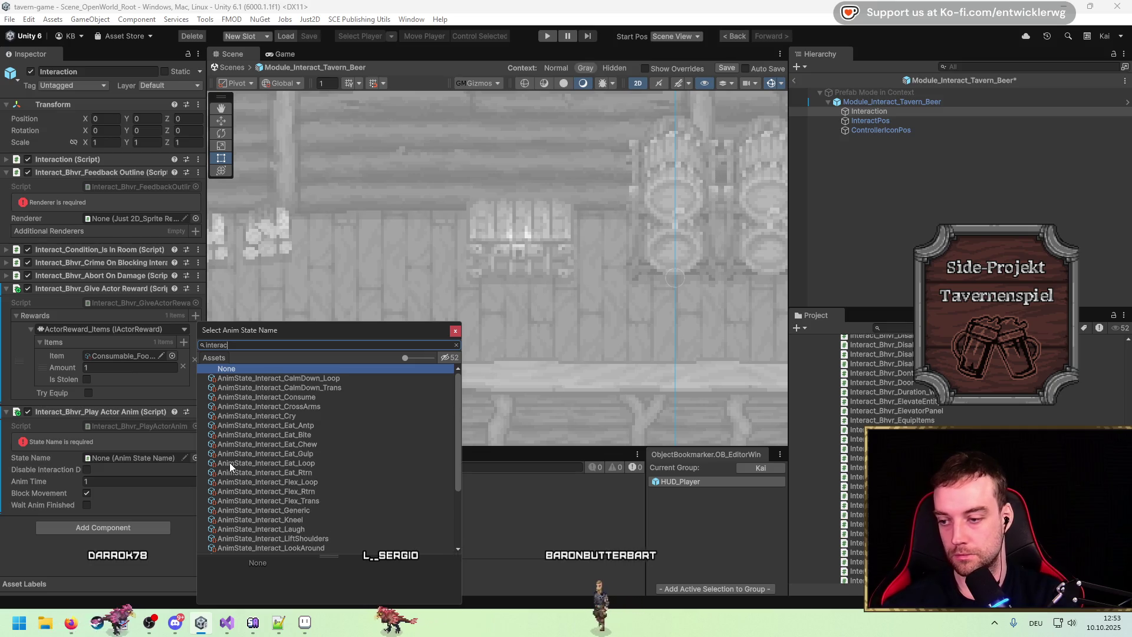
{"action": "type", "text": "t gen"}
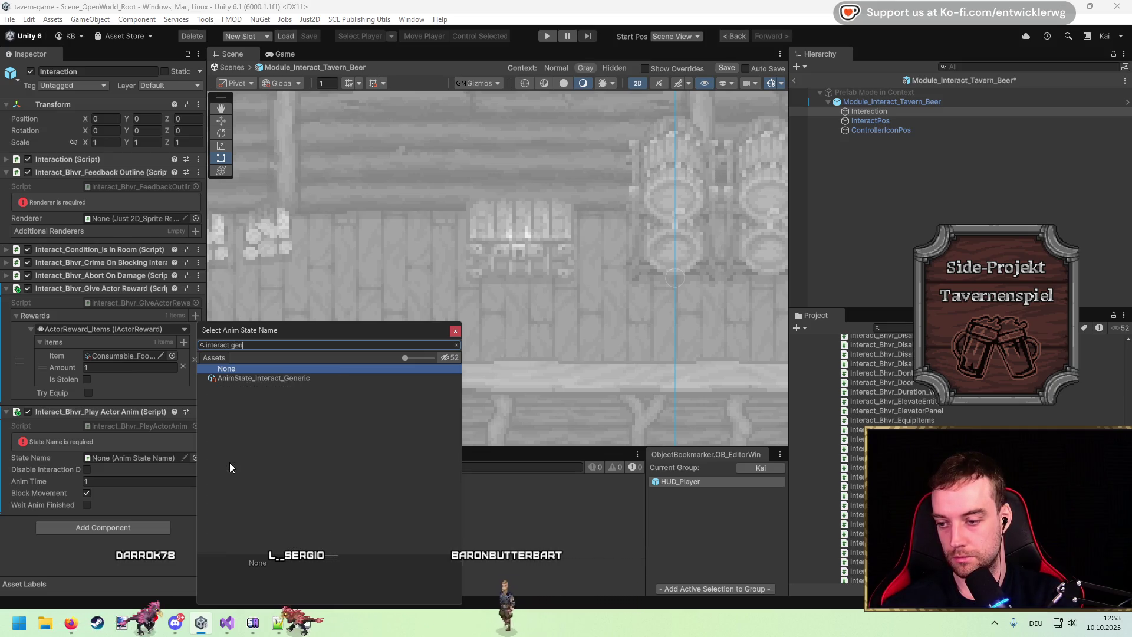
{"action": "key", "text": "Down"}
{"action": "key", "text": "Return"}
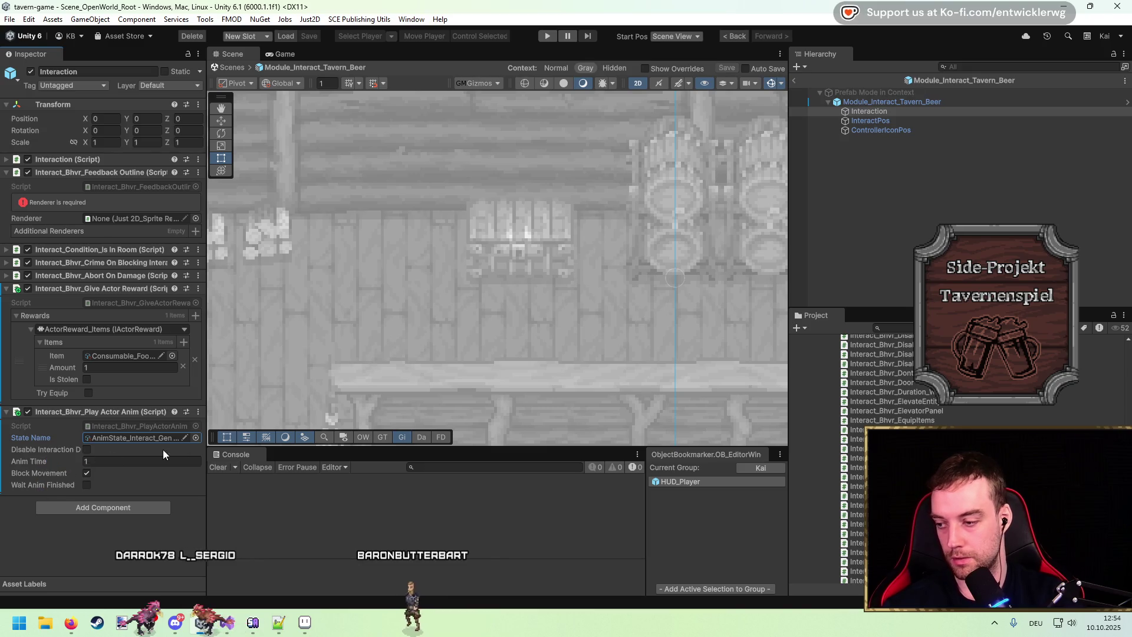
{"action": "mouse_move", "coordinate": [207, 419]}
{"action": "left_mouse_down"}
{"action": "mouse_move", "coordinate": [342, 431]}
{"action": "mouse_move", "coordinate": [319, 436]}
{"action": "left_mouse_up"}
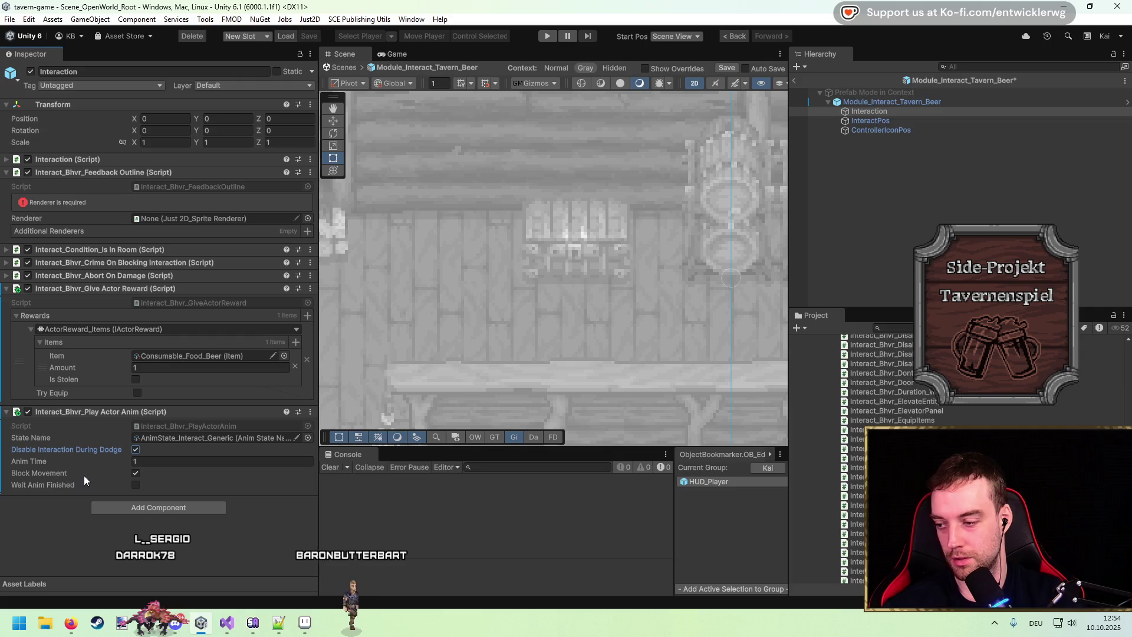
{"action": "left_click", "coordinate": [136, 485]}
{"action": "key", "text": "ctrl+s"}
{"action": "left_click", "coordinate": [795, 81]}
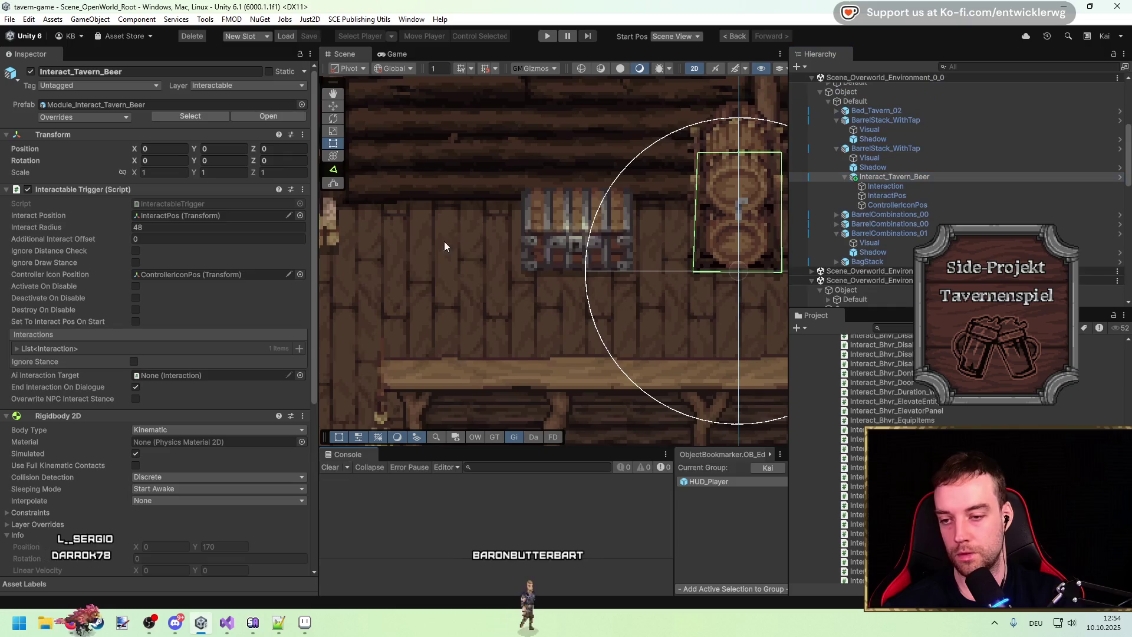
Play the game maximized and walk the character around the tavern with WASD, then stop
{"action": "left_click", "coordinate": [550, 36]}
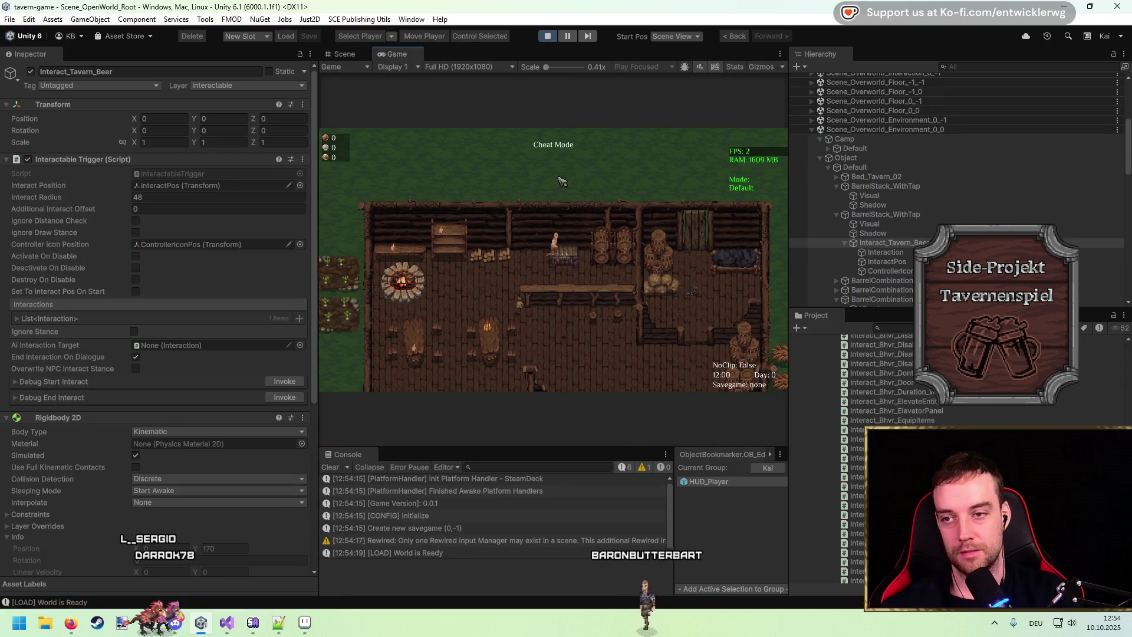
{"action": "key", "text": "shift+space"}
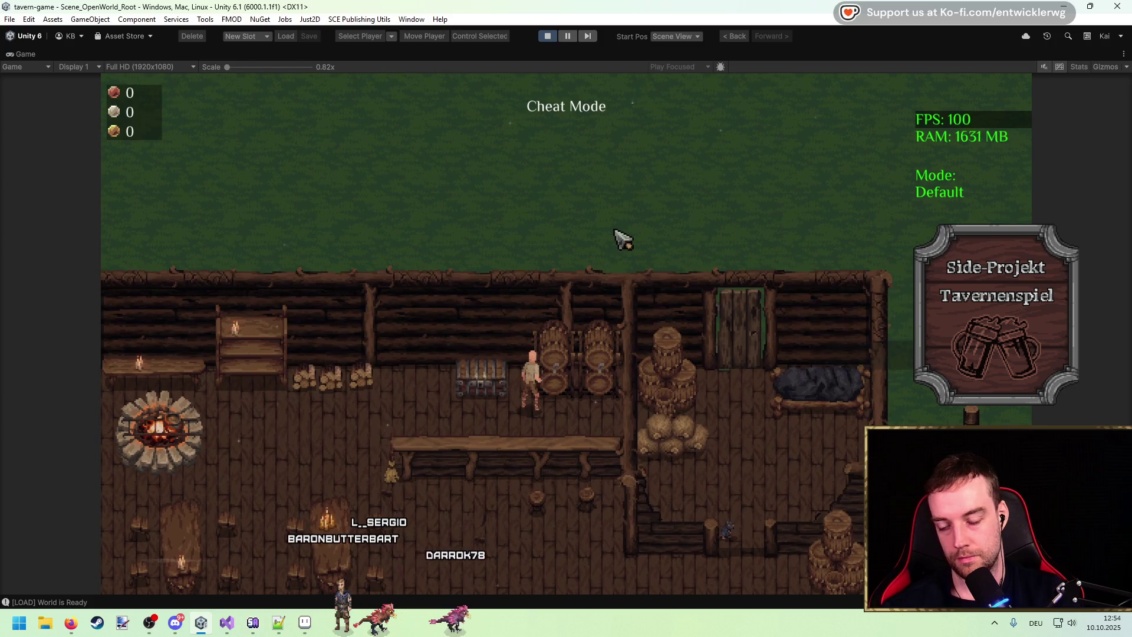
{"action": "key", "text": "s"}
{"action": "key", "text": "a"}
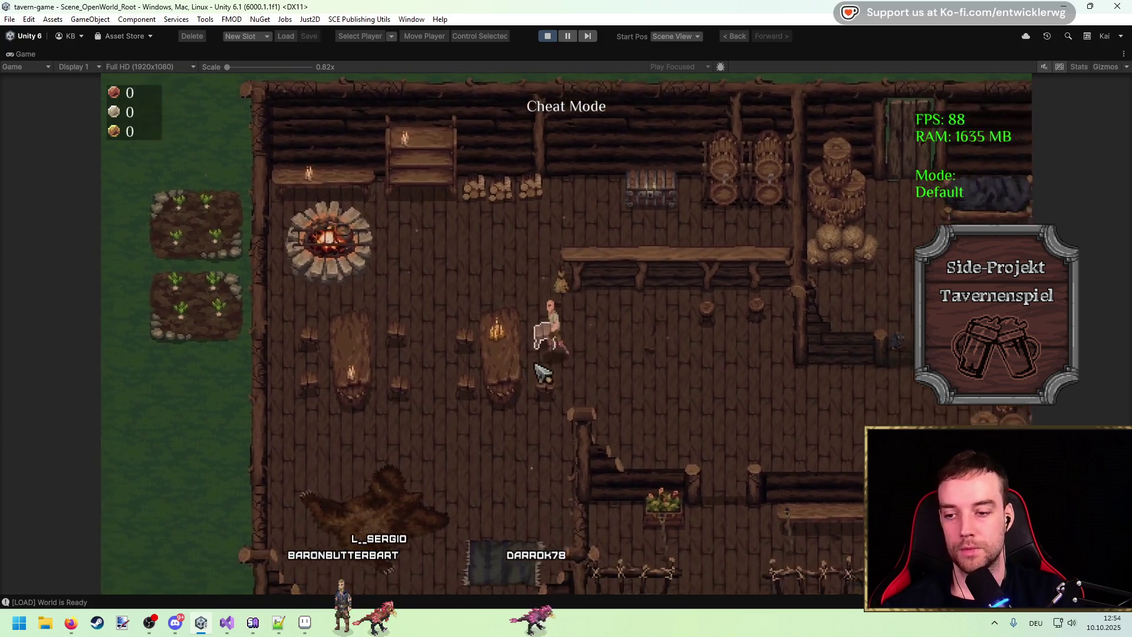
{"action": "key", "text": "w"}
{"action": "key", "text": "a"}
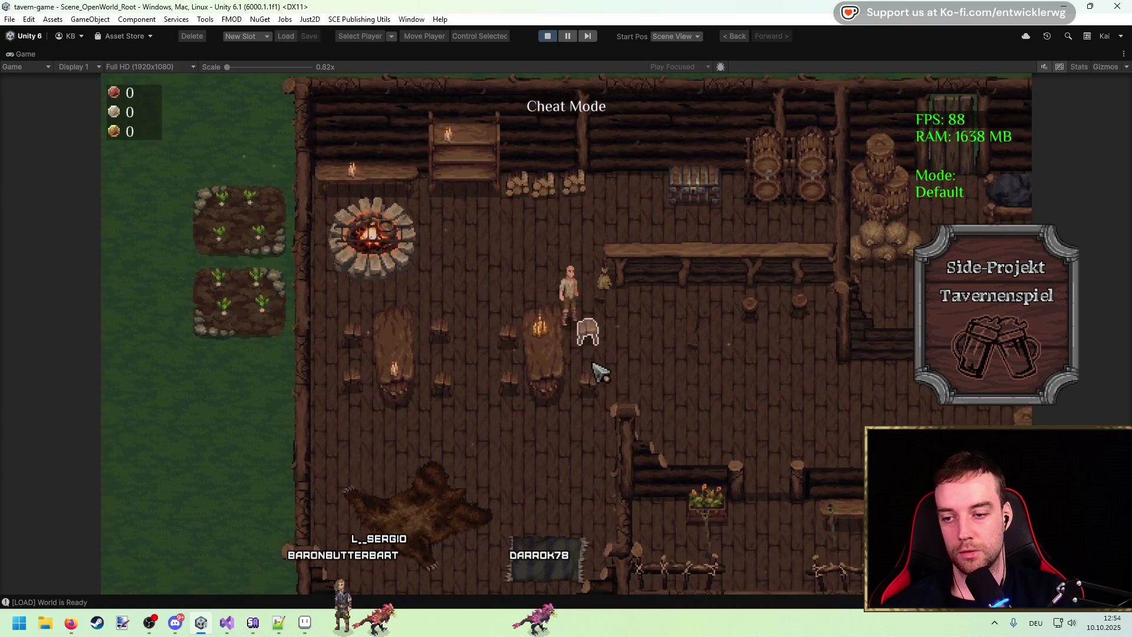
{"action": "key", "text": "a"}
{"action": "key", "text": "w"}
{"action": "key", "text": "d"}
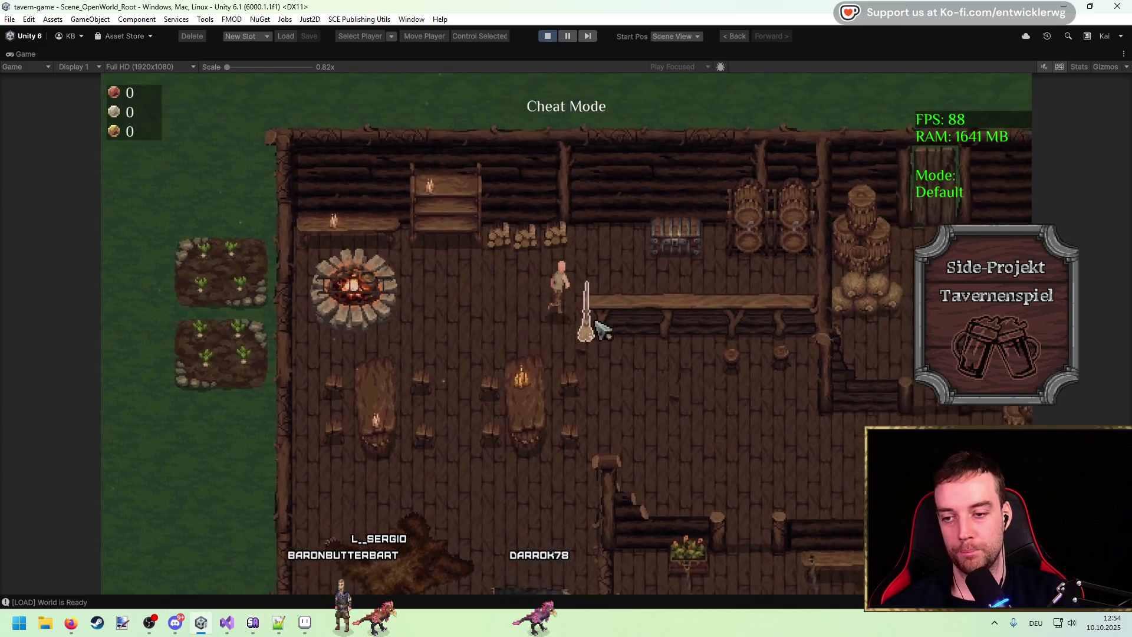
{"action": "key", "text": "w"}
{"action": "key", "text": "d"}
{"action": "key", "text": "w"}
{"action": "key", "text": "a"}
{"action": "key", "text": "s"}
{"action": "key", "text": "a"}
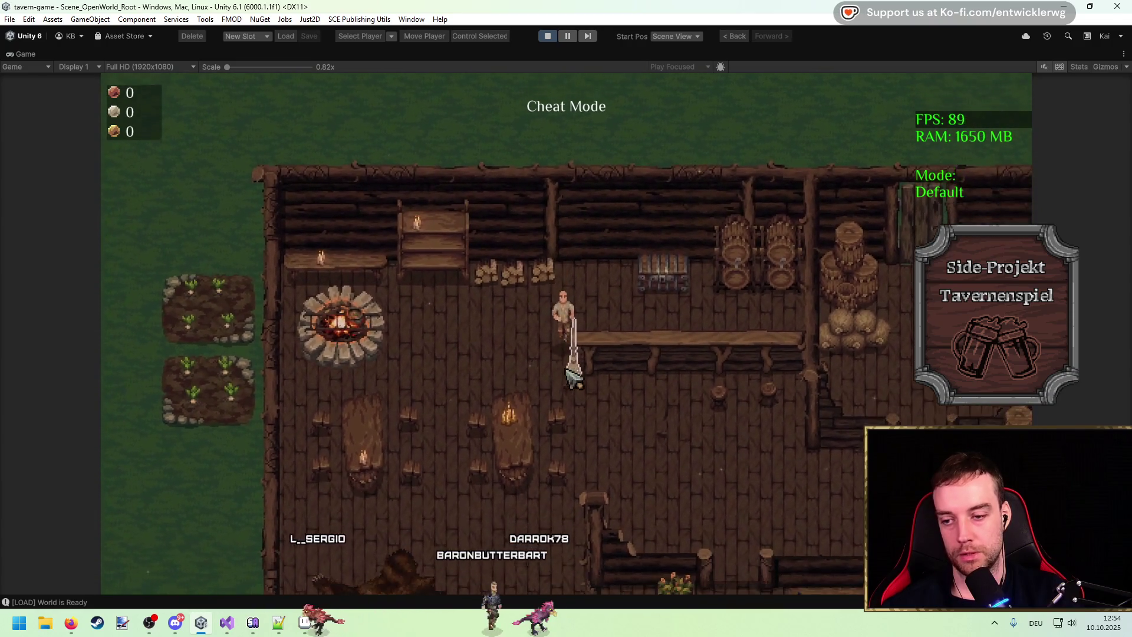
{"action": "left_click", "coordinate": [547, 36]}
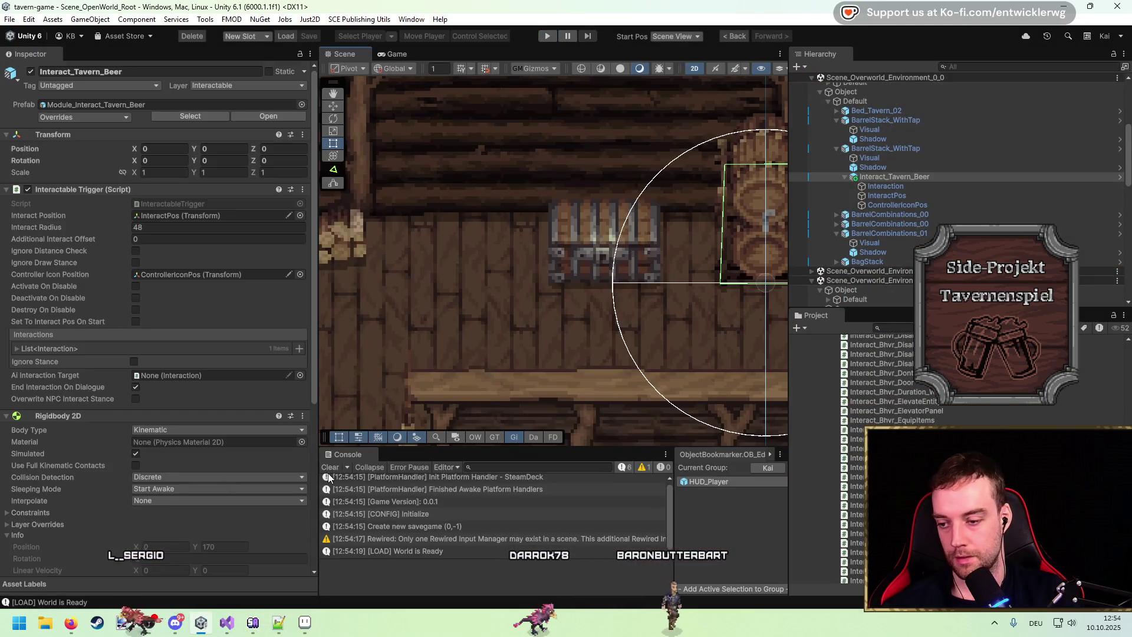
Move Tools_Broom up against the back wall beside the firewood stacks
{"action": "scroll", "coordinate": [504, 335], "scroll_direction": "down", "scroll_amount": 2}
{"action": "left_click", "coordinate": [493, 383]}
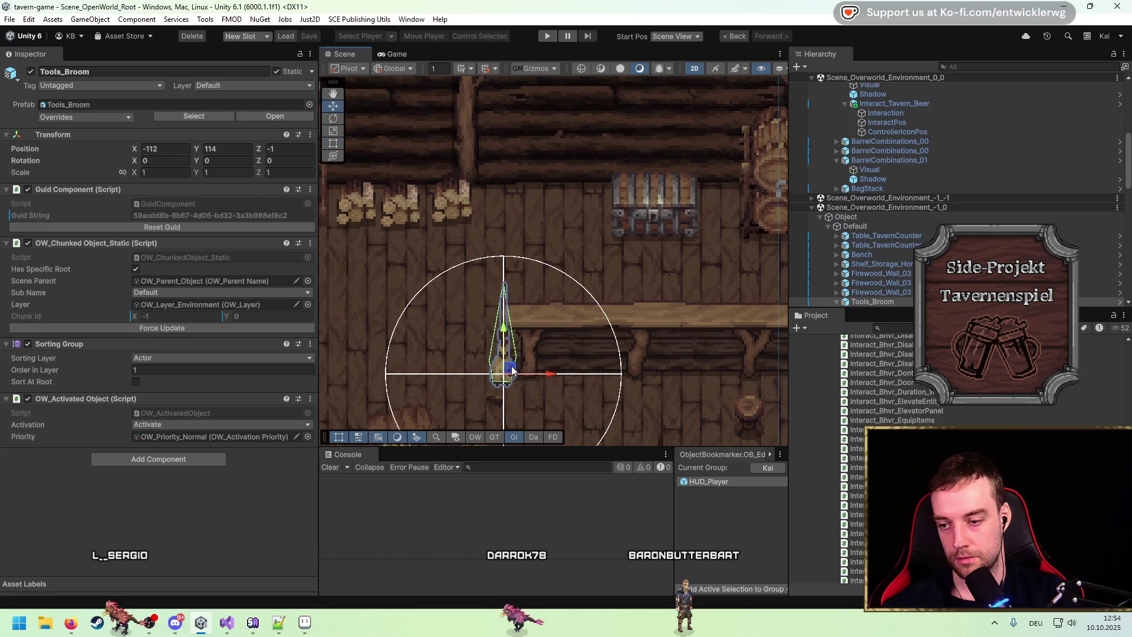
{"action": "left_click_drag", "start_coordinate": [516, 378], "coordinate": [500, 196]}
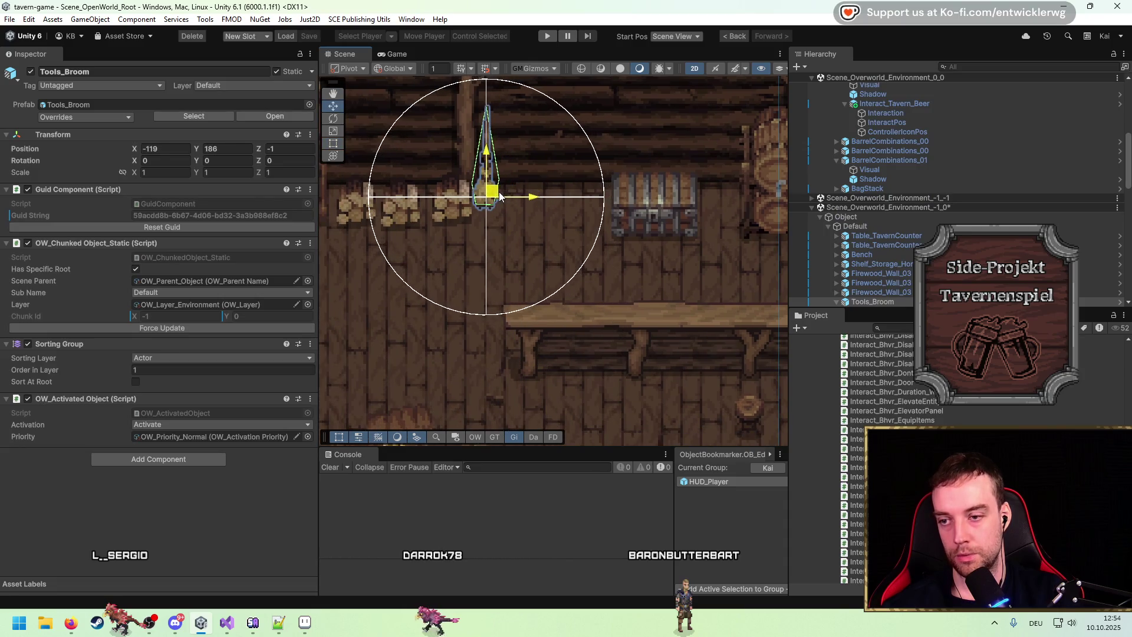
Frame Table_TavernCounter and zoom the Scene view out to show the whole tavern
{"action": "left_click", "coordinate": [884, 244]}
{"action": "key", "text": "f"}
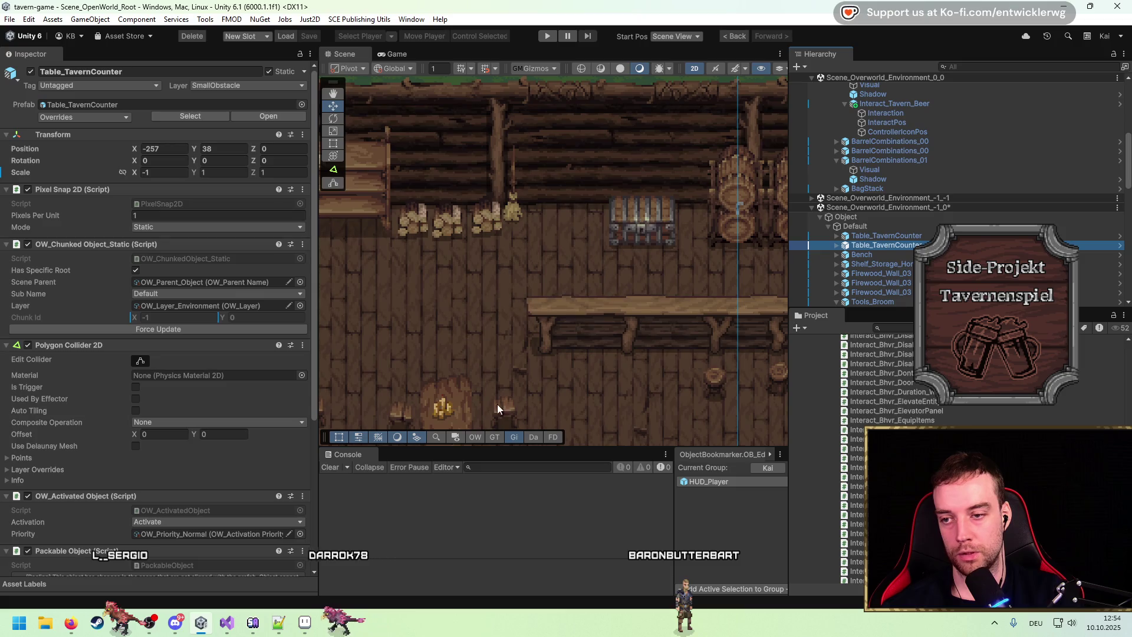
{"action": "scroll", "coordinate": [480, 394], "scroll_direction": "down", "scroll_amount": 3}
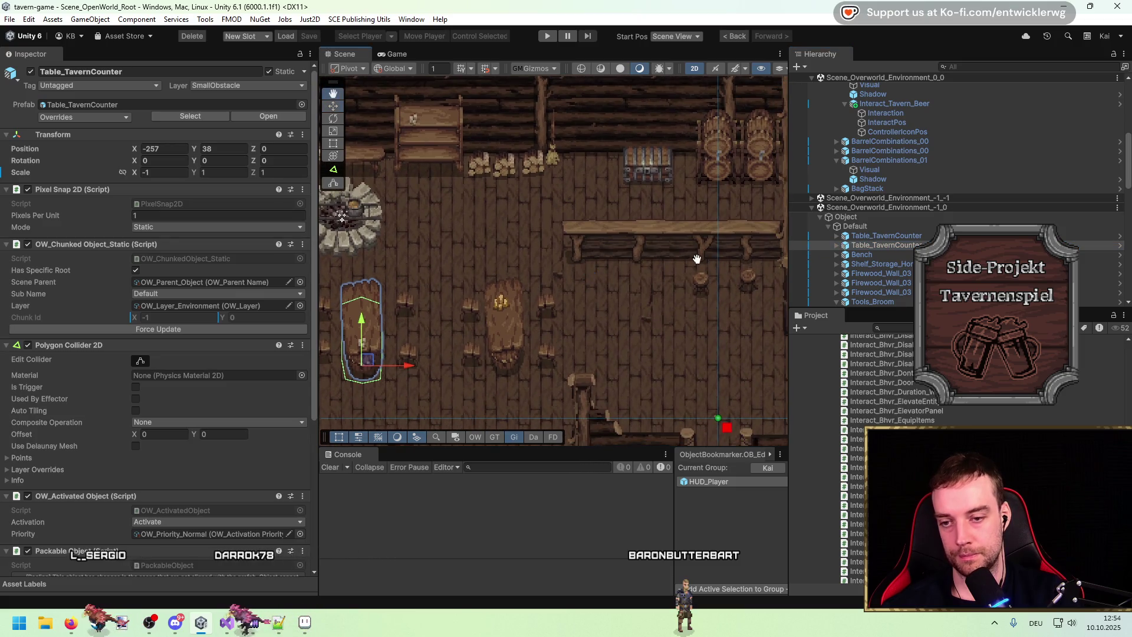
{"action": "left_click_drag", "start_coordinate": [706, 263], "coordinate": [617, 277]}
{"action": "left_click_drag", "start_coordinate": [591, 330], "coordinate": [548, 342]}
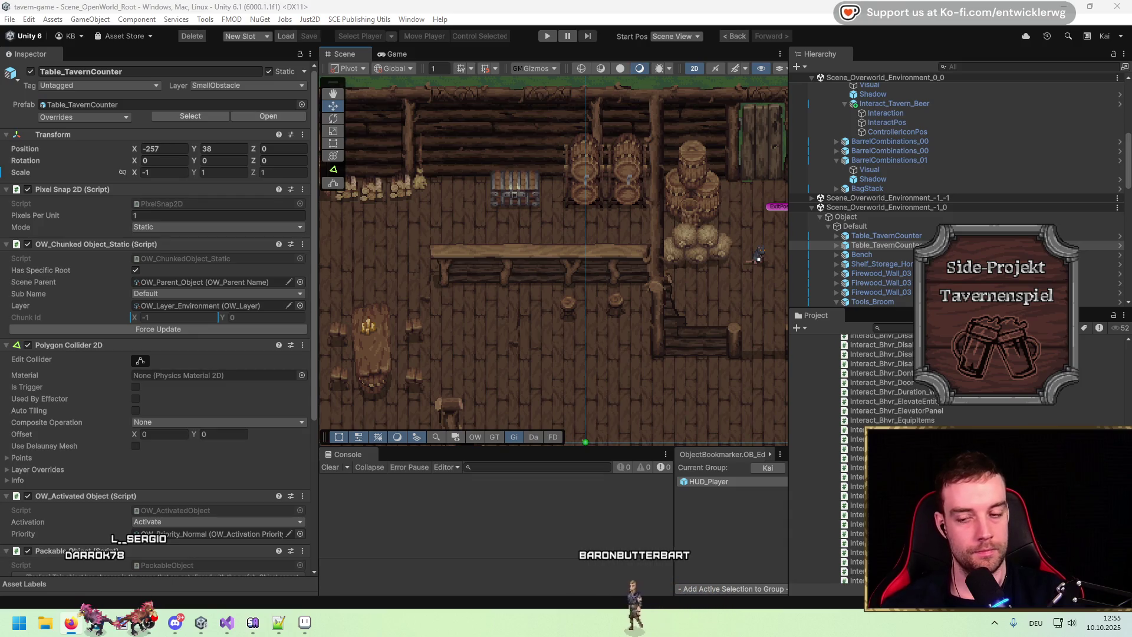
{"action": "scroll", "coordinate": [635, 292], "scroll_direction": "down", "scroll_amount": 5}
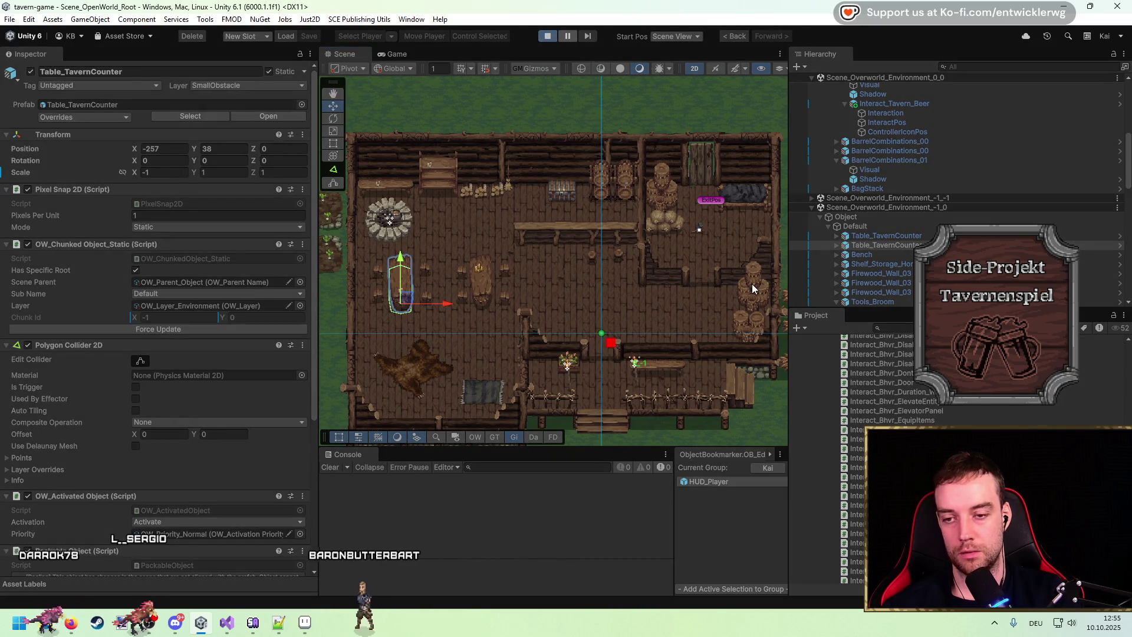
Walk up to the rat, kill it, and loot the Shred of Leather
{"action": "key", "text": "d"}
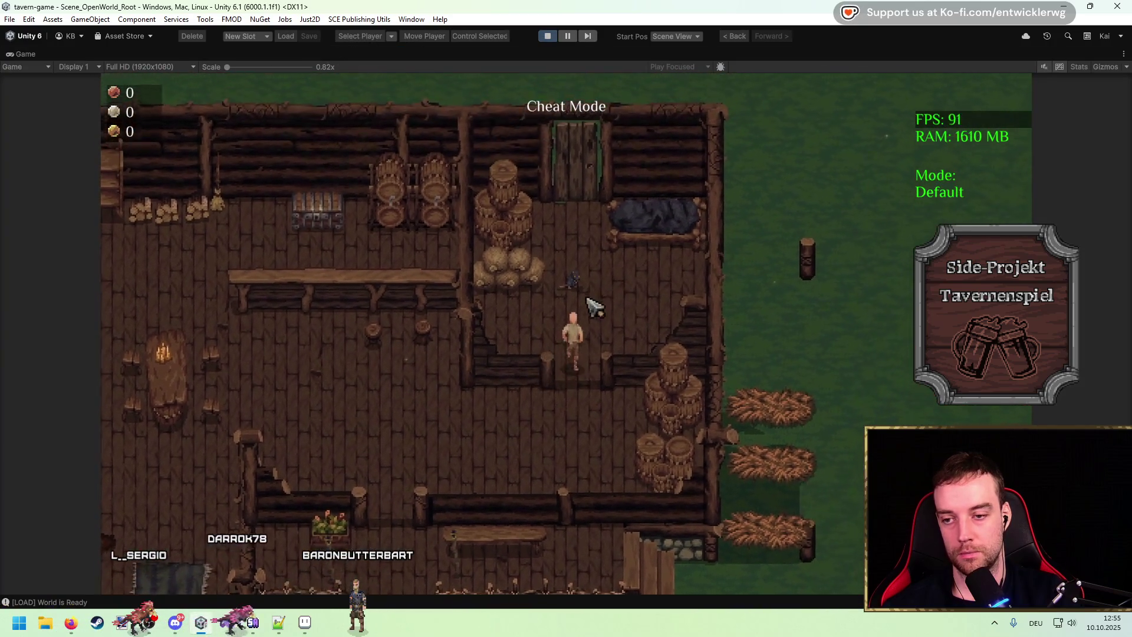
{"action": "key", "text": "w"}
{"action": "left_click", "coordinate": [596, 304]}
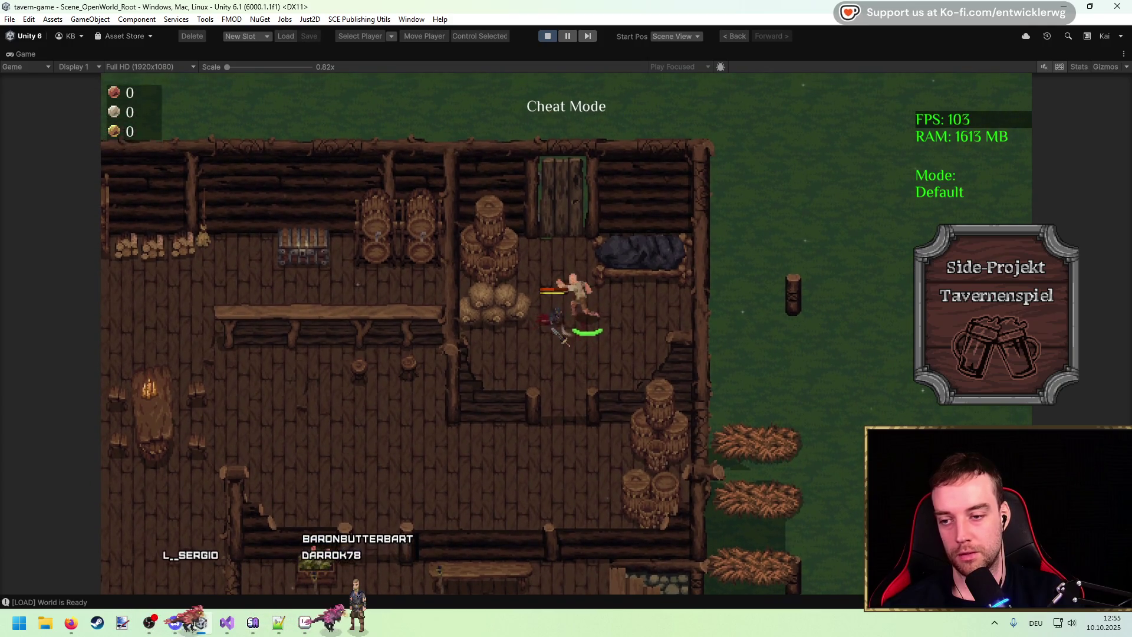
{"action": "key", "text": "e"}
{"action": "key", "text": "t"}
Walk back down onto the grass, then up the steps into the tavern past the bar's end
{"action": "key", "text": "s"}
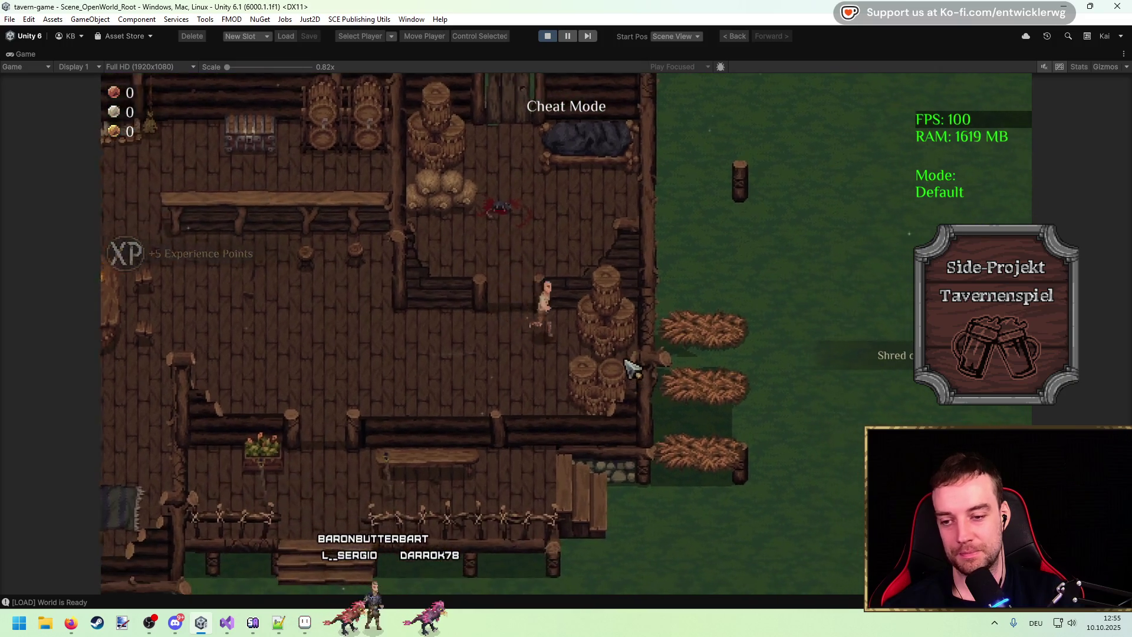
{"action": "key", "text": "a"}
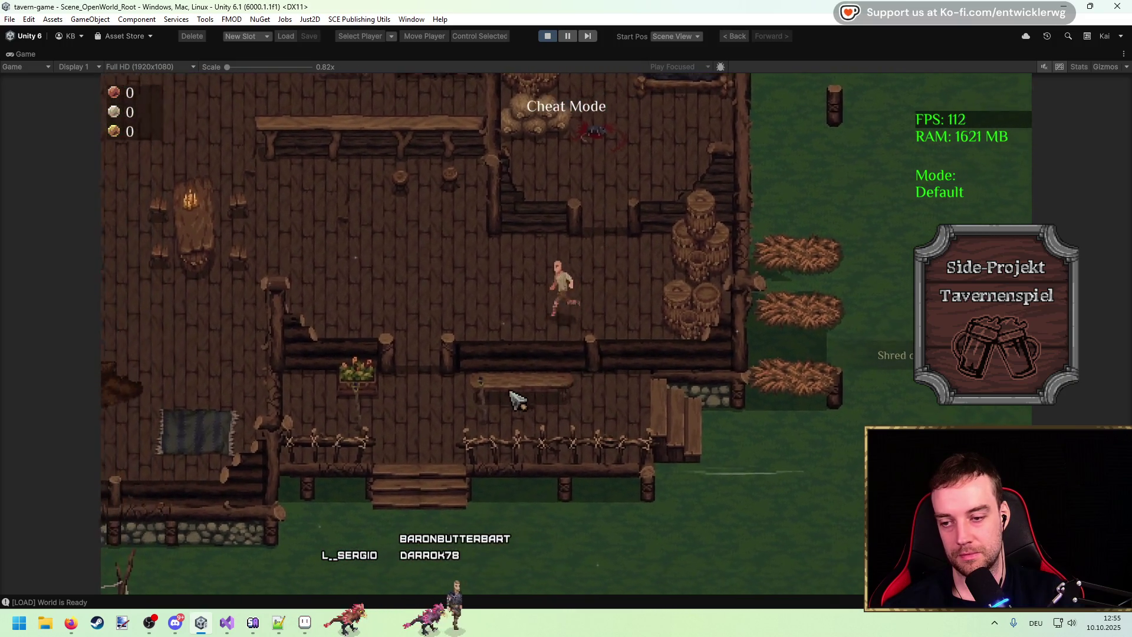
{"action": "key", "text": "s"}
{"action": "key", "text": "a"}
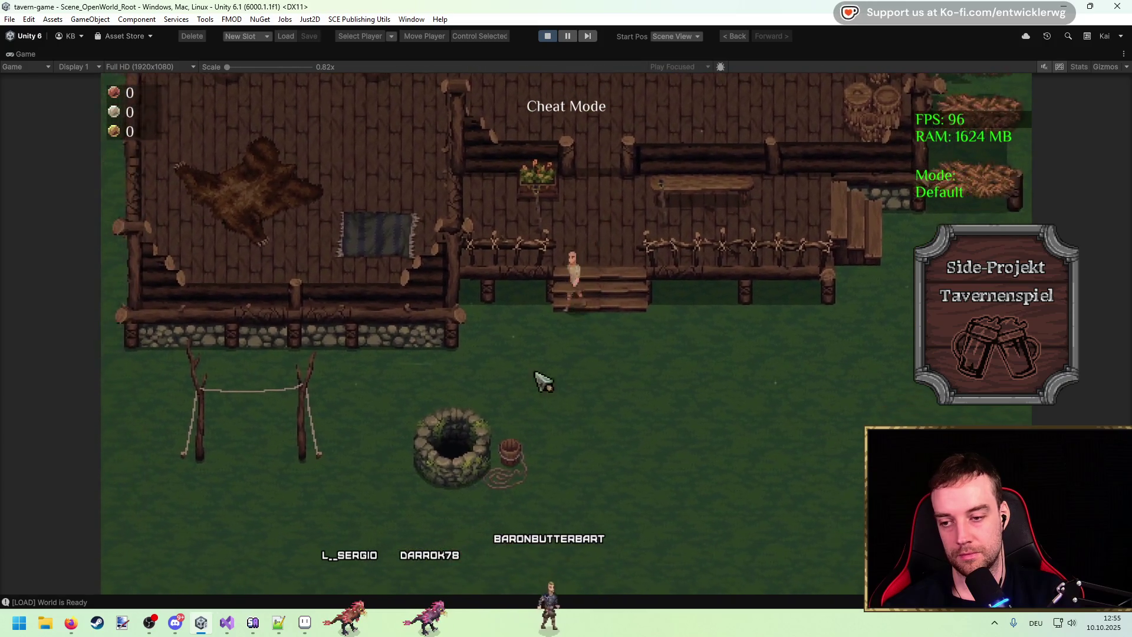
{"action": "key", "text": "w"}
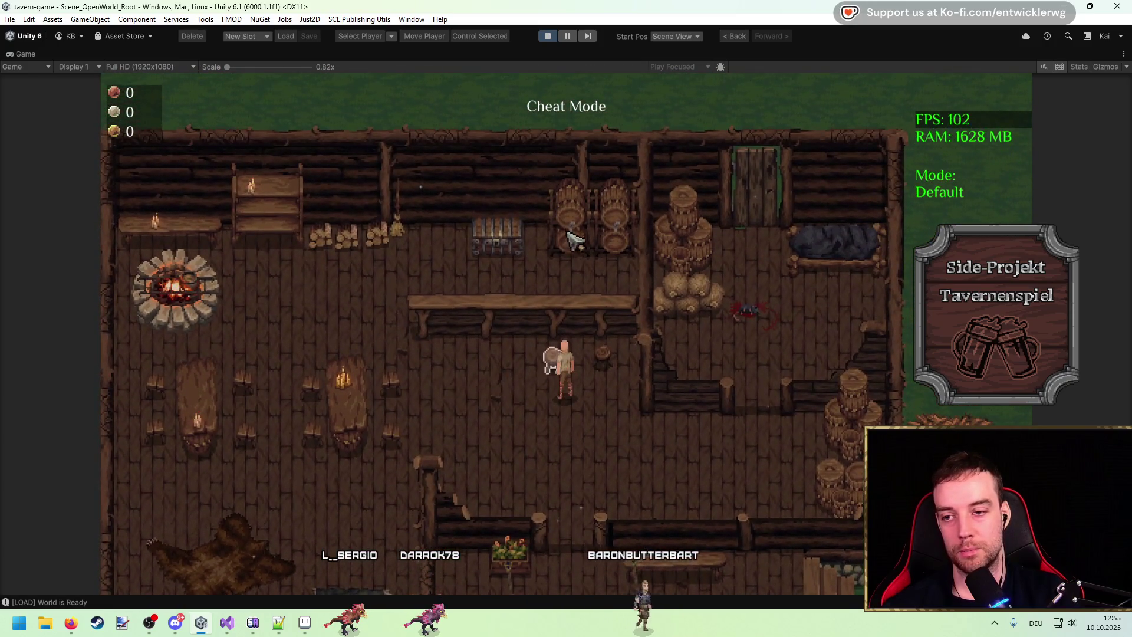
{"action": "key", "text": "w"}
{"action": "key", "text": "a"}
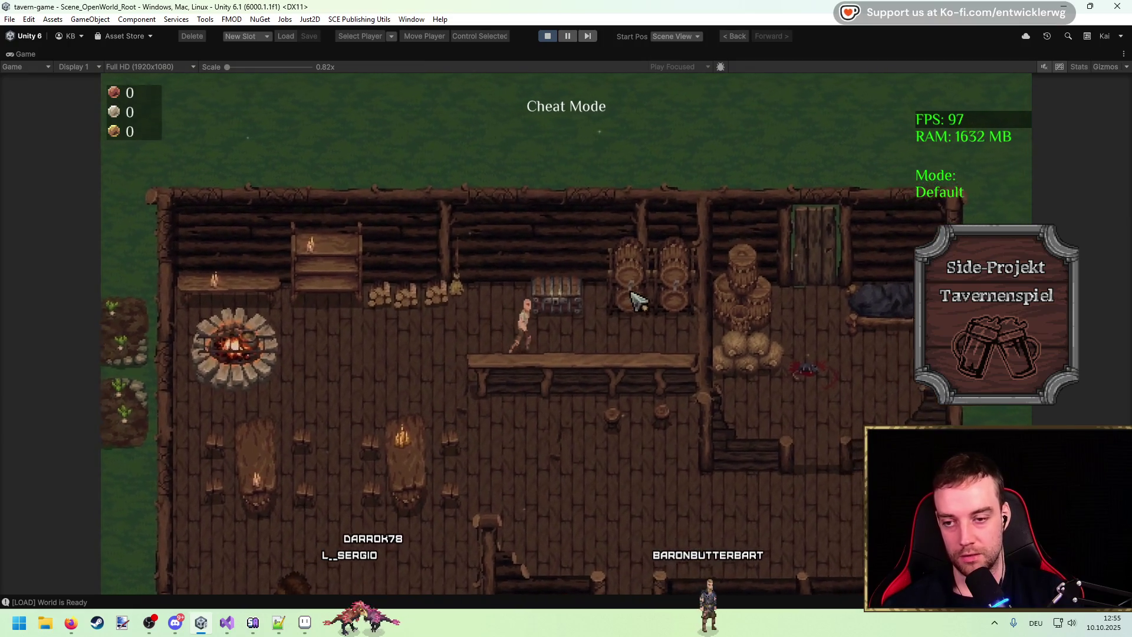
Explore the tavern interior, passing the barrels, the fireplace and behind the bar counter
{"action": "key", "text": "d"}
{"action": "key", "text": "w"}
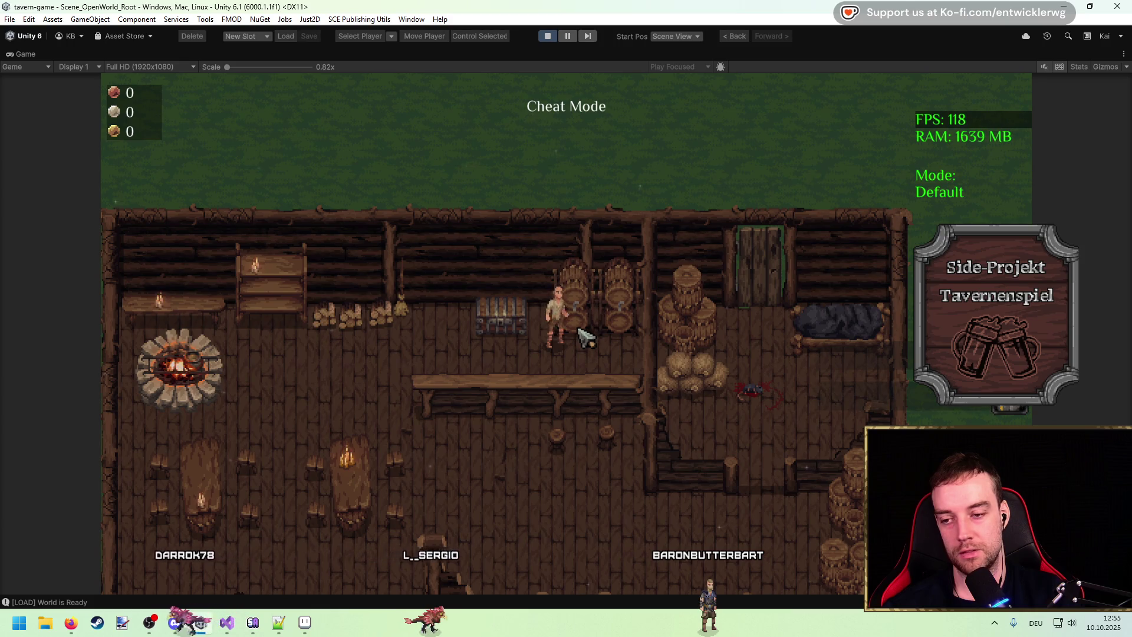
{"action": "key", "text": "a"}
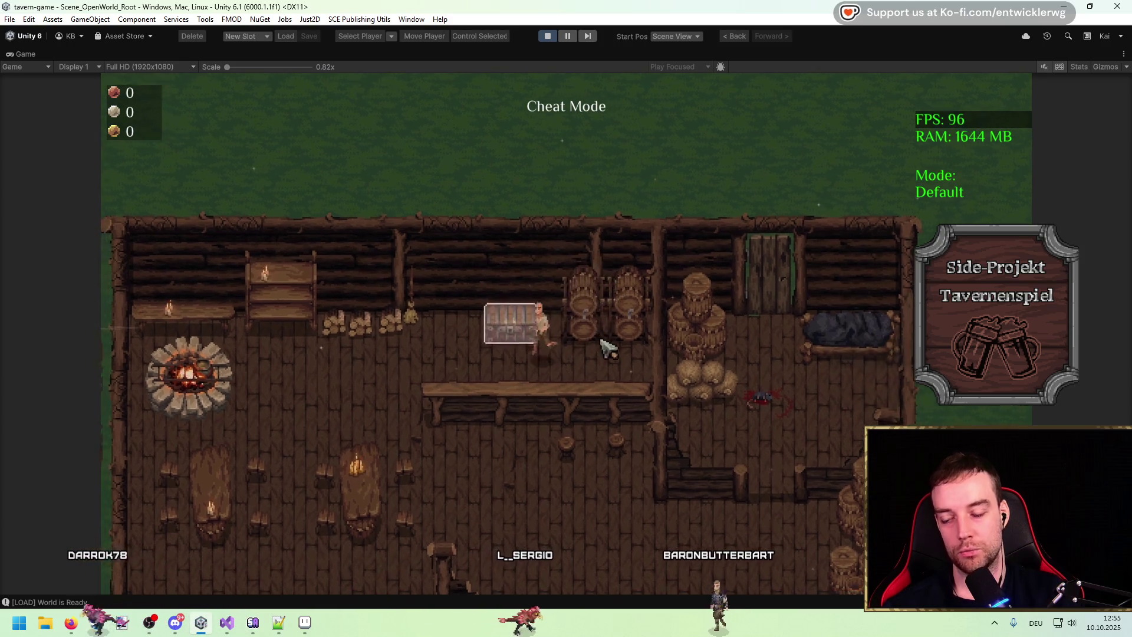
{"action": "key", "text": "s"}
{"action": "key", "text": "d"}
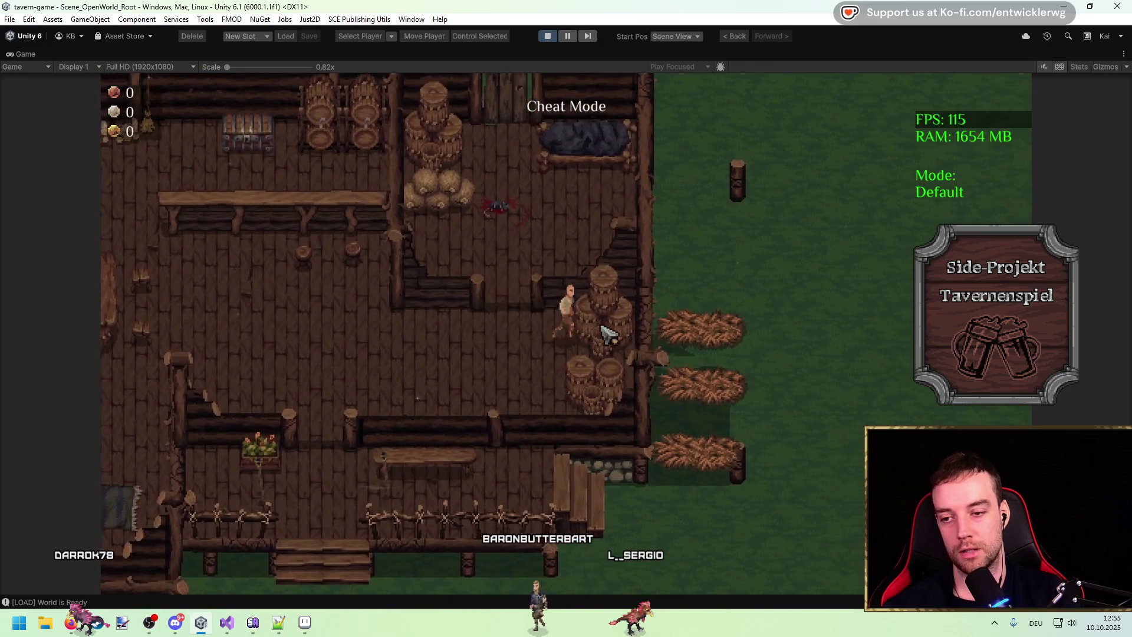
{"action": "key", "text": "a"}
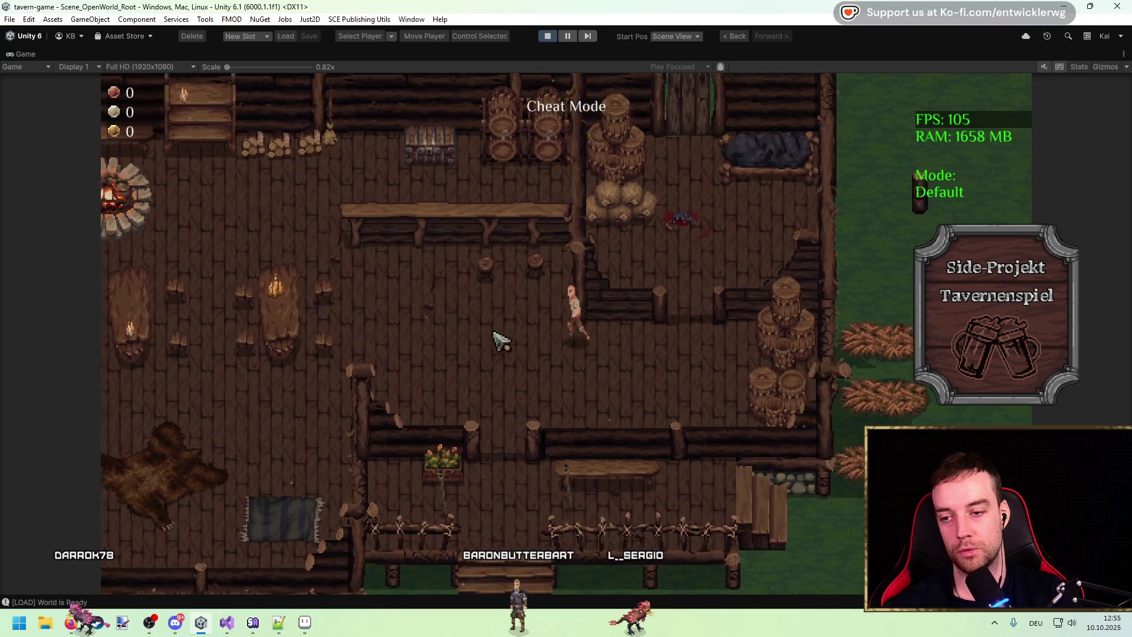
{"action": "key", "text": "w"}
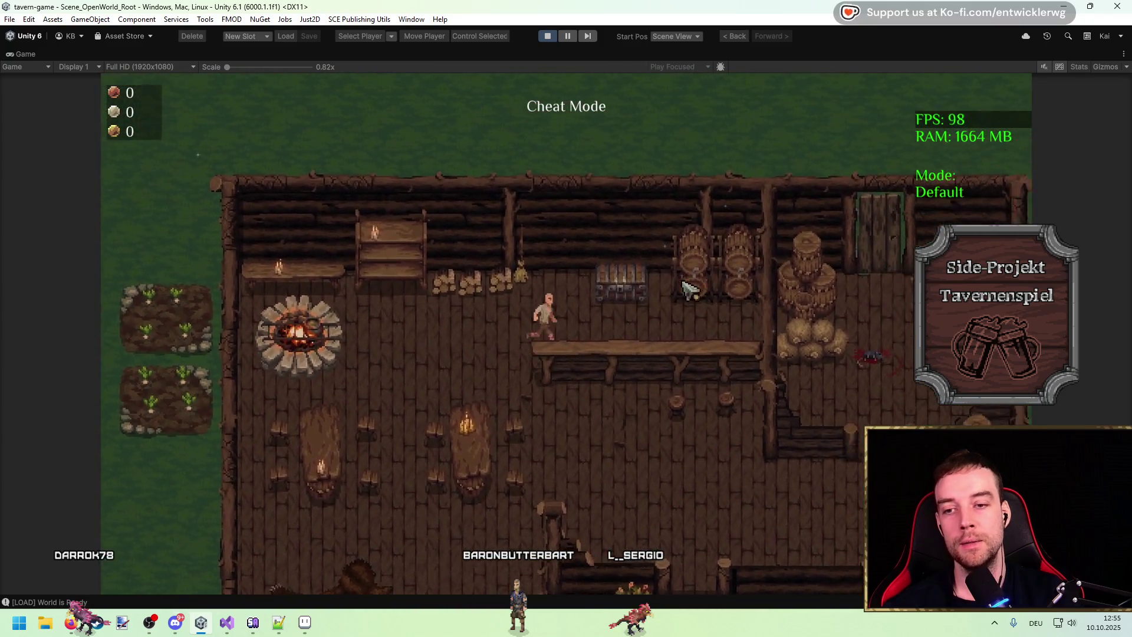
{"action": "key", "text": "d"}
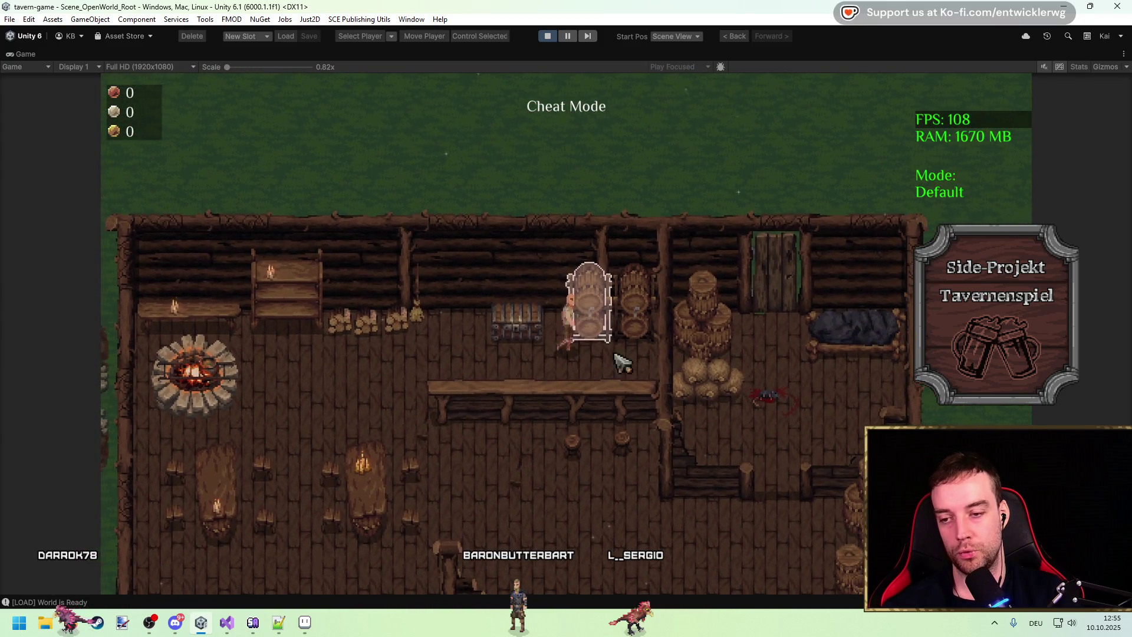
{"action": "key", "text": "s"}
{"action": "key", "text": "a"}
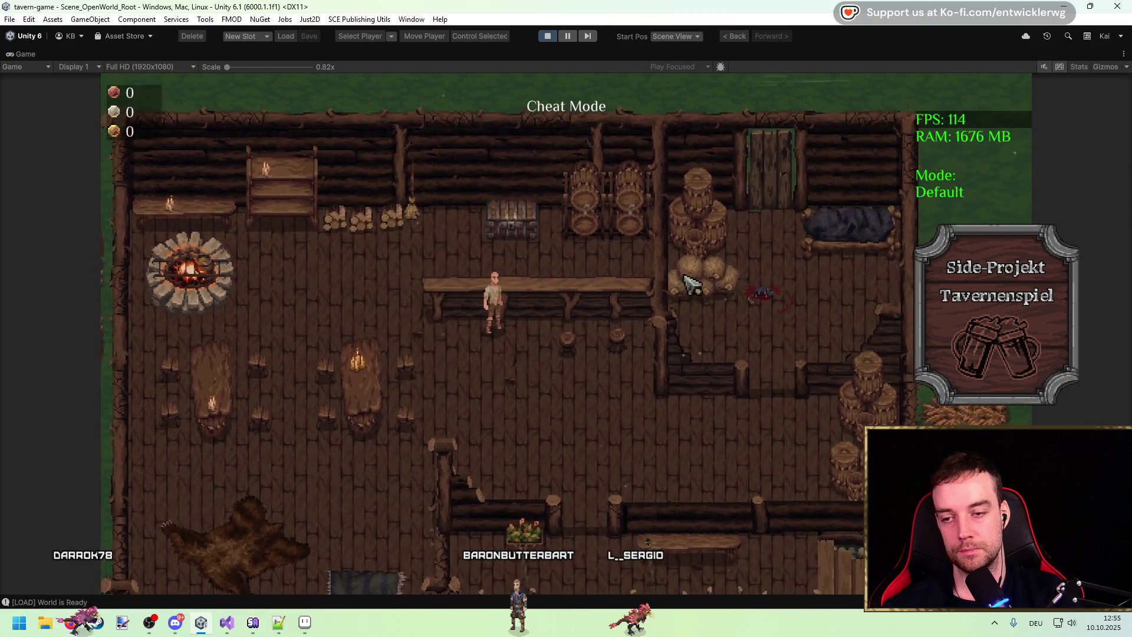
{"action": "key", "text": "w"}
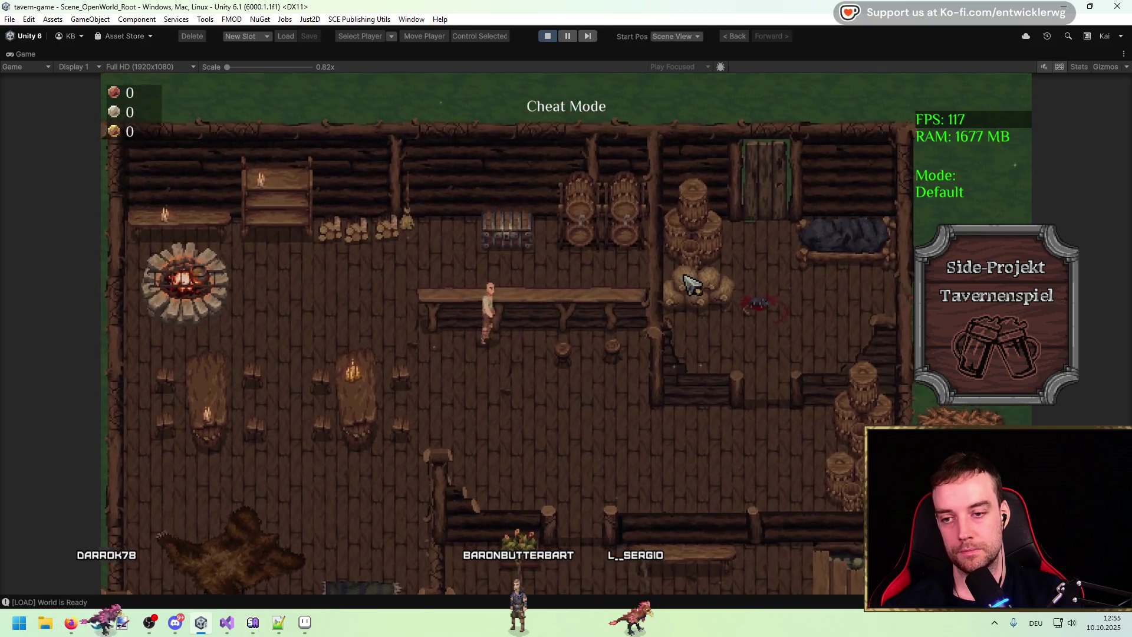
{"action": "key", "text": "d"}
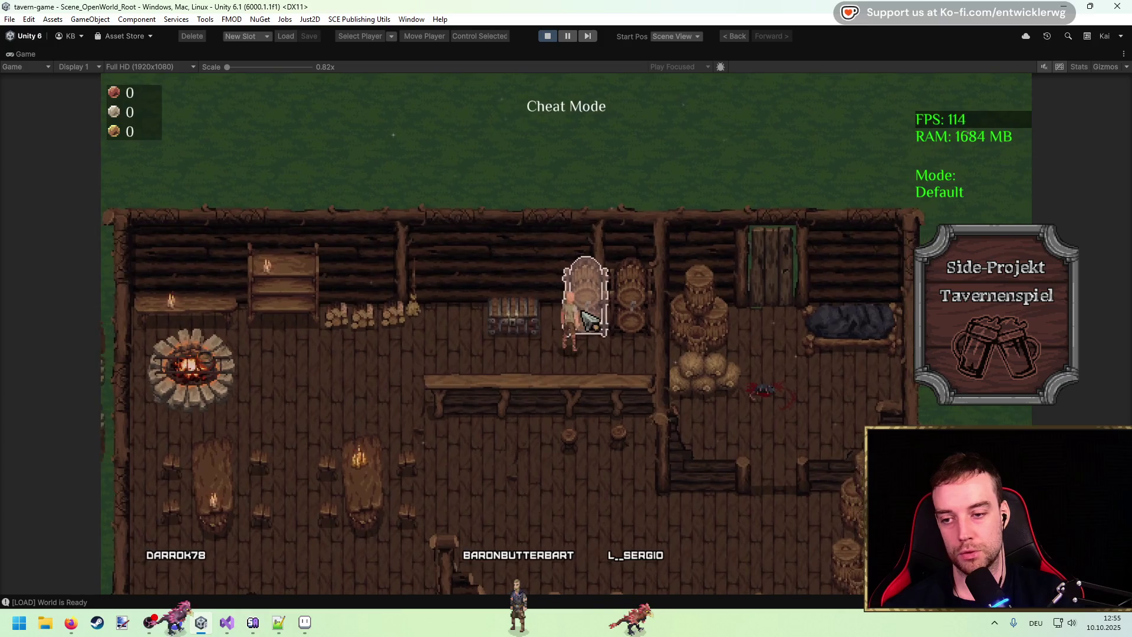
{"action": "key", "text": "a"}
{"action": "key", "text": "s"}
{"action": "key", "text": "s"}
{"action": "key", "text": "d"}
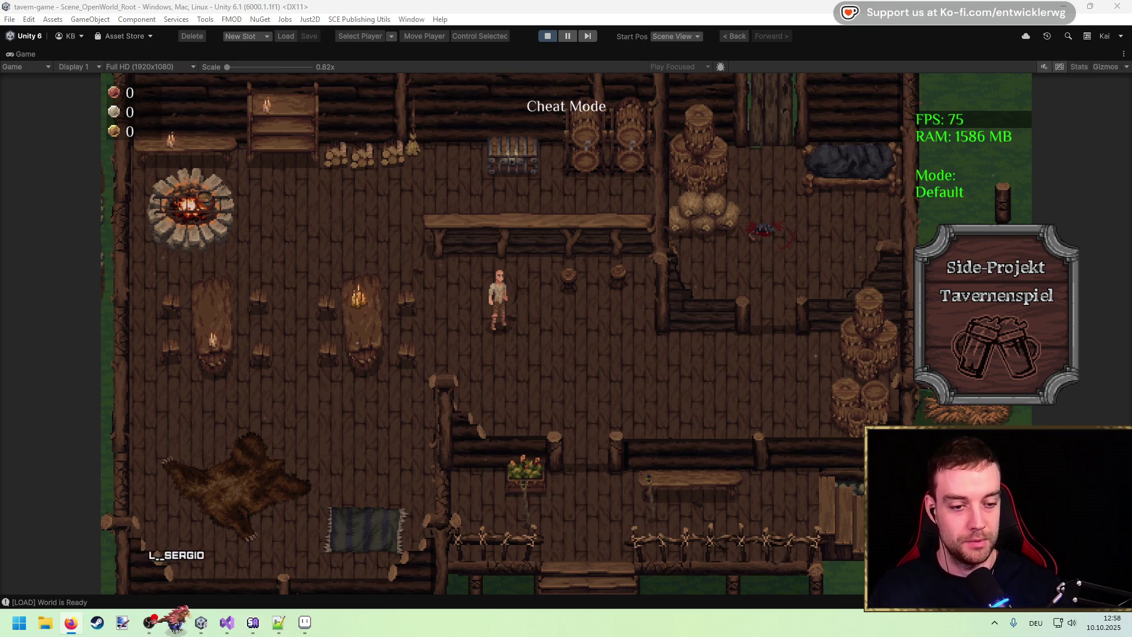
Walk the character left, right and down to get behind the bar counter, ending facing up
{"action": "key", "text": "a"}
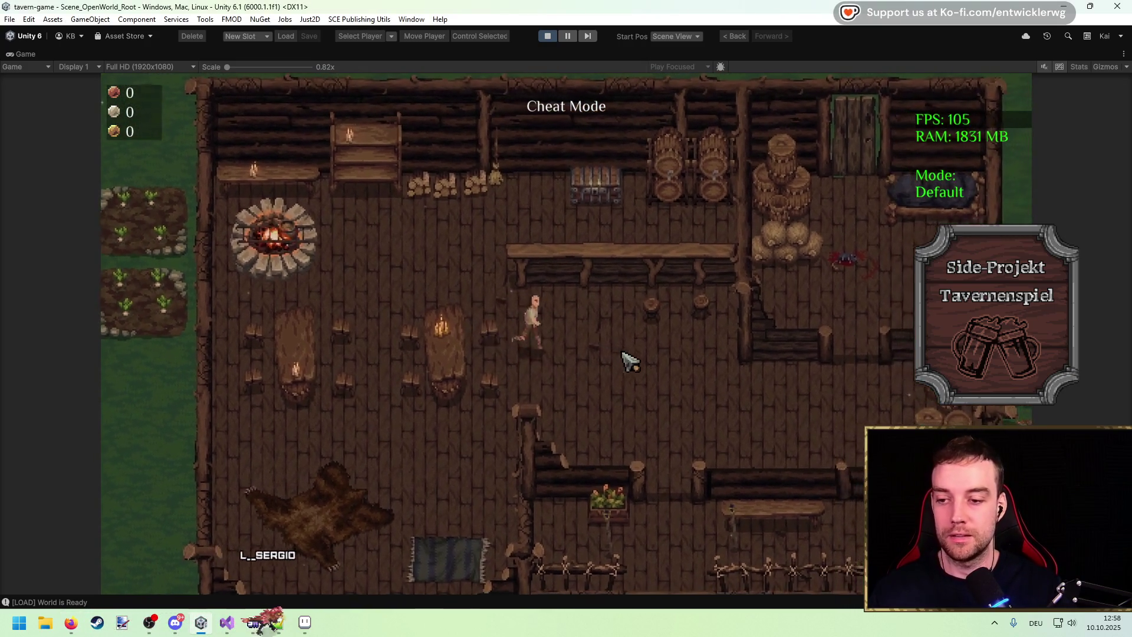
{"action": "key", "text": "w"}
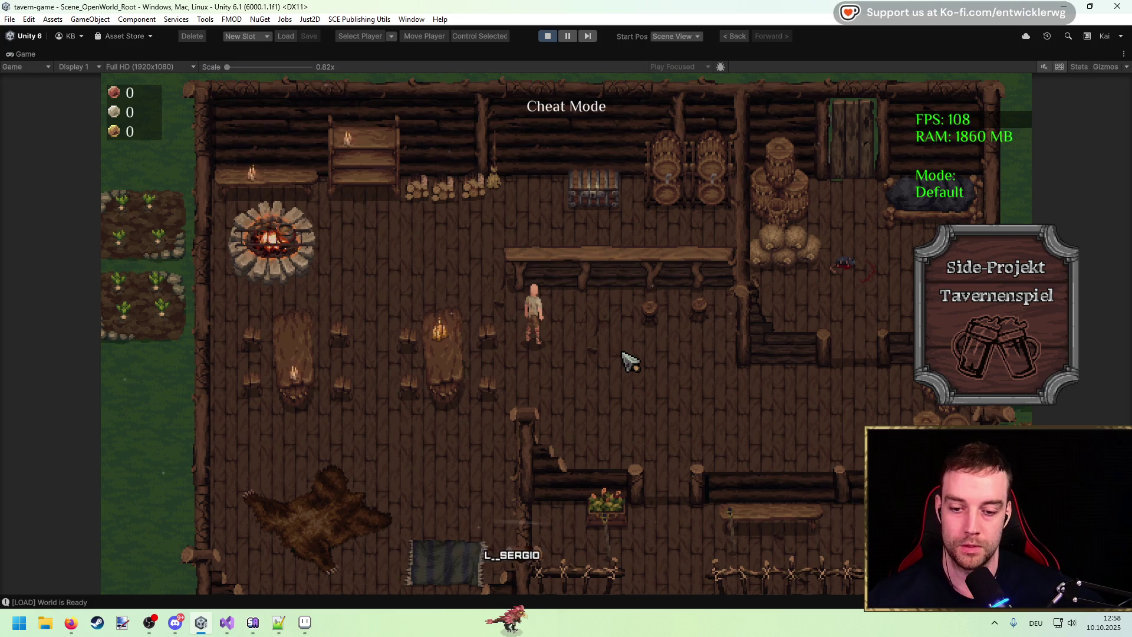
{"action": "key", "text": "d"}
{"action": "key", "text": "s"}
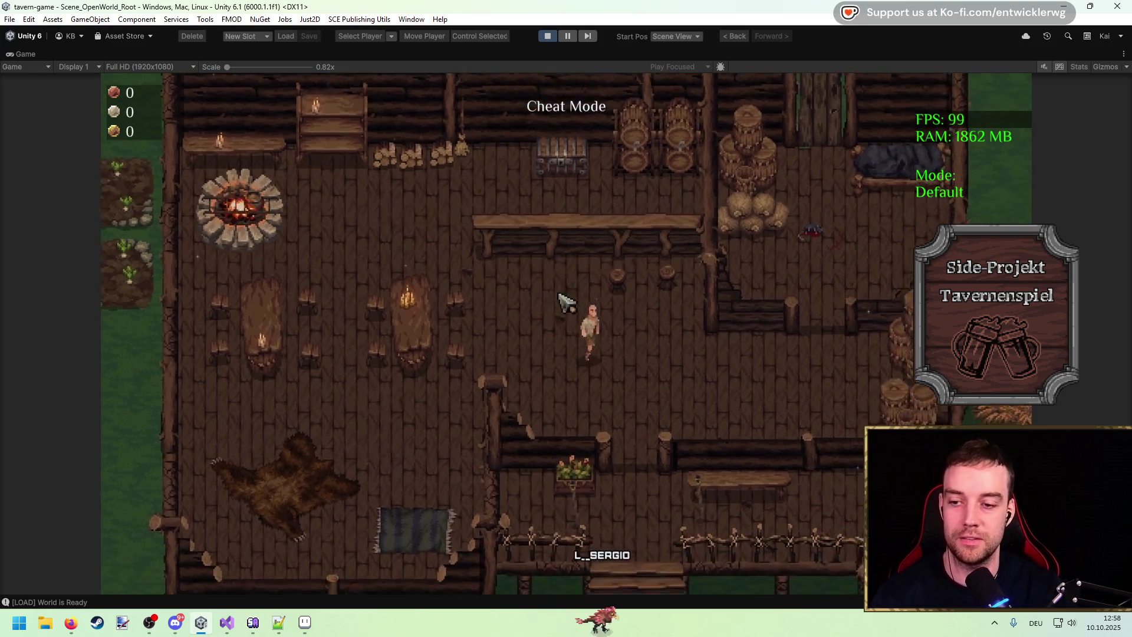
{"action": "key", "text": "w"}
{"action": "key", "text": "a"}
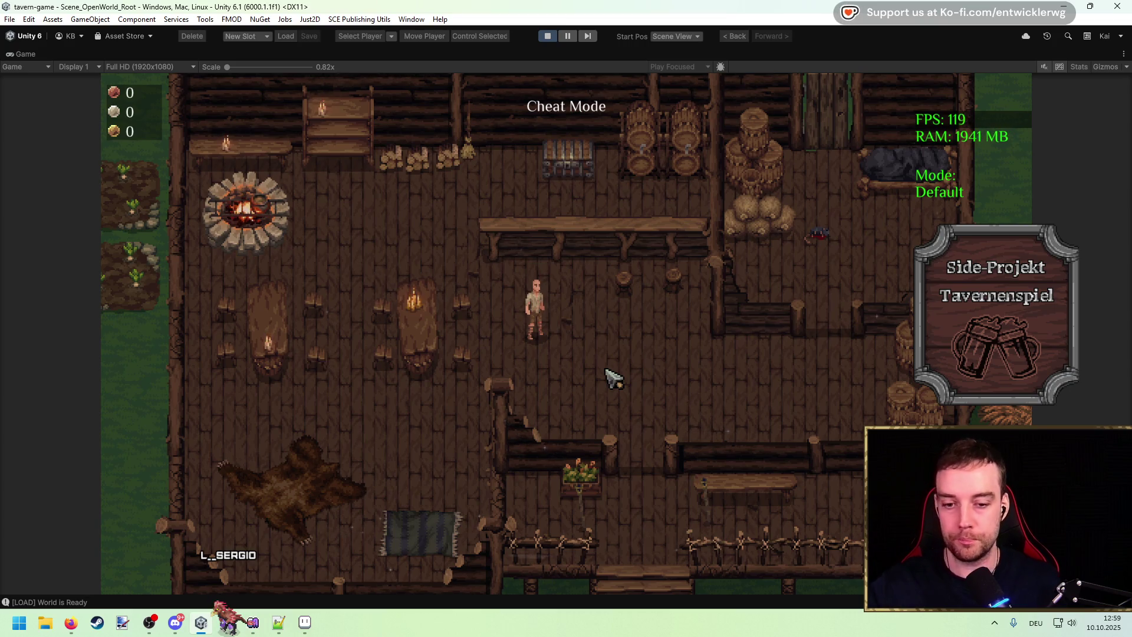
Walk to the beer tap, open its loot, move a beer into it and back, then close it
{"action": "key", "text": "w"}
{"action": "key", "text": "d"}
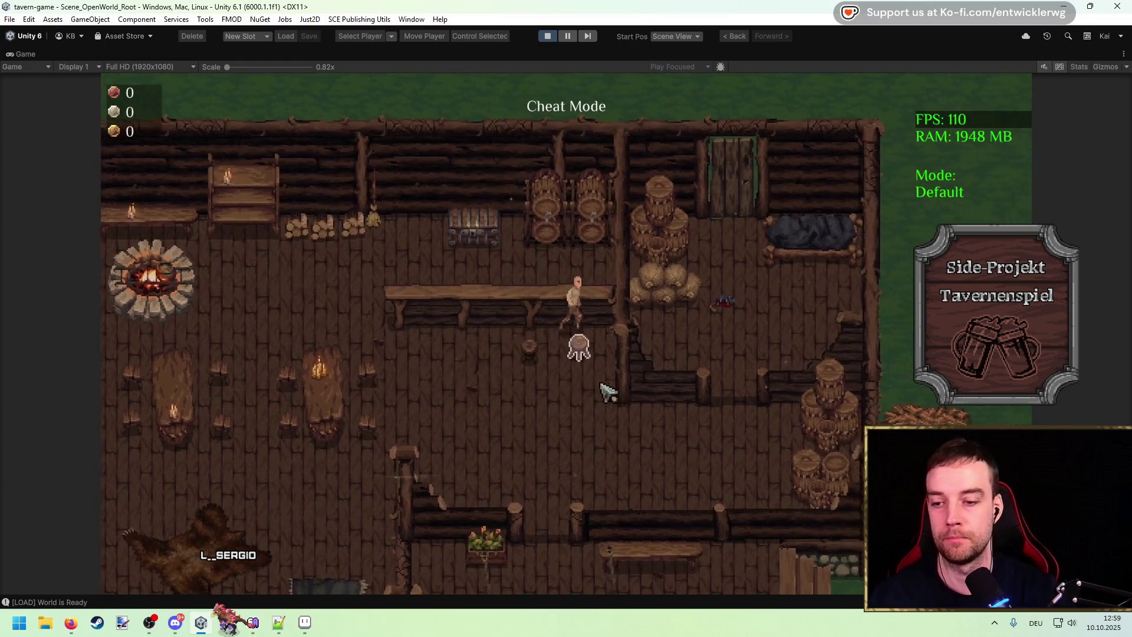
{"action": "key", "text": "a"}
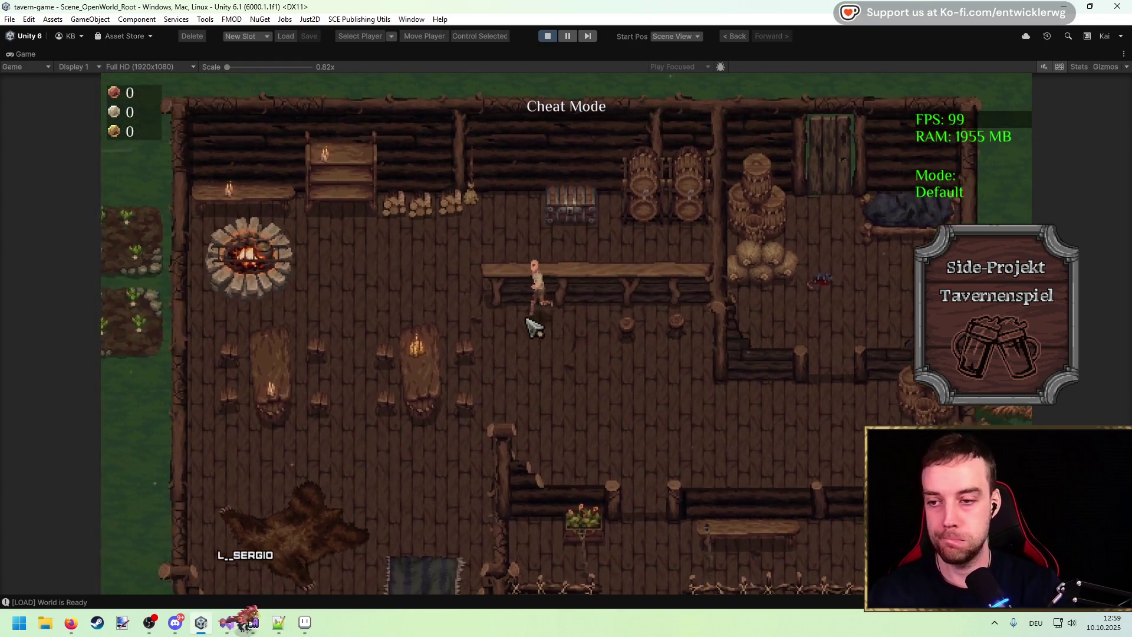
{"action": "key", "text": "e"}
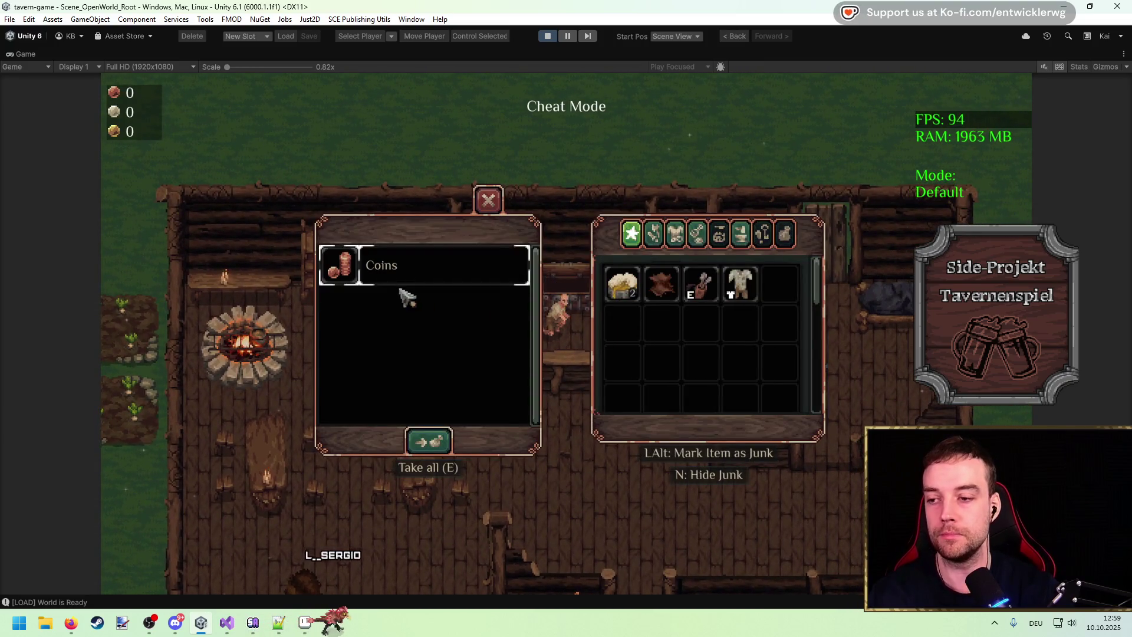
{"action": "left_click", "coordinate": [634, 289]}
{"action": "left_click", "coordinate": [384, 264]}
{"action": "key", "text": "Escape"}
Reopen the tap's loot and shuffle beer between the Loot list and inventory several times, then close it
{"action": "key", "text": "e"}
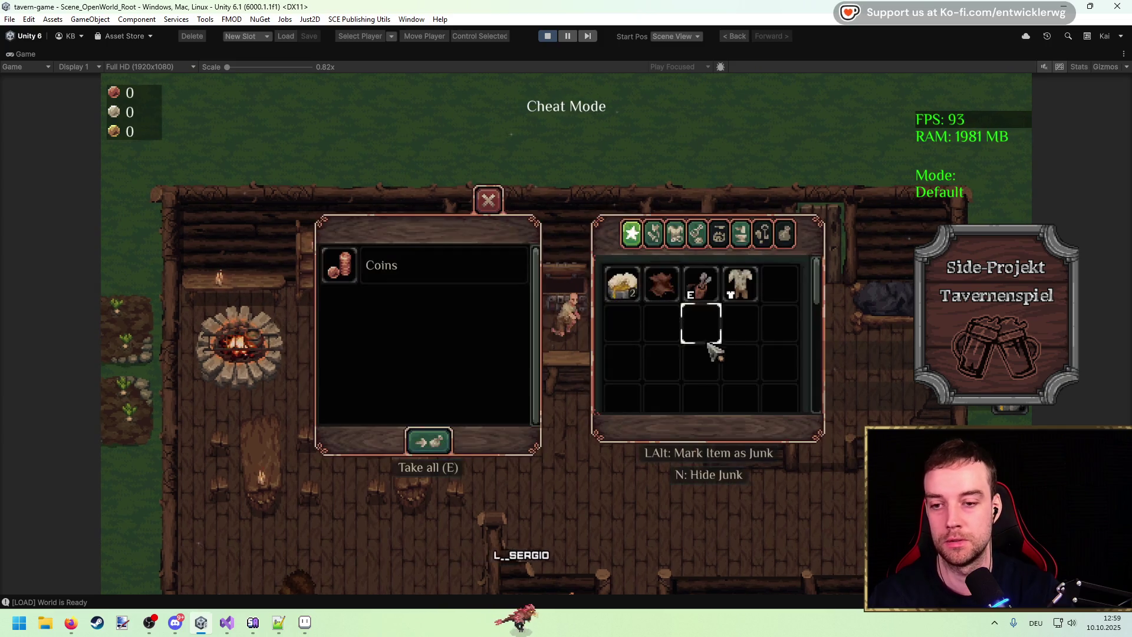
{"action": "left_click", "coordinate": [622, 285]}
{"action": "left_click", "coordinate": [383, 265]}
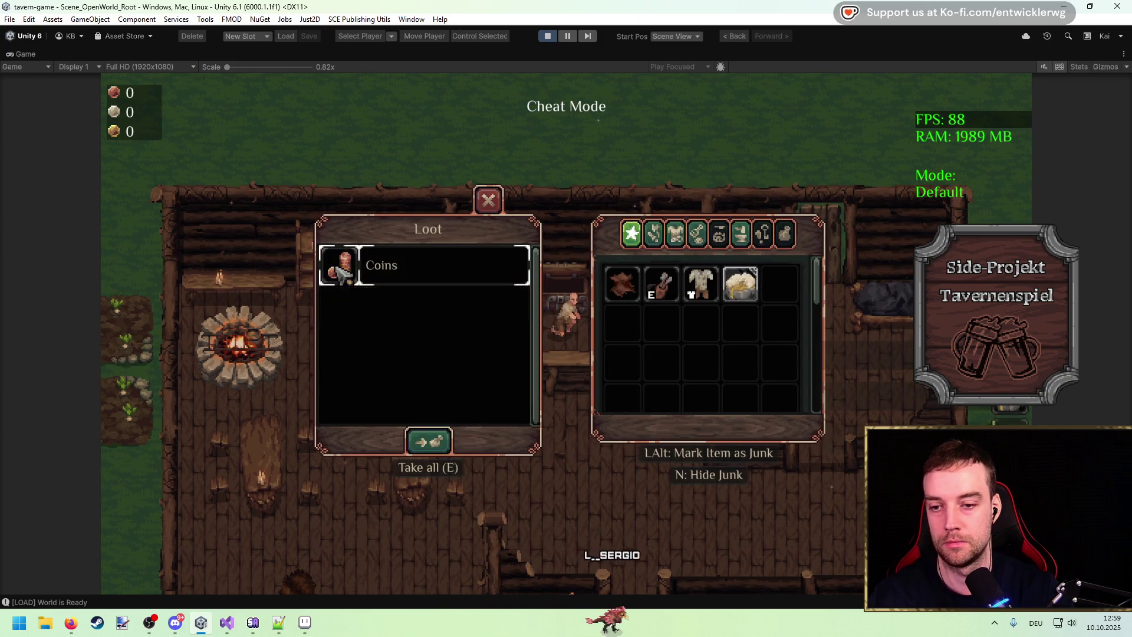
{"action": "key", "text": "Escape"}
{"action": "key", "text": "e"}
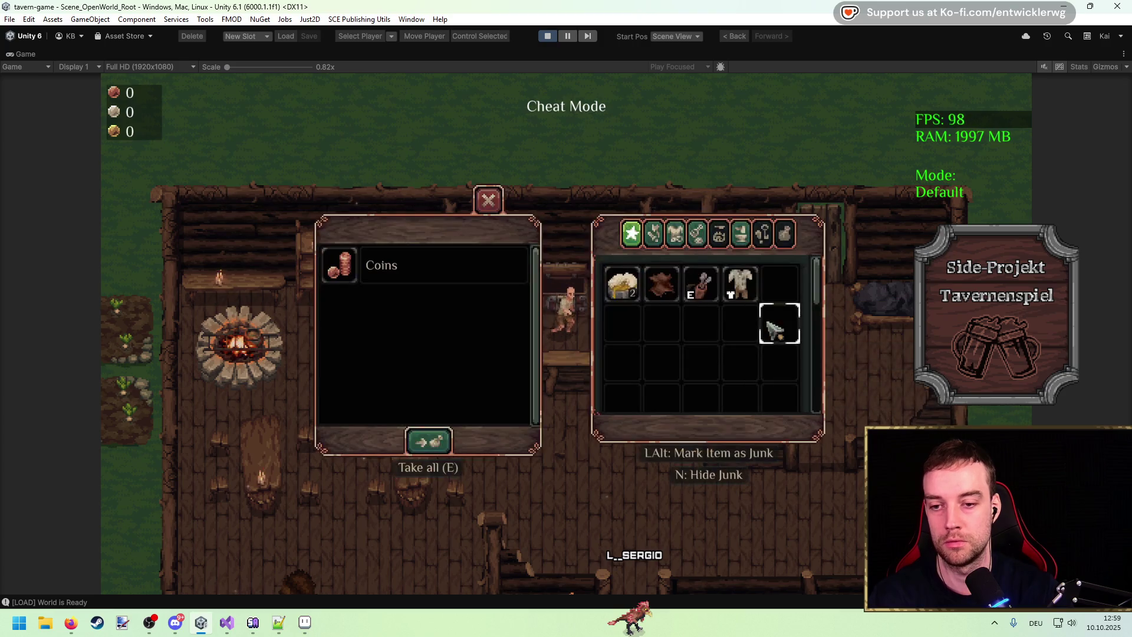
{"action": "left_click", "coordinate": [622, 284]}
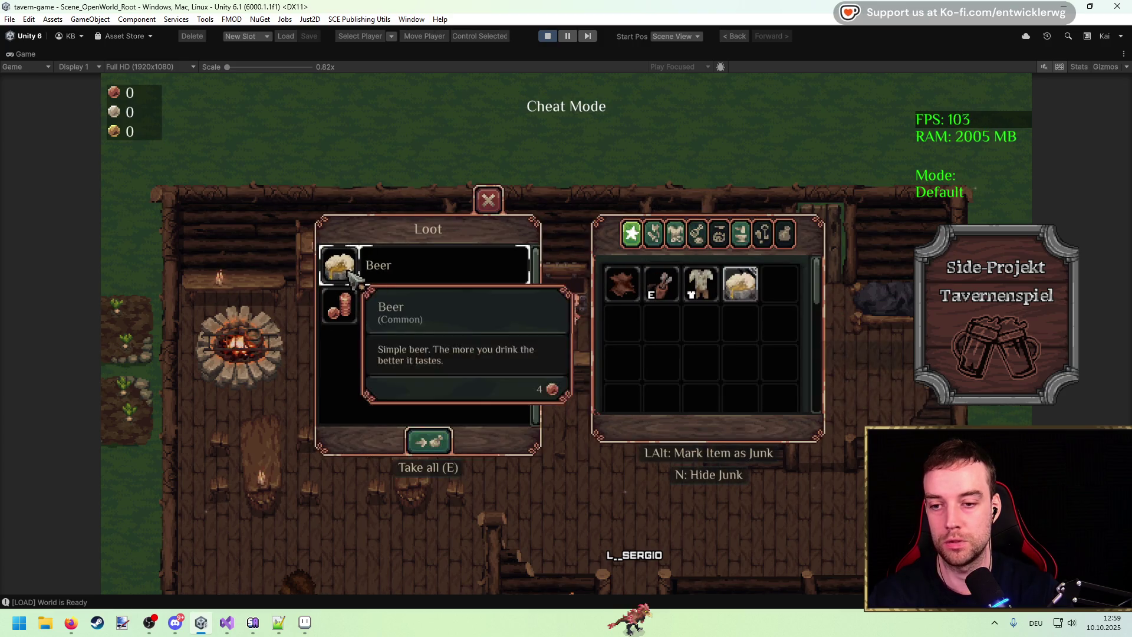
{"action": "left_click", "coordinate": [383, 265]}
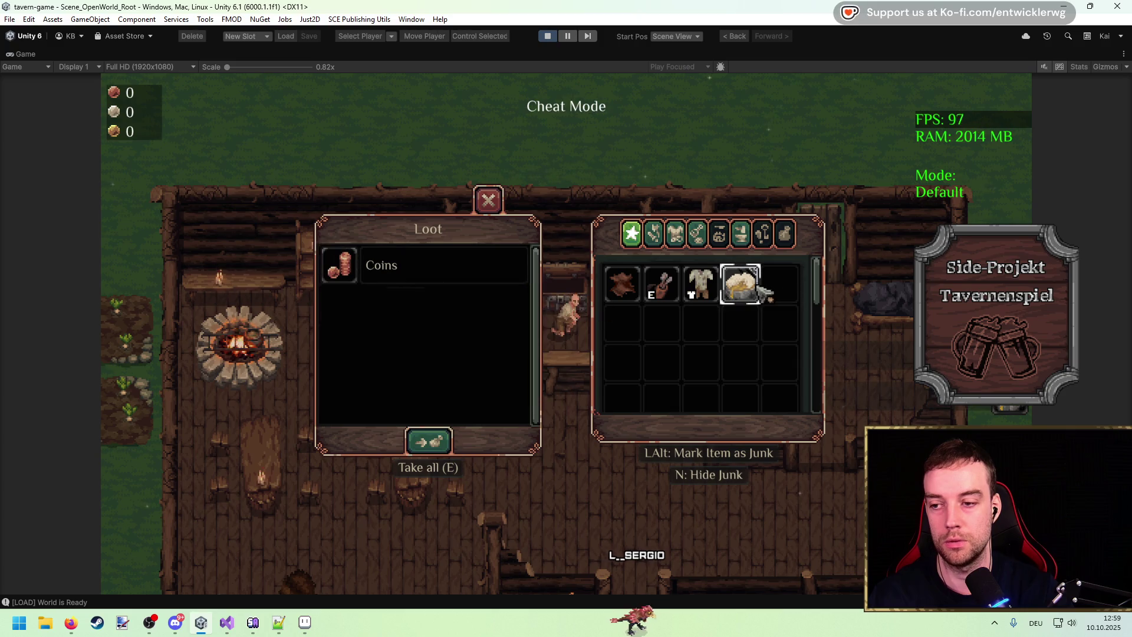
{"action": "left_click", "coordinate": [744, 285]}
{"action": "left_click", "coordinate": [522, 265]}
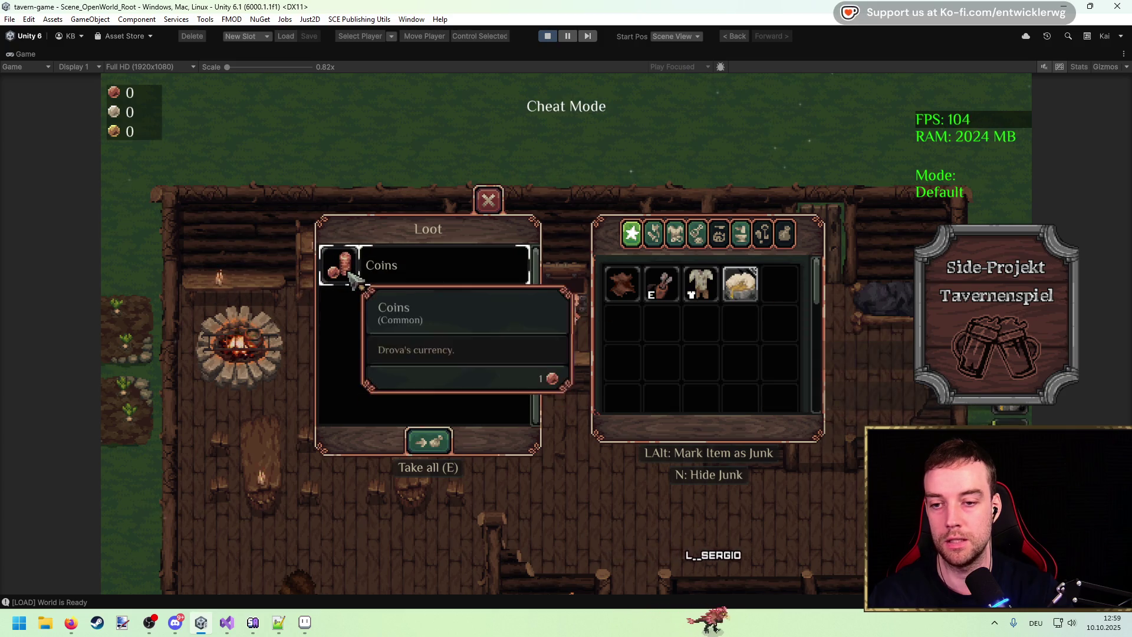
{"action": "left_click", "coordinate": [761, 284]}
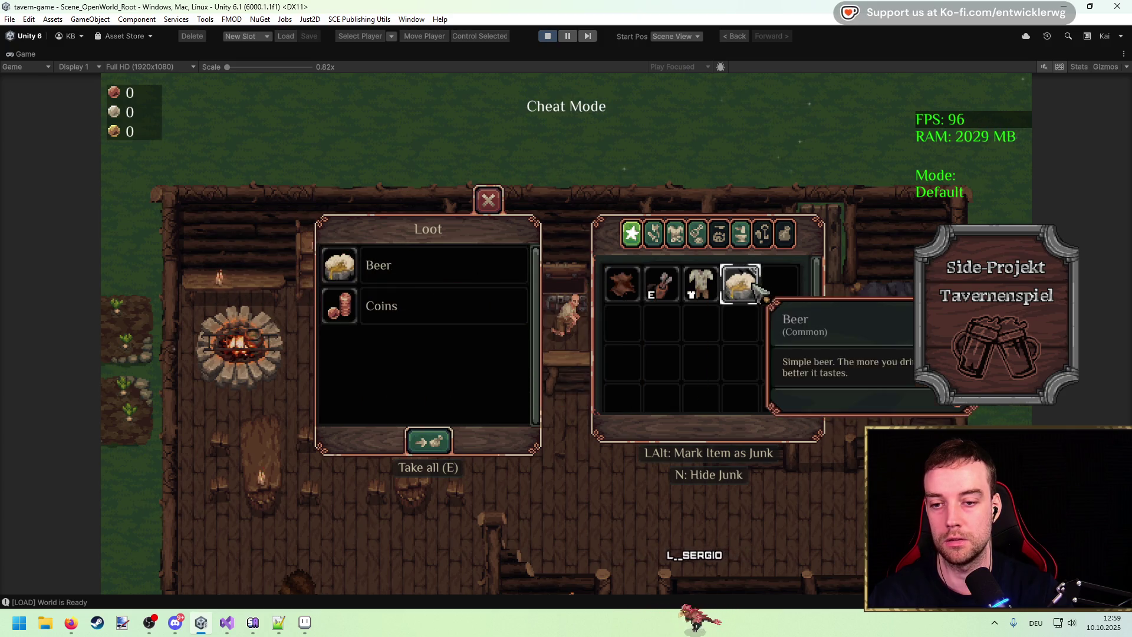
{"action": "left_click", "coordinate": [341, 272]}
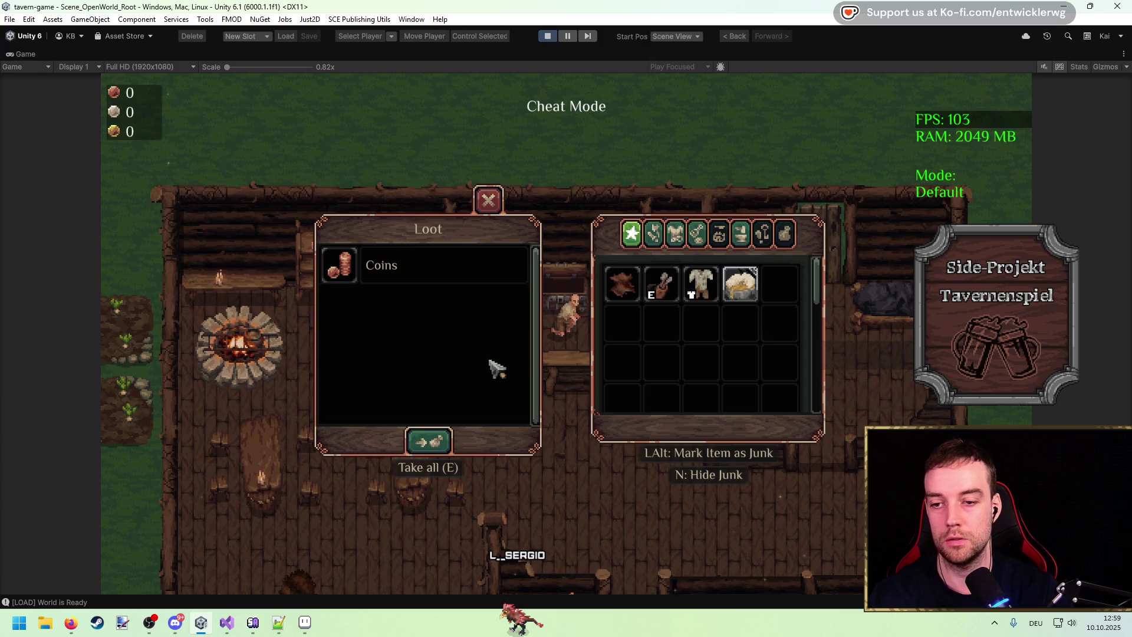
{"action": "key", "text": "Escape"}
Walk around the tavern, briefly opening and closing the command console, then stop Play mode
{"action": "key", "text": "d"}
{"action": "key", "text": "w"}
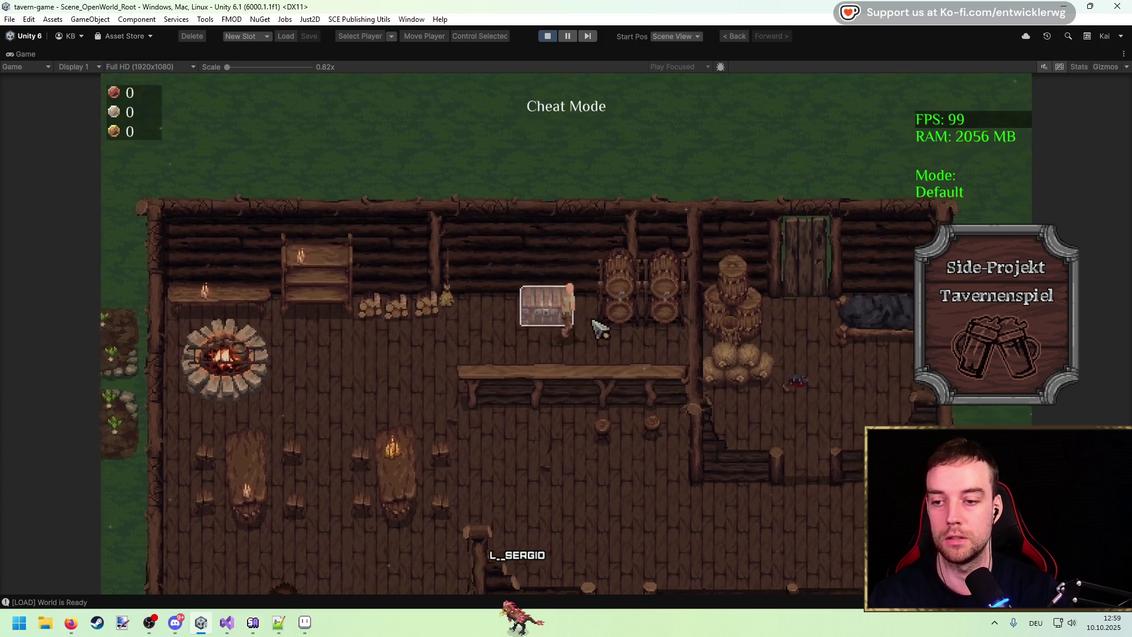
{"action": "key", "text": "grave"}
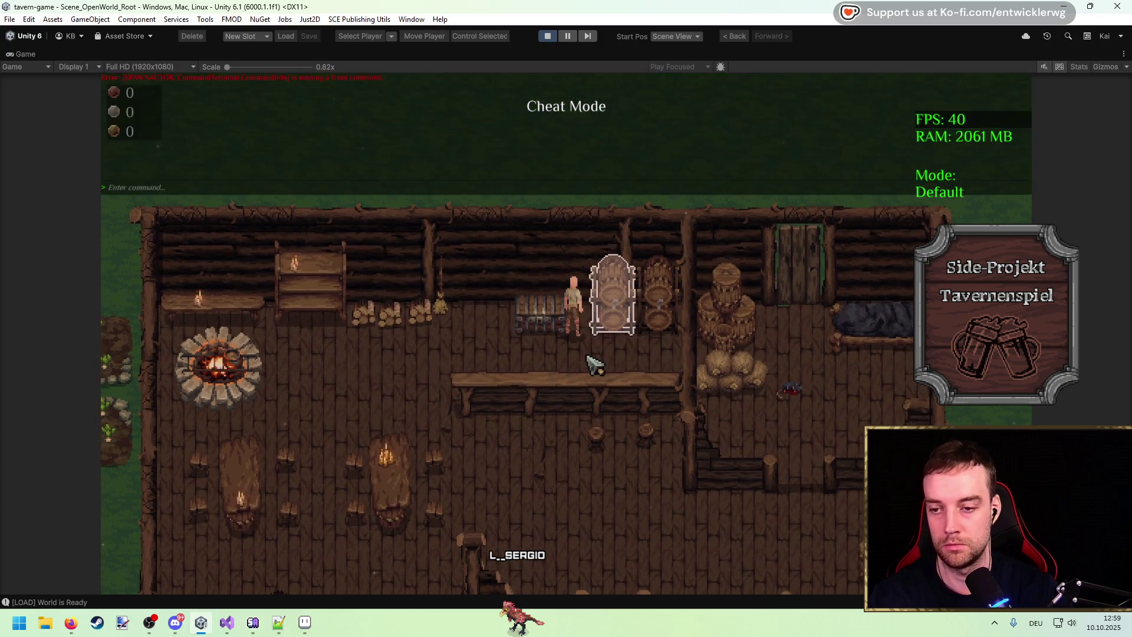
{"action": "key", "text": "Escape"}
{"action": "key", "text": "Escape"}
{"action": "key", "text": "Escape"}
{"action": "key", "text": "s"}
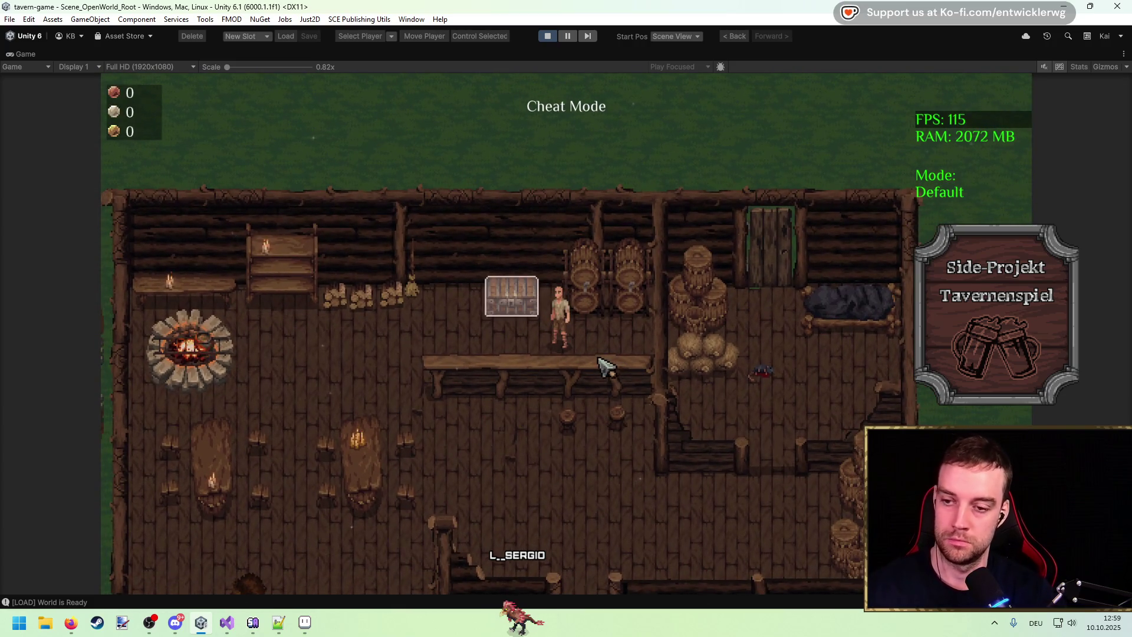
{"action": "key", "text": "w"}
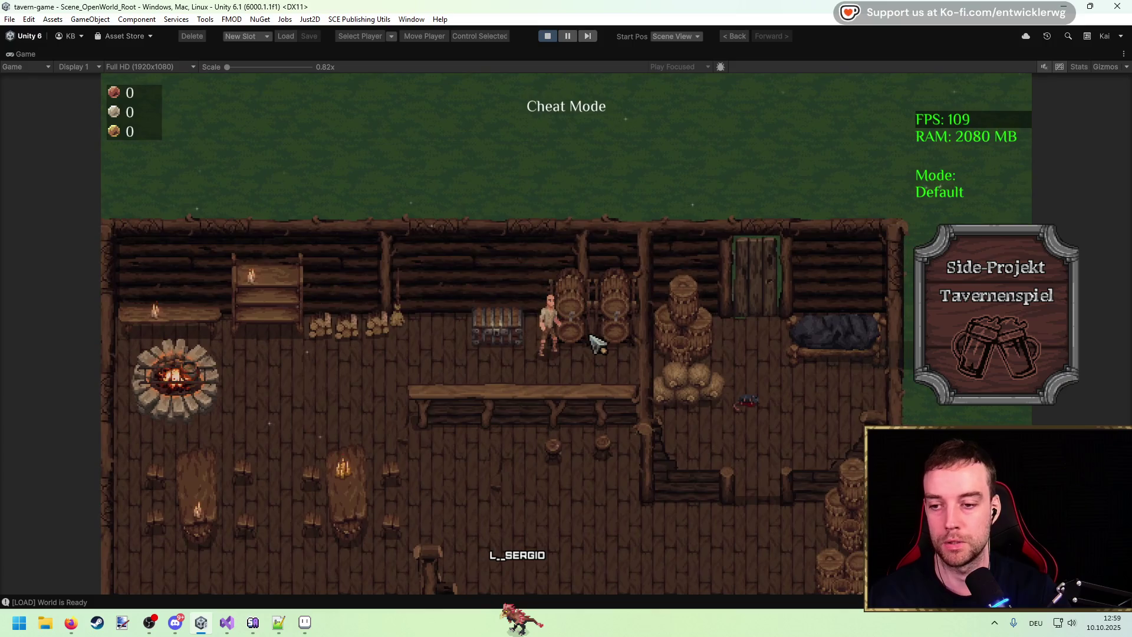
{"action": "key", "text": "a"}
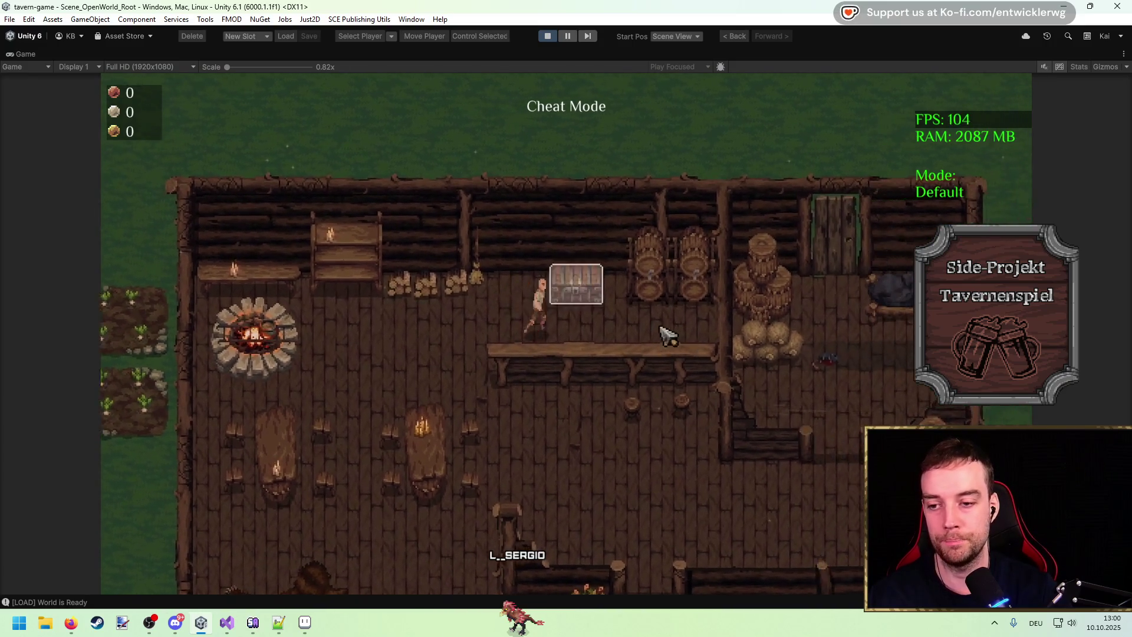
{"action": "key", "text": "d"}
{"action": "left_click", "coordinate": [548, 36]}
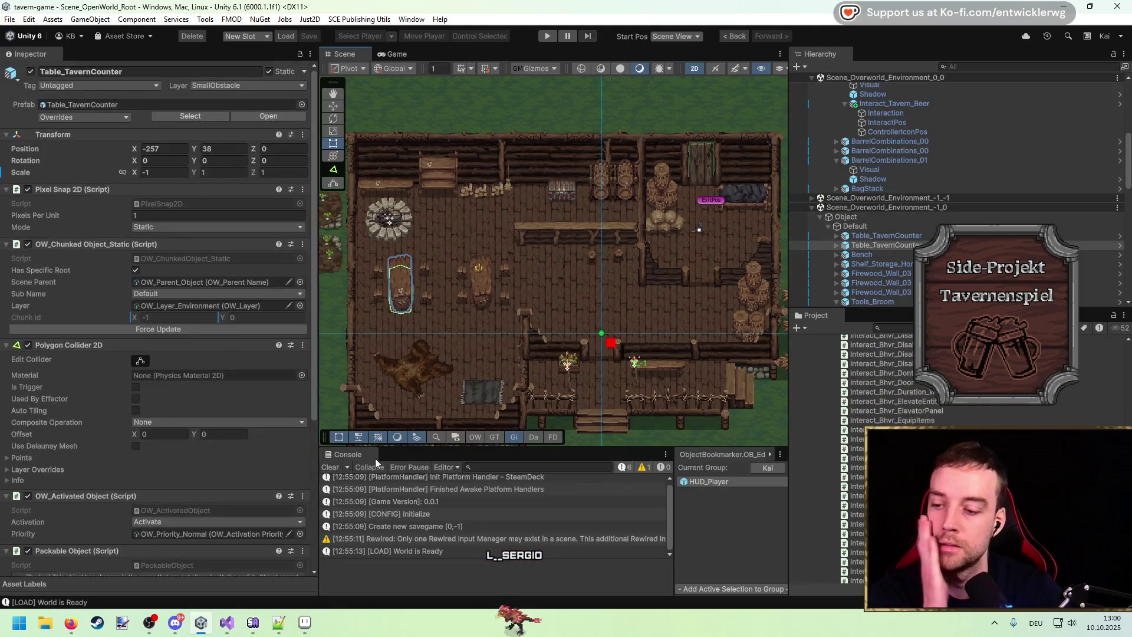
Clear the console and cycle through the stacked barrel objects in the Scene view
{"action": "left_click", "coordinate": [330, 467]}
{"action": "scroll", "coordinate": [550, 232], "scroll_direction": "up", "scroll_amount": 5}
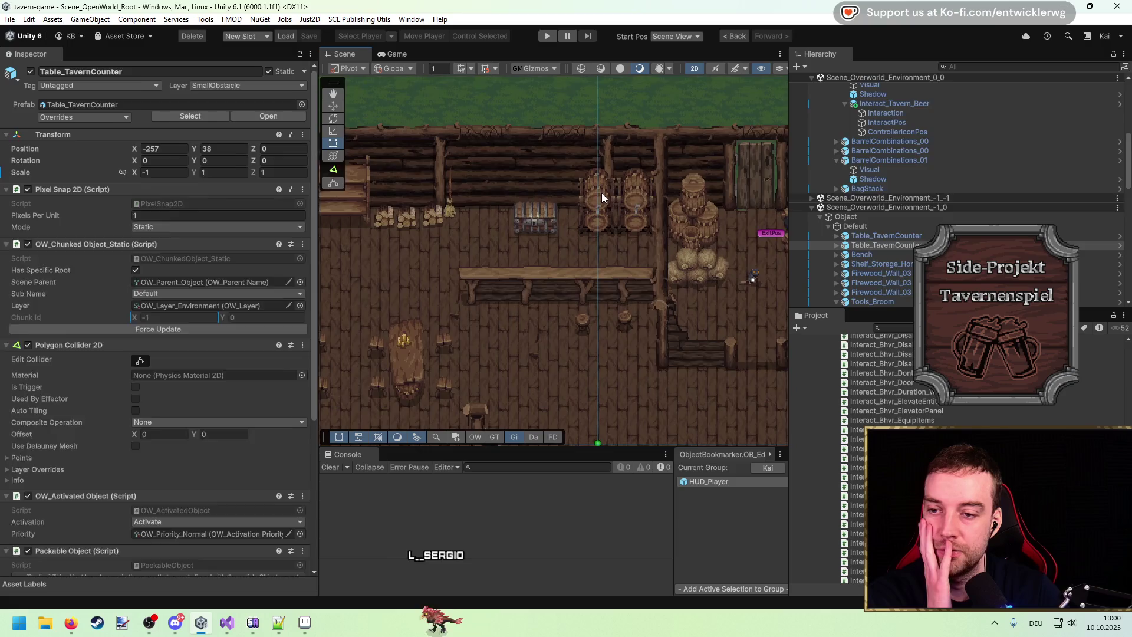
{"action": "left_click", "coordinate": [596, 223]}
{"action": "left_click", "coordinate": [590, 216]}
{"action": "left_click", "coordinate": [592, 218]}
{"action": "left_click", "coordinate": [592, 217]}
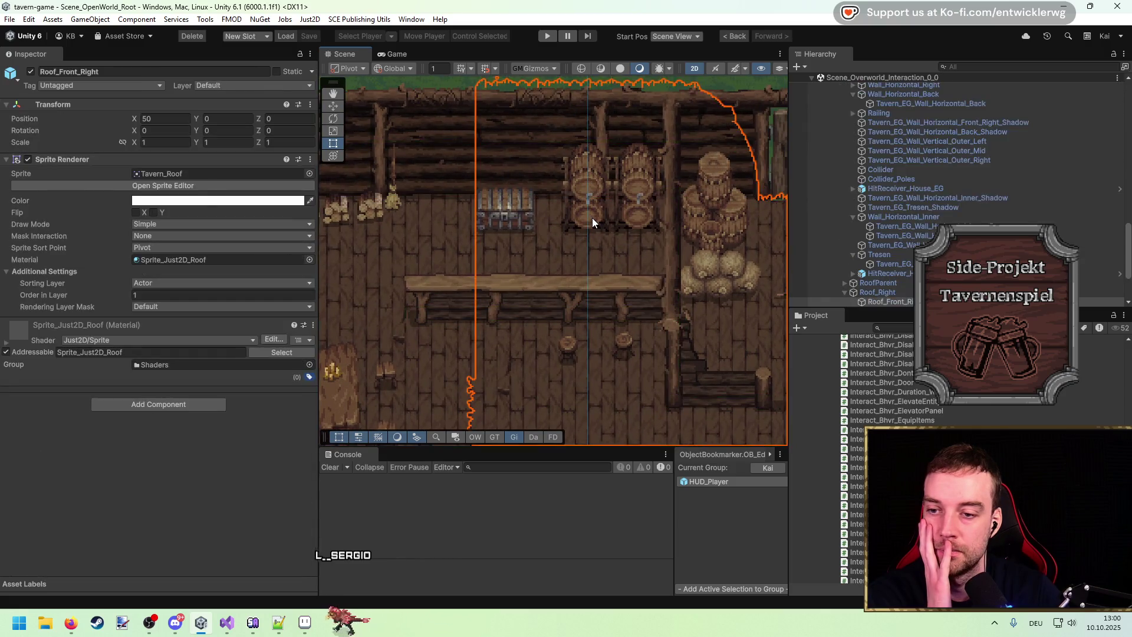
{"action": "left_click", "coordinate": [594, 217]}
Select the beer tap's Interaction and expand only Give Actor Reward to show Consumable_Food_Beer
{"action": "scroll", "coordinate": [883, 178], "scroll_direction": "up", "scroll_amount": 3}
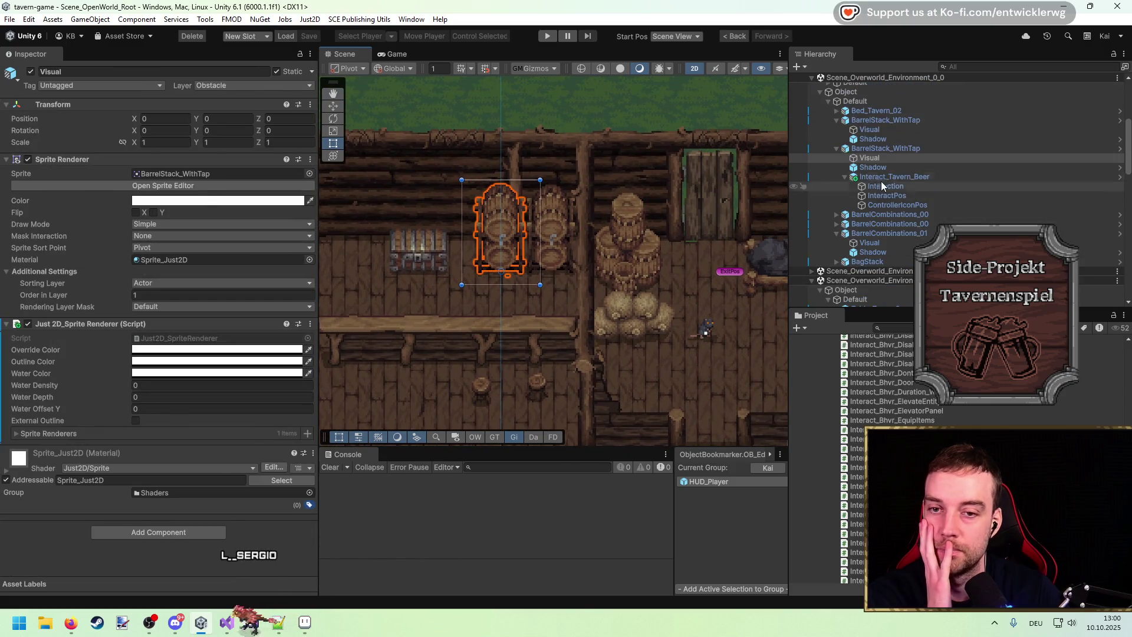
{"action": "left_click", "coordinate": [885, 186]}
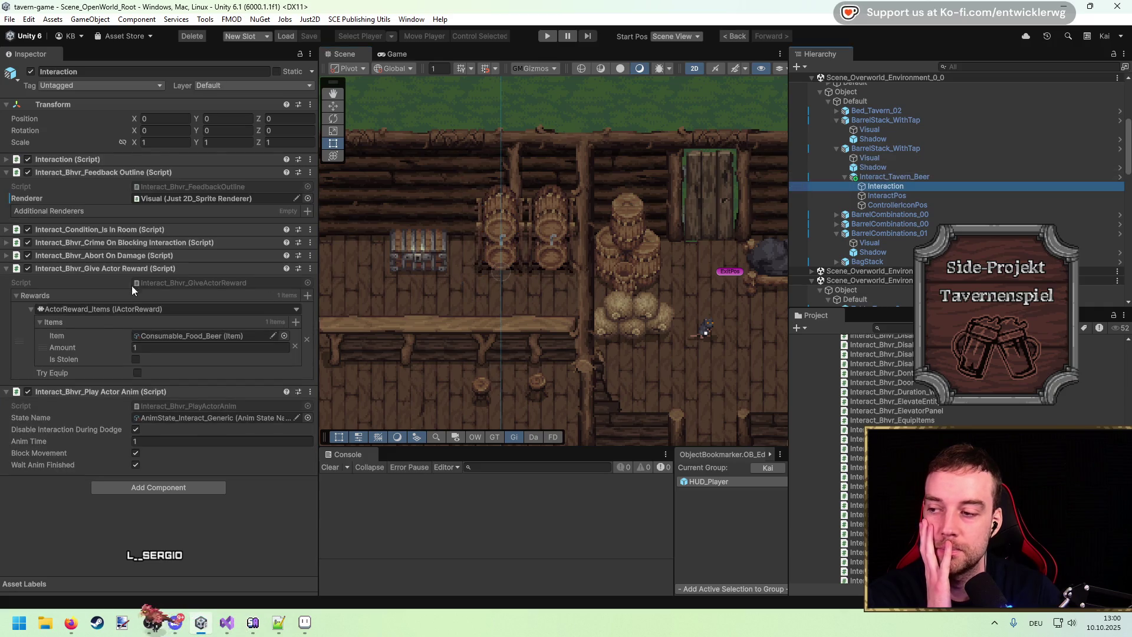
{"action": "left_click", "coordinate": [150, 268]}
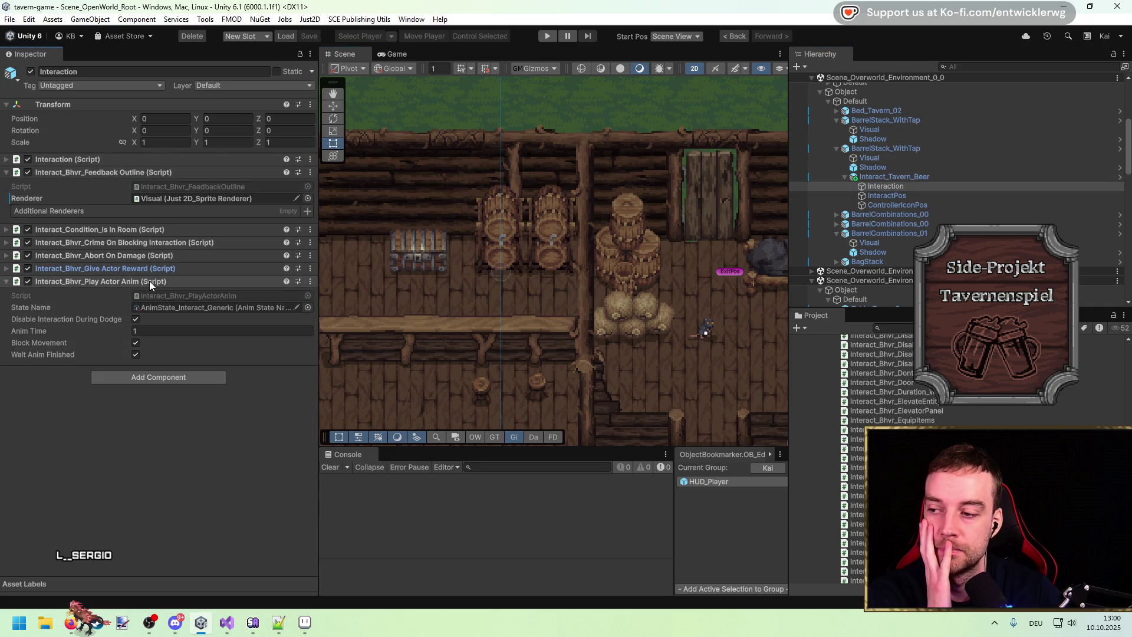
{"action": "left_click", "coordinate": [150, 281]}
{"action": "left_click", "coordinate": [152, 269]}
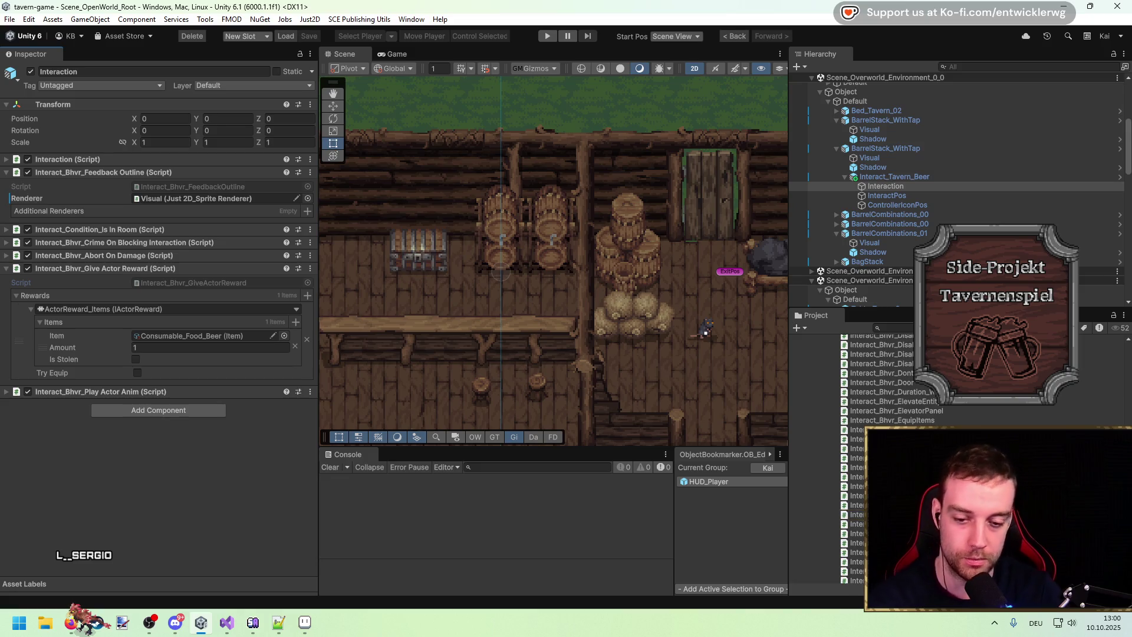
{"action": "scroll", "coordinate": [878, 460], "scroll_direction": "down", "scroll_amount": 2}
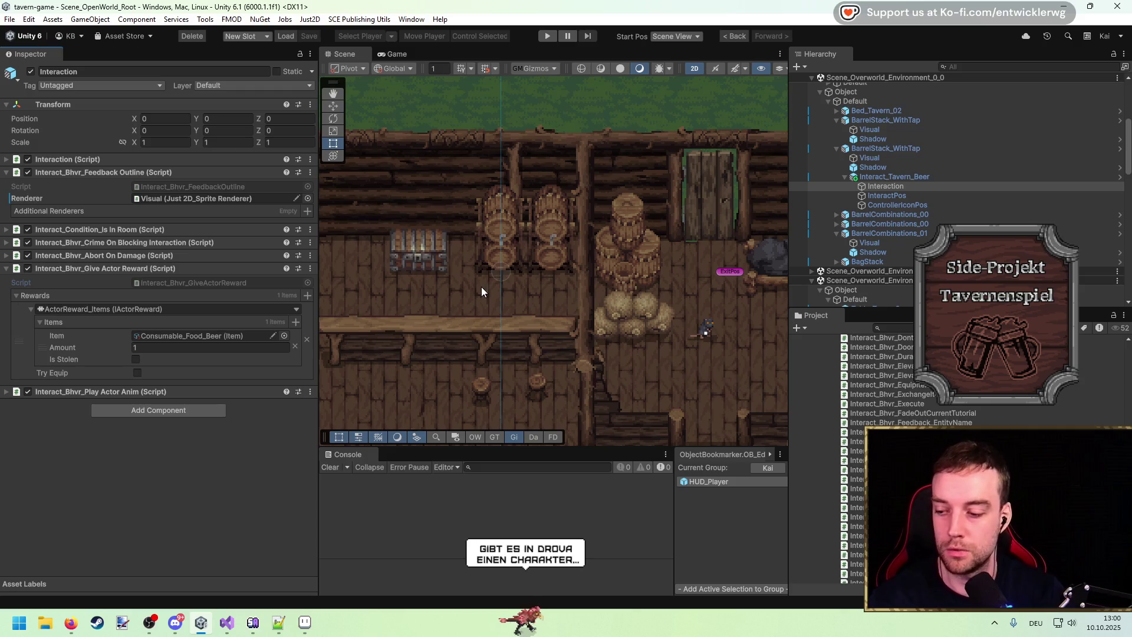
Search for 'steam' in the Windows start menu, launch Steam, then switch to Firefox
{"action": "key", "text": "super"}
{"action": "key", "text": "Escape"}
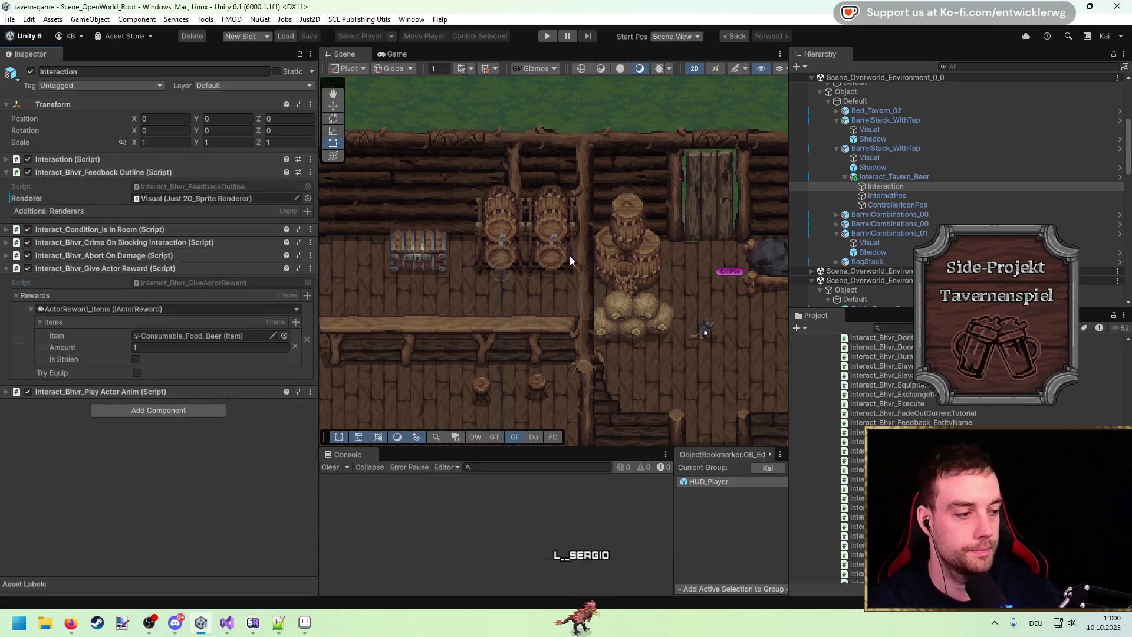
{"action": "key", "text": "super"}
{"action": "type", "text": "steam"}
{"action": "key", "text": "Return"}
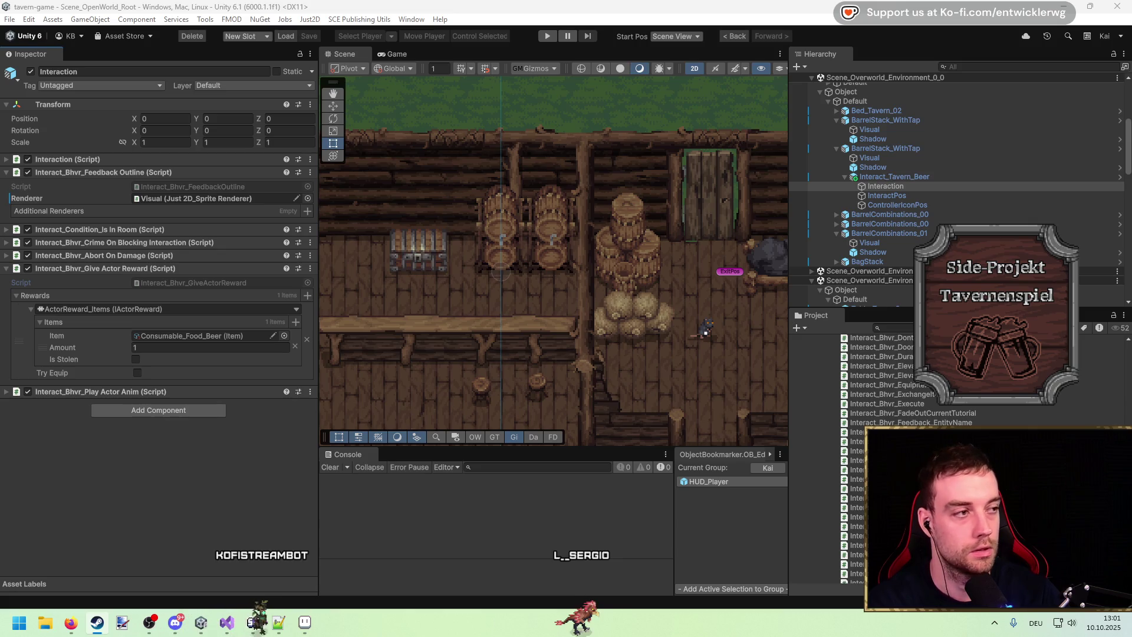
{"action": "mouse_move", "coordinate": [560, 263]}
{"action": "left_mouse_down"}
{"action": "mouse_move", "coordinate": [551, 255]}
{"action": "mouse_move", "coordinate": [584, 258]}
{"action": "left_mouse_up"}
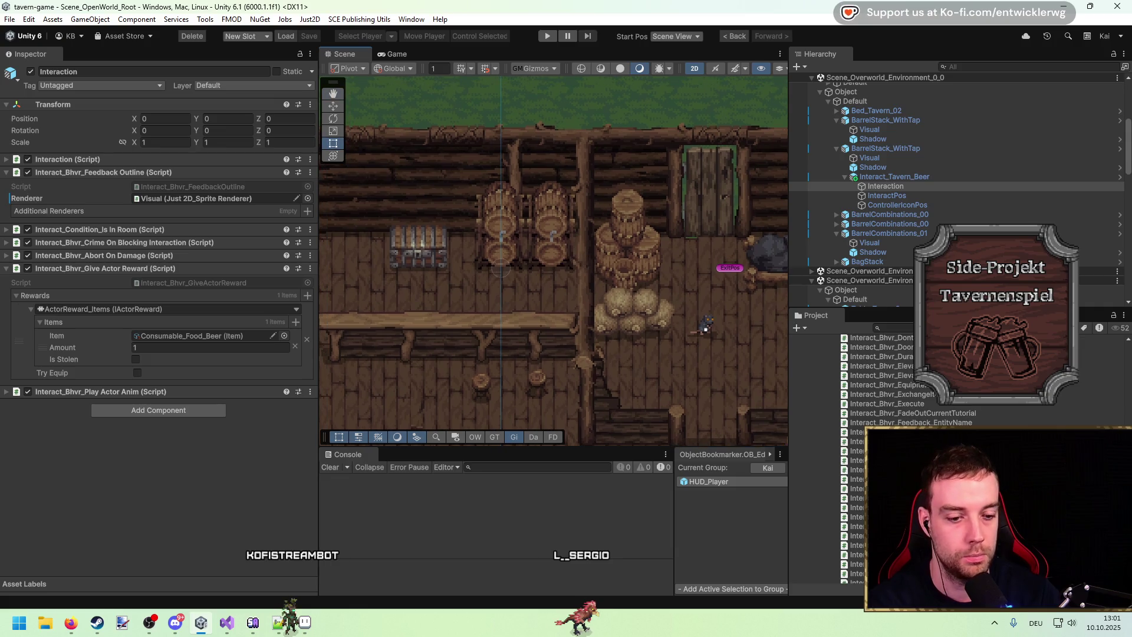
{"action": "key", "text": "alt+Tab"}
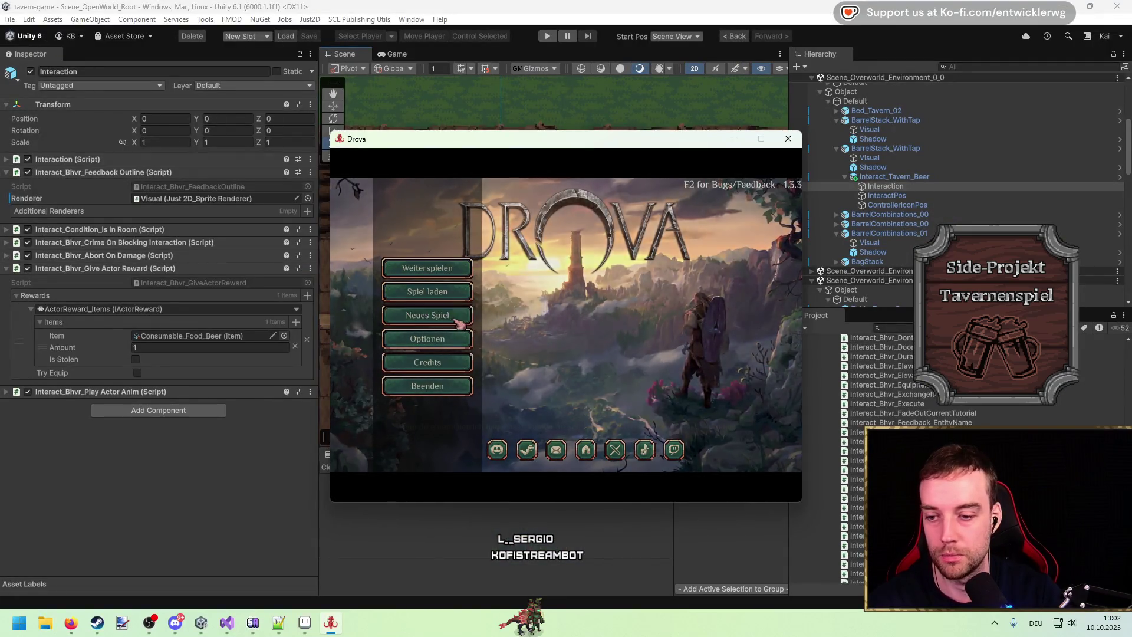
Start a Neues Spiel, then cycle Frisur five times, Haarfarbe twice and Verzierung four times
{"action": "left_click", "coordinate": [457, 324]}
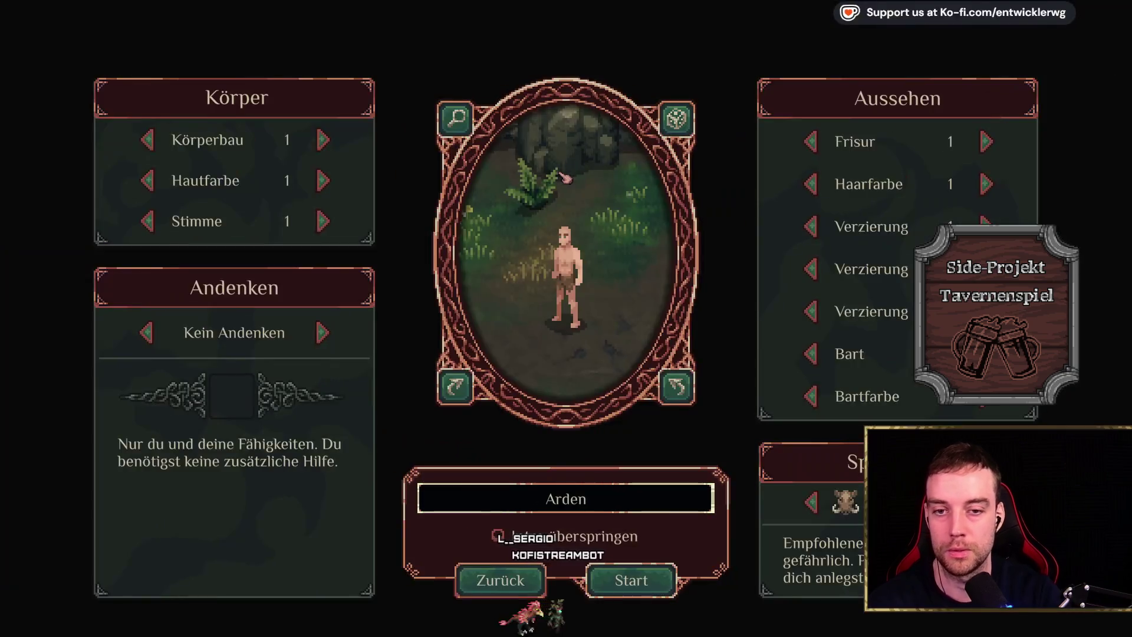
{"action": "left_click", "coordinate": [988, 141]}
{"action": "left_click", "coordinate": [988, 142]}
{"action": "left_click", "coordinate": [987, 142]}
{"action": "left_click", "coordinate": [987, 141]}
{"action": "left_click", "coordinate": [987, 141]}
{"action": "left_click", "coordinate": [988, 141]}
{"action": "left_click", "coordinate": [987, 142]}
{"action": "left_click", "coordinate": [988, 141]}
{"action": "left_click", "coordinate": [987, 184]}
{"action": "left_click", "coordinate": [986, 184]}
{"action": "left_click", "coordinate": [987, 184]}
{"action": "left_click", "coordinate": [987, 184]}
{"action": "left_click", "coordinate": [987, 226]}
{"action": "left_click", "coordinate": [987, 227]}
{"action": "left_click", "coordinate": [987, 227]}
{"action": "left_click", "coordinate": [986, 227]}
{"action": "left_click", "coordinate": [987, 227]}
{"action": "left_click", "coordinate": [986, 226]}
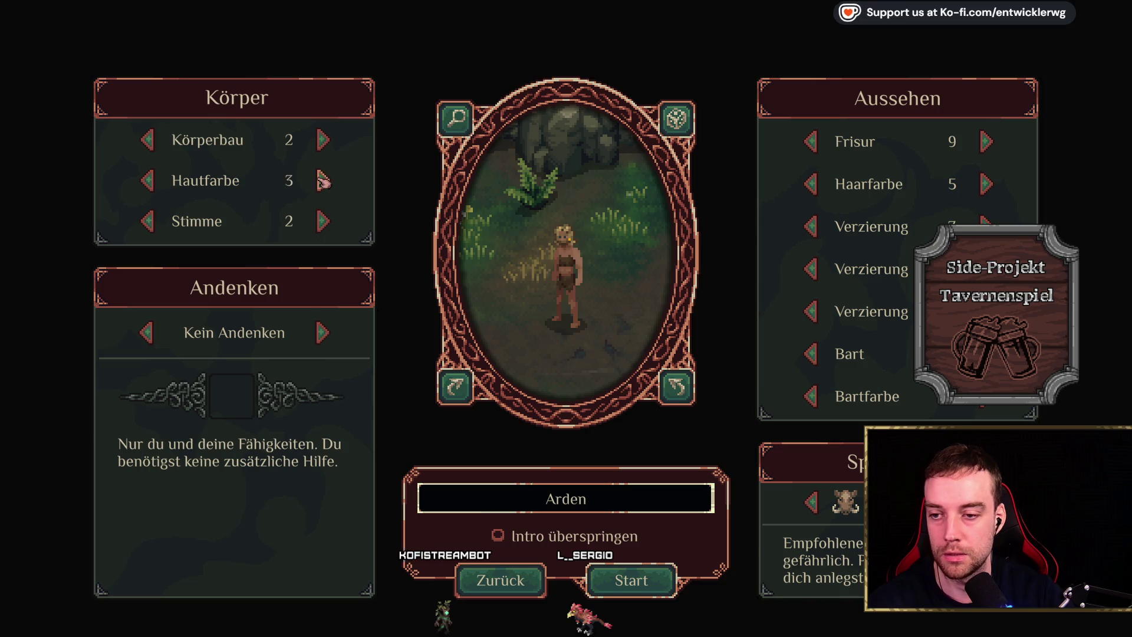
Randomize the character's looks many times with the dice, start the game, and return to Unity
{"action": "left_click", "coordinate": [691, 122]}
{"action": "left_click", "coordinate": [691, 122]}
{"action": "left_click", "coordinate": [691, 123]}
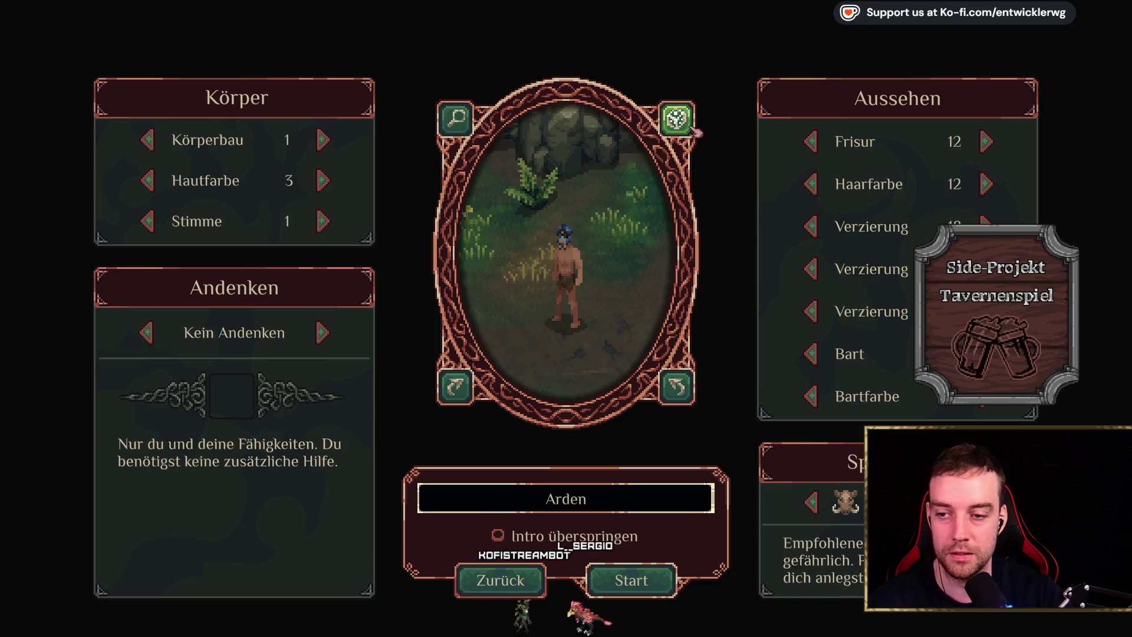
{"action": "left_click", "coordinate": [696, 127]}
{"action": "left_click", "coordinate": [696, 126]}
{"action": "left_click", "coordinate": [696, 126]}
{"action": "left_click", "coordinate": [696, 126]}
{"action": "left_click", "coordinate": [696, 127]}
{"action": "left_click", "coordinate": [695, 126]}
{"action": "left_click", "coordinate": [695, 126]}
{"action": "left_click", "coordinate": [696, 126]}
{"action": "left_click", "coordinate": [696, 127]}
{"action": "left_click", "coordinate": [697, 128]}
{"action": "left_click", "coordinate": [698, 127]}
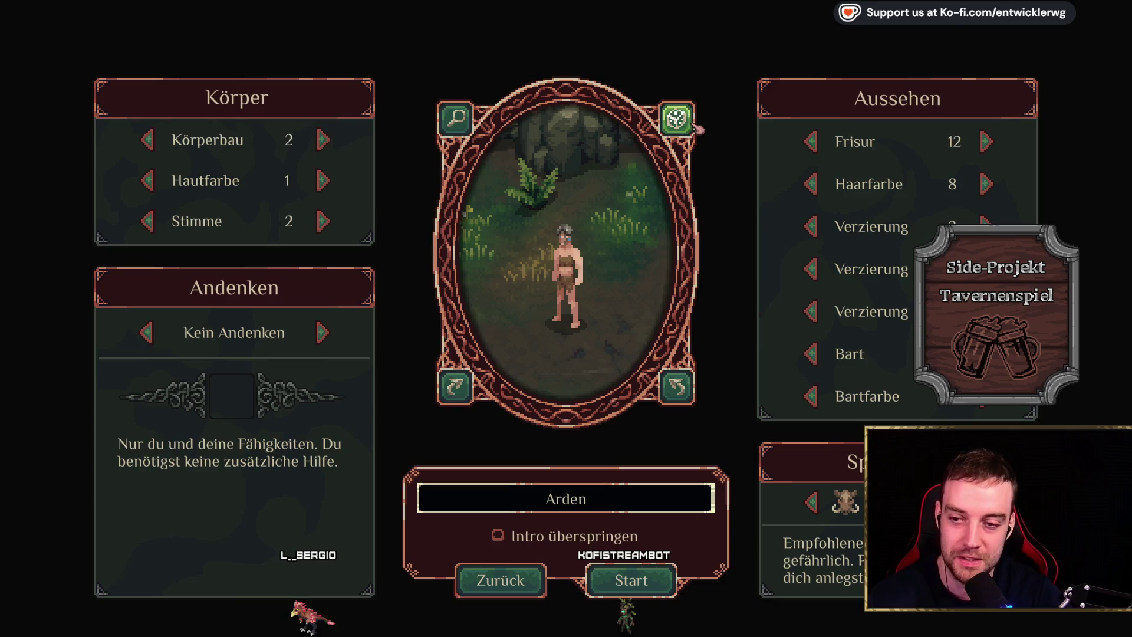
{"action": "left_click", "coordinate": [695, 125]}
{"action": "left_click", "coordinate": [695, 125]}
{"action": "left_click", "coordinate": [695, 125]}
{"action": "left_click", "coordinate": [695, 125]}
{"action": "left_click", "coordinate": [695, 125]}
{"action": "left_click", "coordinate": [695, 125]}
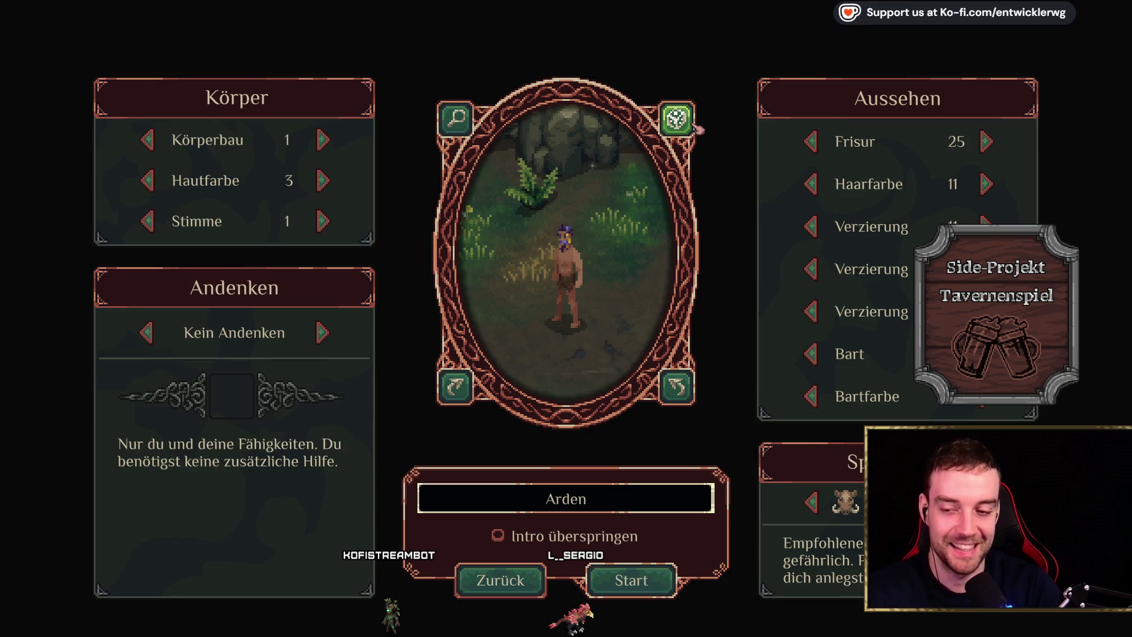
{"action": "left_click", "coordinate": [631, 581]}
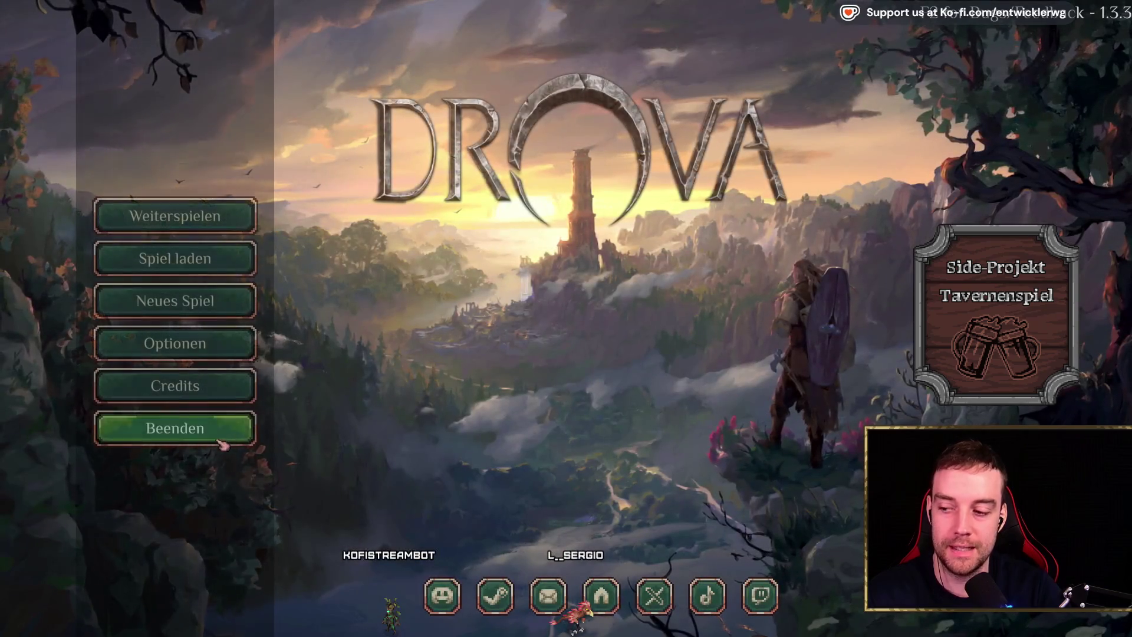
{"action": "key", "text": "alt+Tab"}
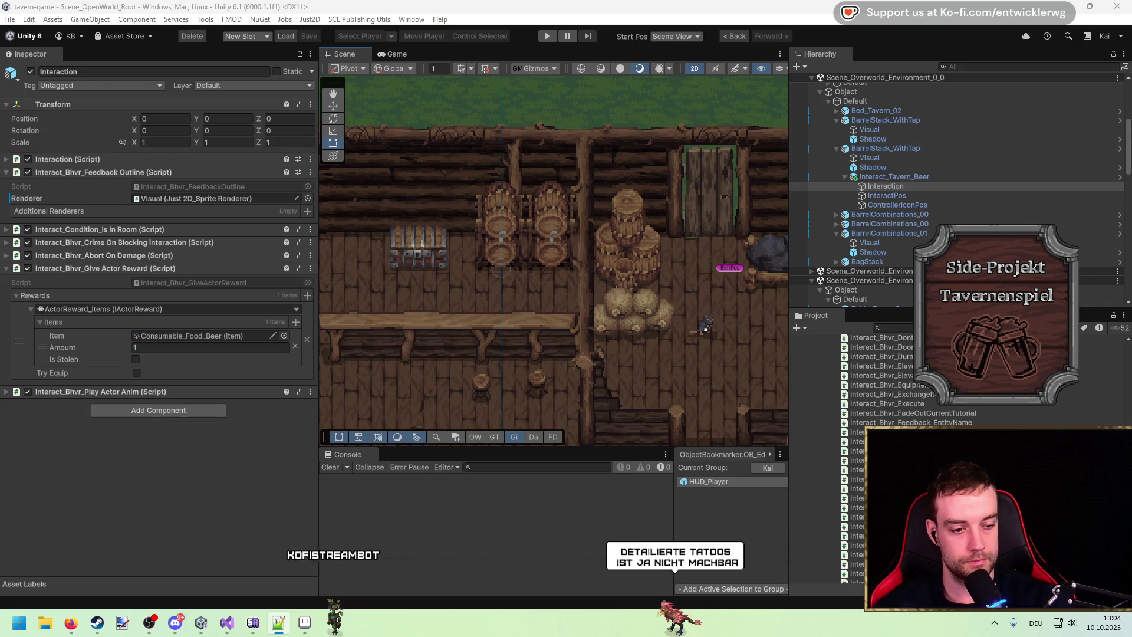
Pan and zoom around the tavern scene, dragging the Inspector divider left to widen the Scene view
{"action": "mouse_move", "coordinate": [512, 276]}
{"action": "left_mouse_down"}
{"action": "mouse_move", "coordinate": [528, 265]}
{"action": "mouse_move", "coordinate": [557, 274]}
{"action": "left_mouse_up"}
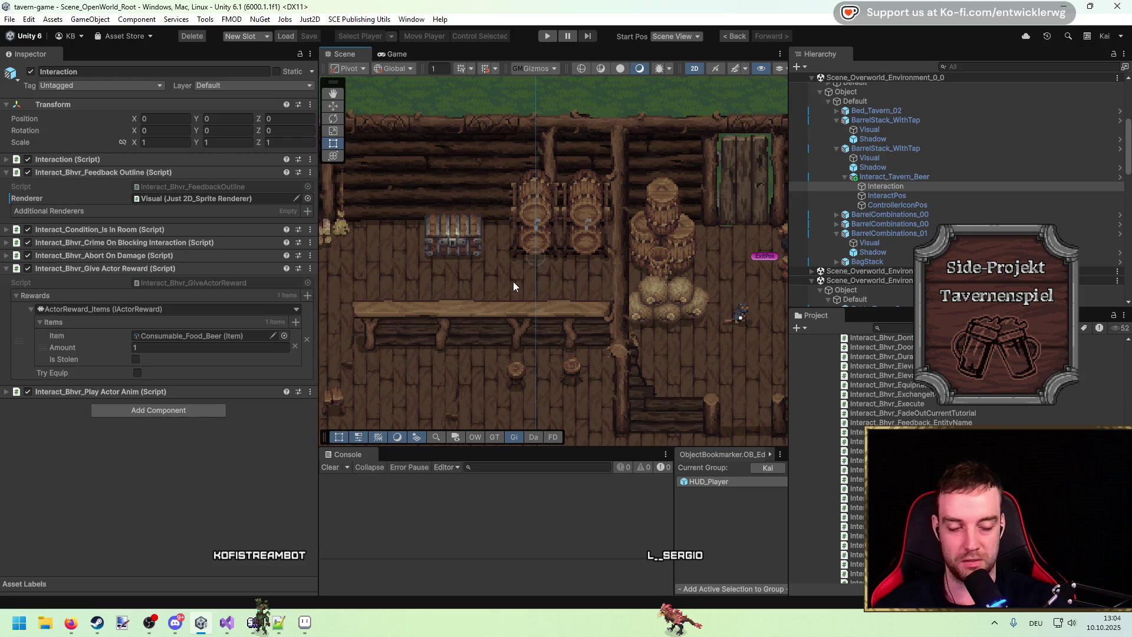
{"action": "scroll", "coordinate": [513, 282], "scroll_direction": "down", "scroll_amount": 2}
{"action": "left_click_drag", "start_coordinate": [497, 289], "coordinate": [552, 273]}
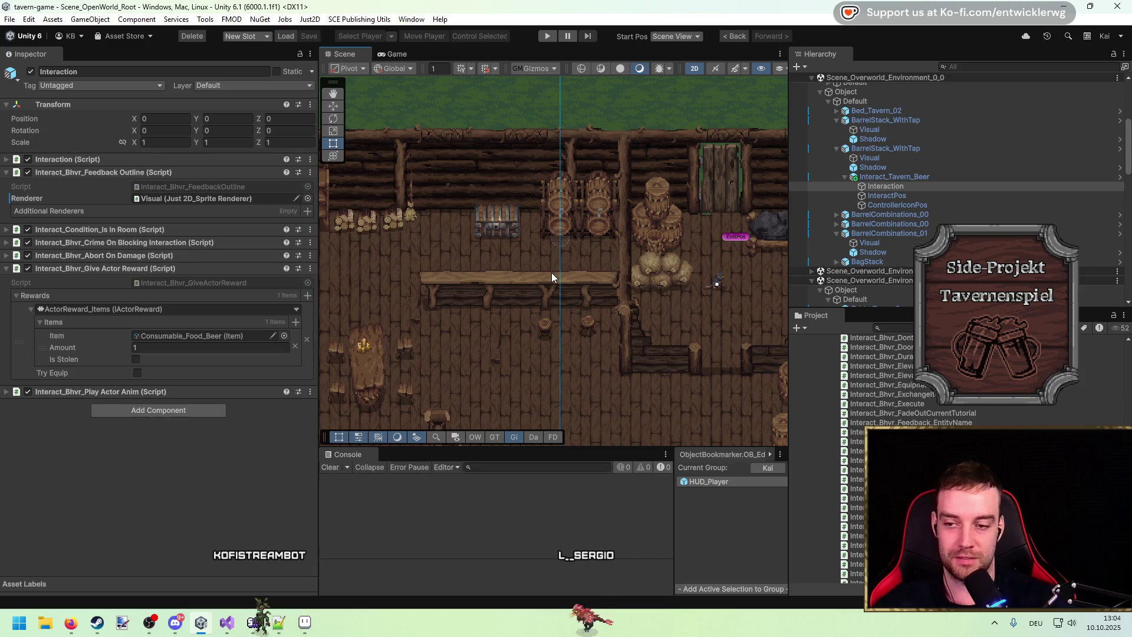
{"action": "left_click_drag", "start_coordinate": [552, 273], "coordinate": [564, 277]}
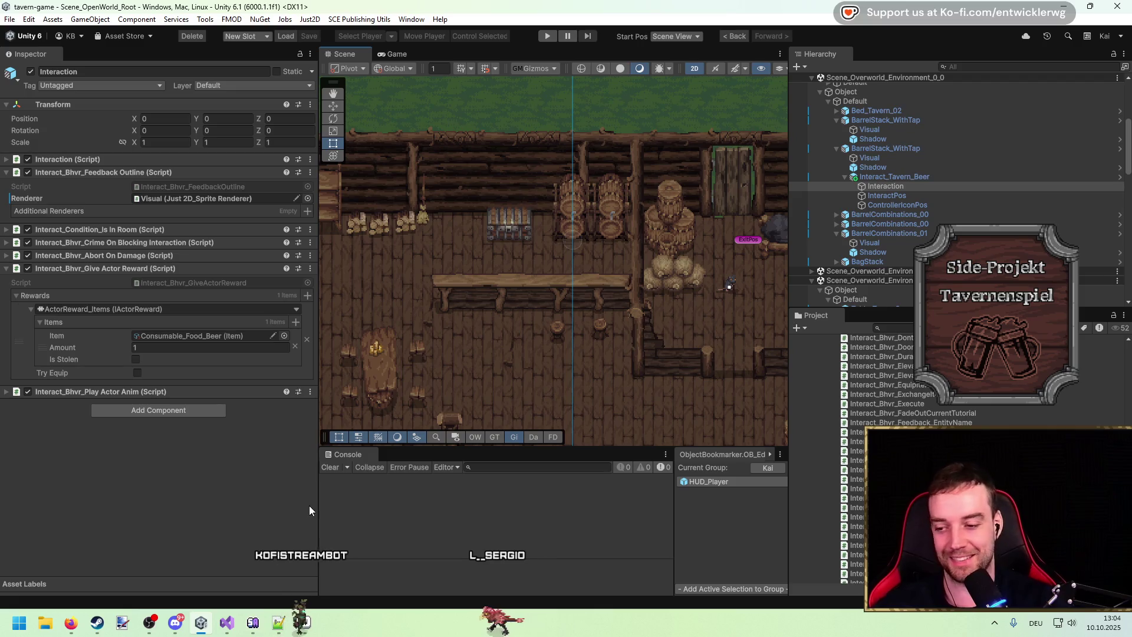
{"action": "scroll", "coordinate": [336, 283], "scroll_direction": "up", "scroll_amount": 1}
{"action": "left_click_drag", "start_coordinate": [319, 290], "coordinate": [260, 290]}
{"action": "mouse_move", "coordinate": [456, 301]}
{"action": "left_mouse_down"}
{"action": "mouse_move", "coordinate": [500, 287]}
{"action": "mouse_move", "coordinate": [545, 293]}
{"action": "left_mouse_up"}
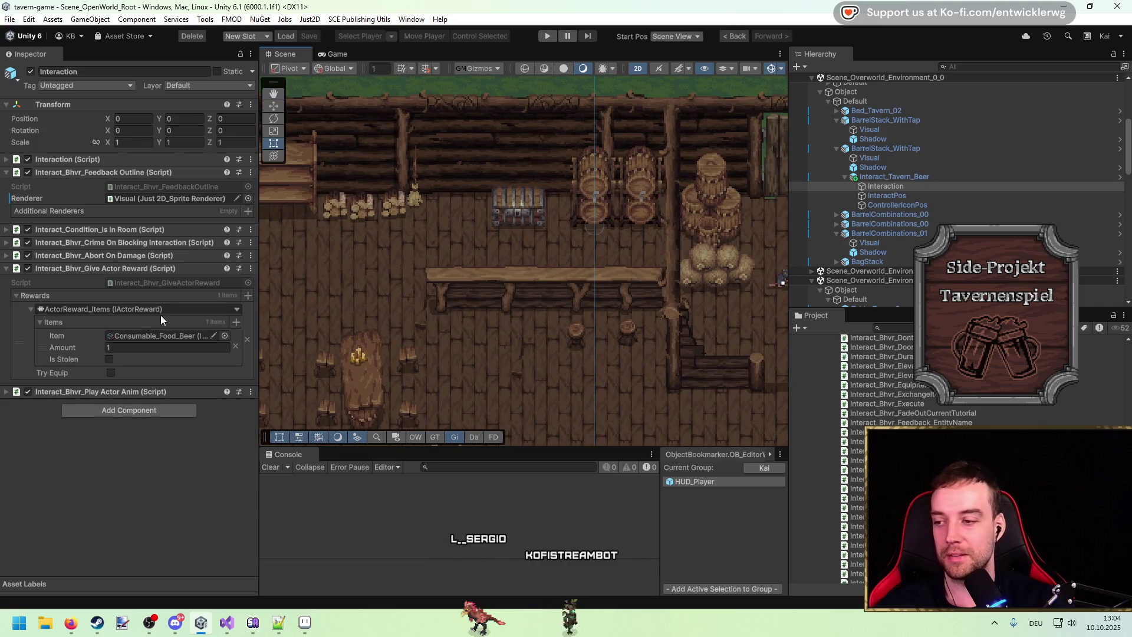
Ping the beer item asset and reward script, then collapse Feedback Outline and Give Actor Reward
{"action": "left_click", "coordinate": [174, 338]}
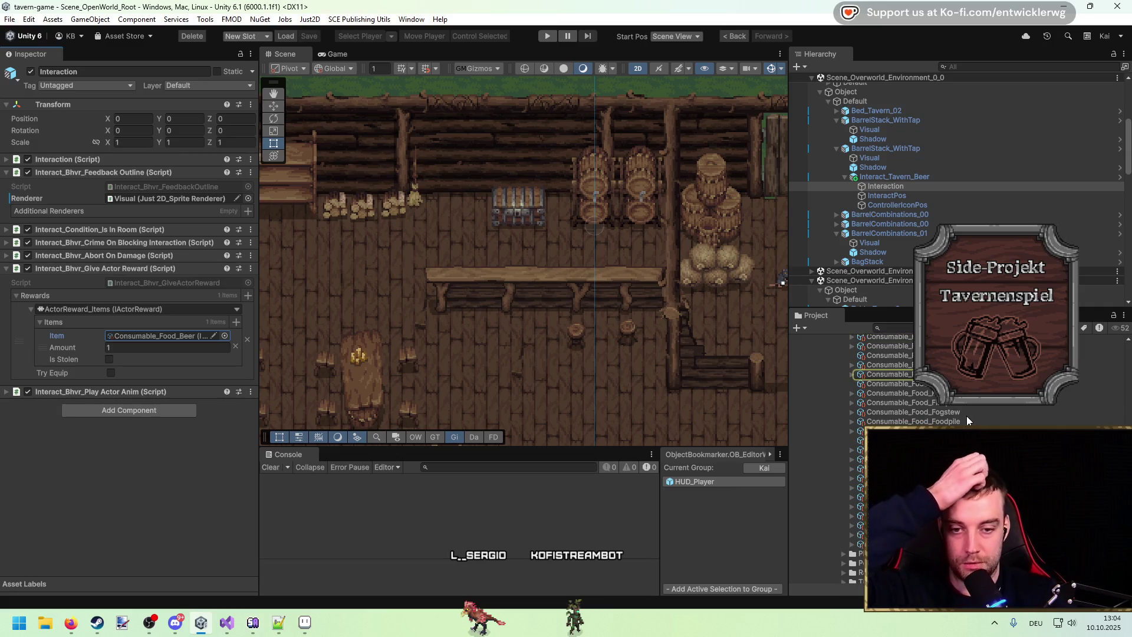
{"action": "left_click", "coordinate": [190, 284]}
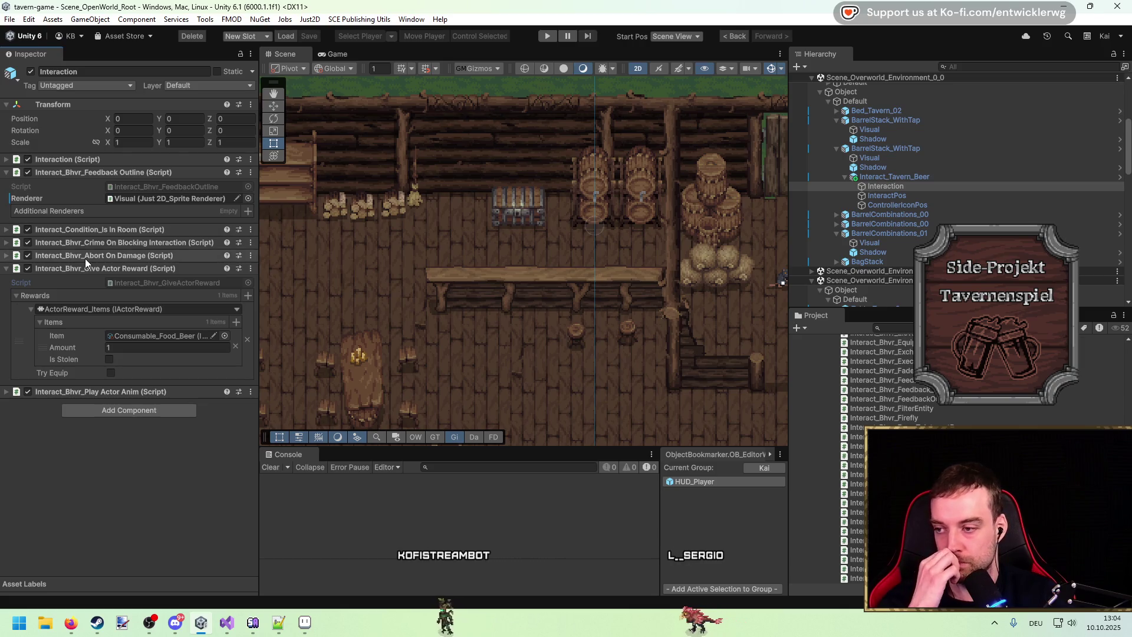
{"action": "left_click", "coordinate": [140, 173]}
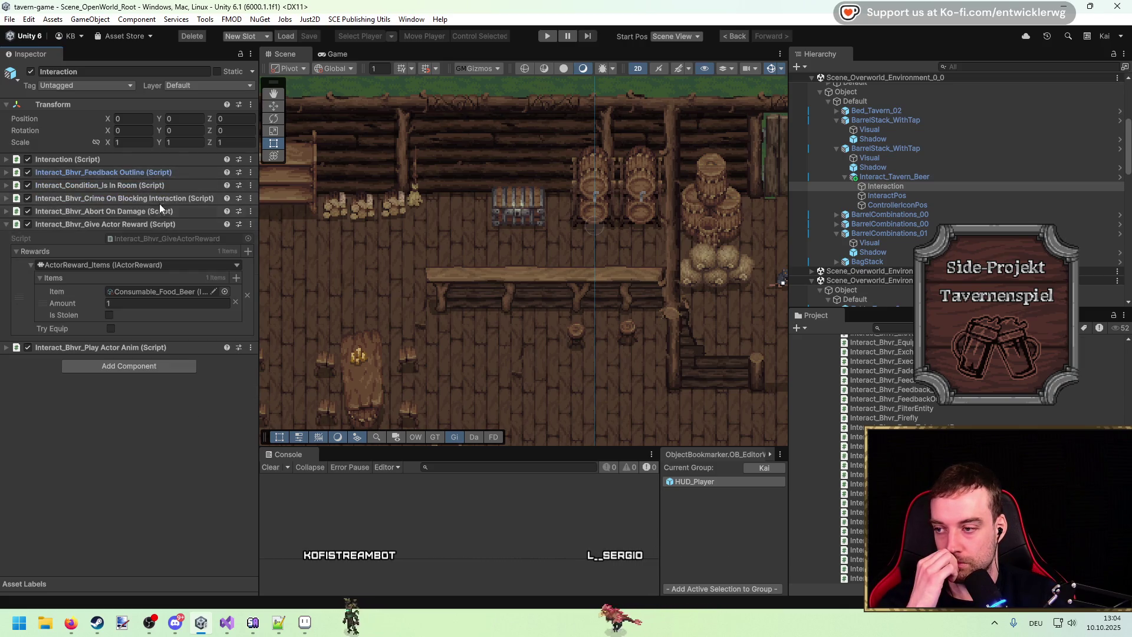
{"action": "left_click", "coordinate": [158, 227]}
{"action": "left_click", "coordinate": [158, 227]}
{"action": "left_click", "coordinate": [155, 225]}
{"action": "left_click", "coordinate": [154, 224]}
{"action": "left_click", "coordinate": [154, 224]}
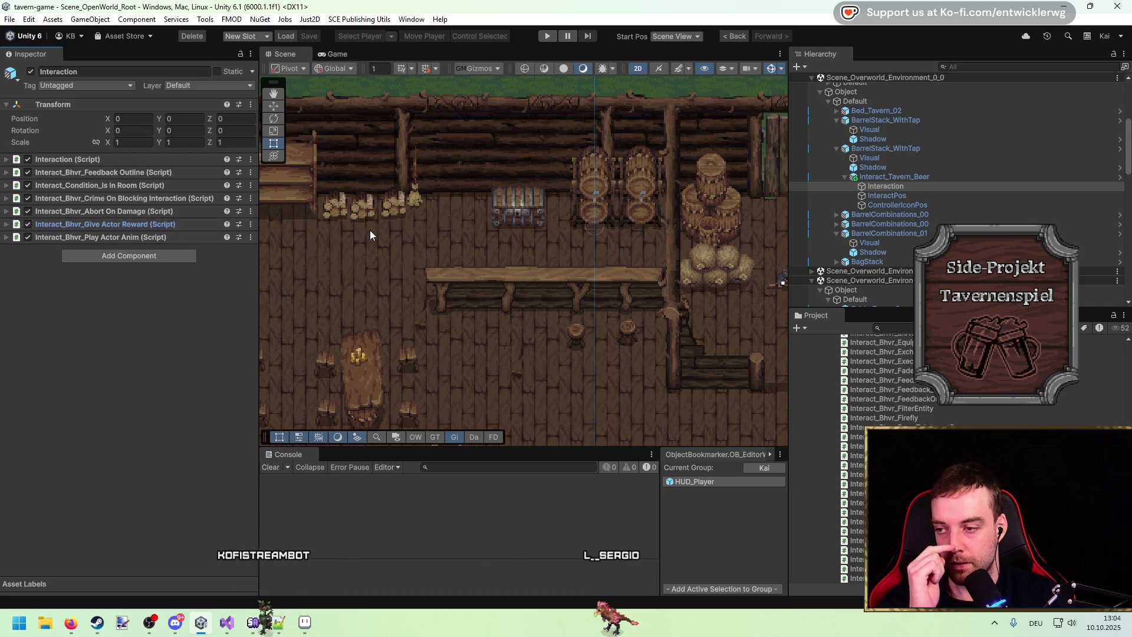
{"action": "left_click_drag", "start_coordinate": [577, 212], "coordinate": [591, 231]}
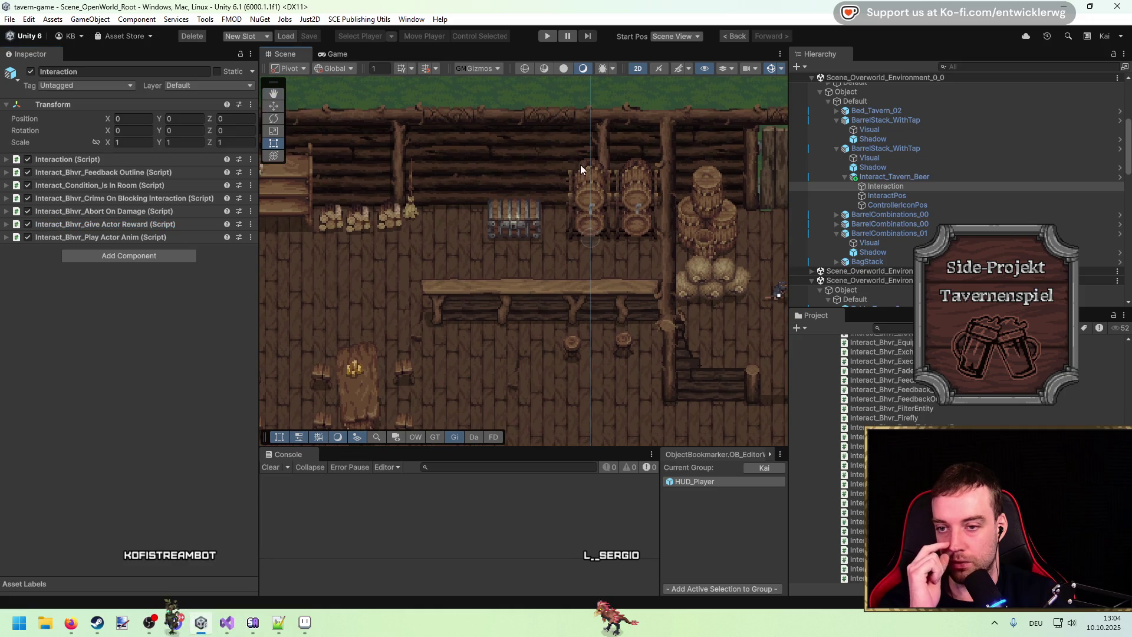
{"action": "scroll", "coordinate": [616, 169], "scroll_direction": "up", "scroll_amount": 3}
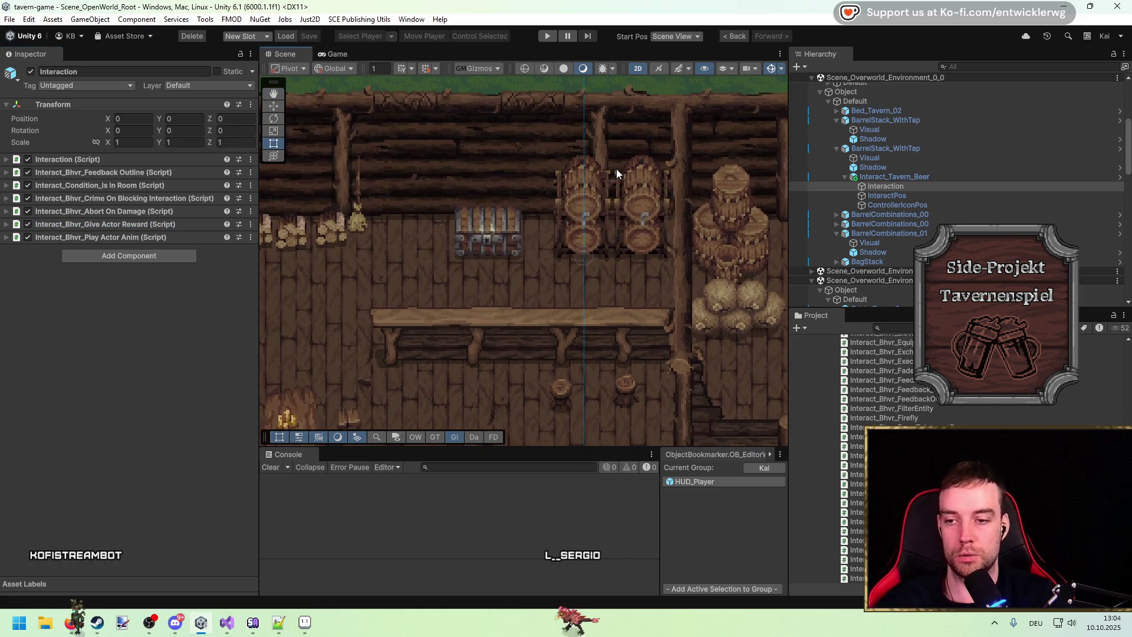
{"action": "left_click_drag", "start_coordinate": [617, 191], "coordinate": [558, 199]}
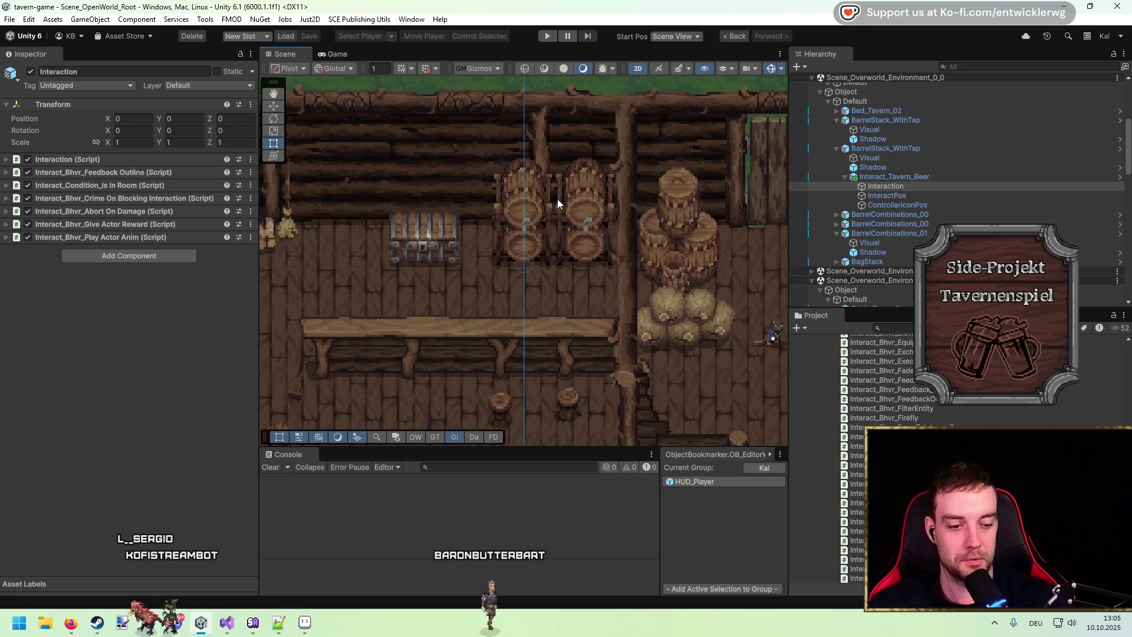
{"action": "left_click_drag", "start_coordinate": [497, 288], "coordinate": [510, 261]}
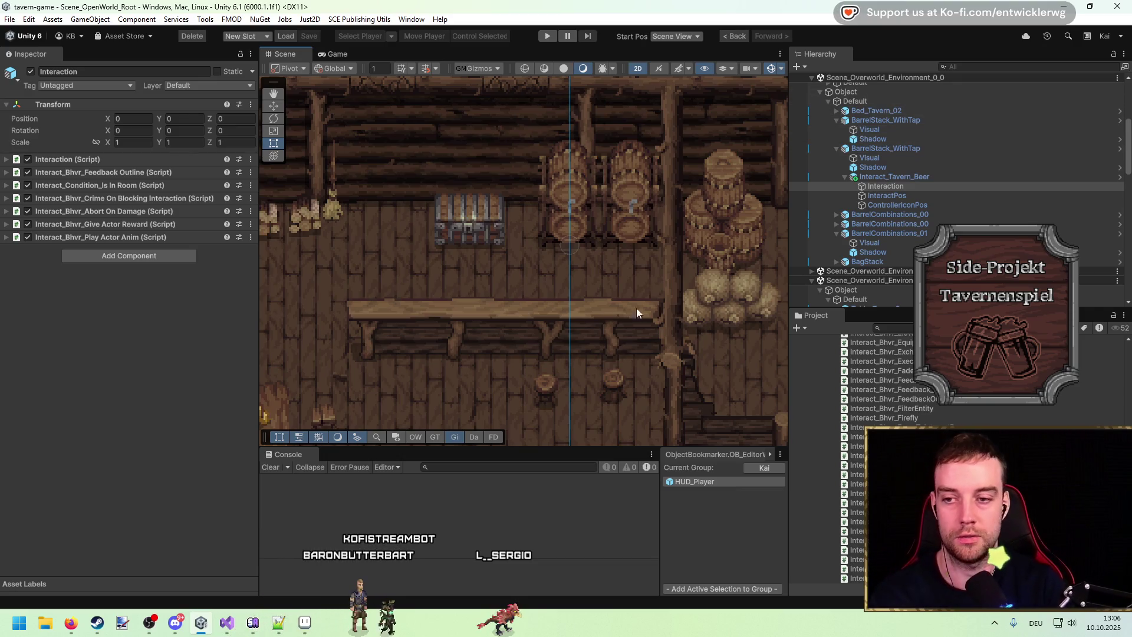
{"action": "scroll", "coordinate": [664, 299], "scroll_direction": "down", "scroll_amount": 5}
{"action": "scroll", "coordinate": [582, 274], "scroll_direction": "up", "scroll_amount": 4}
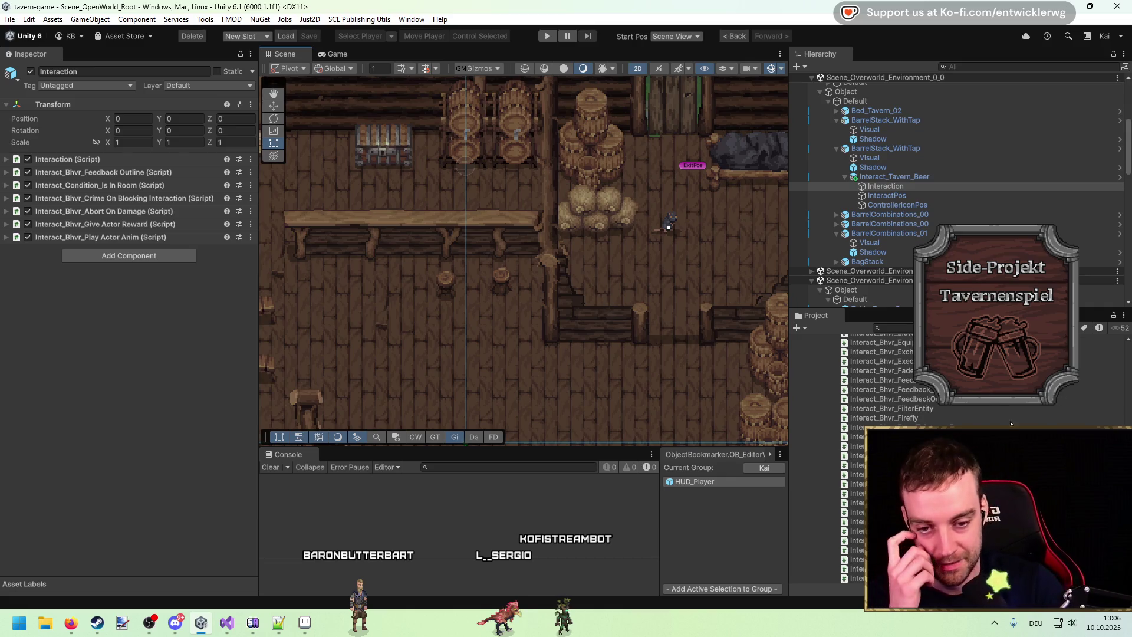
{"action": "scroll", "coordinate": [1001, 424], "scroll_direction": "up", "scroll_amount": 3}
{"action": "scroll", "coordinate": [582, 330], "scroll_direction": "down", "scroll_amount": 1}
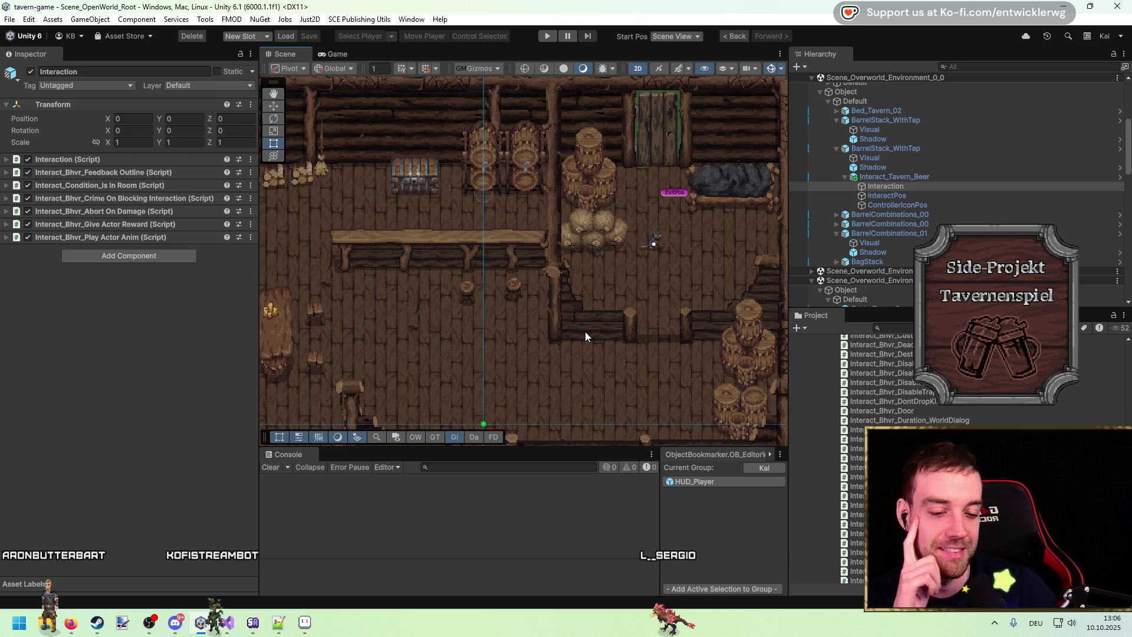
{"action": "key", "text": "Right"}
{"action": "key", "text": "Down"}
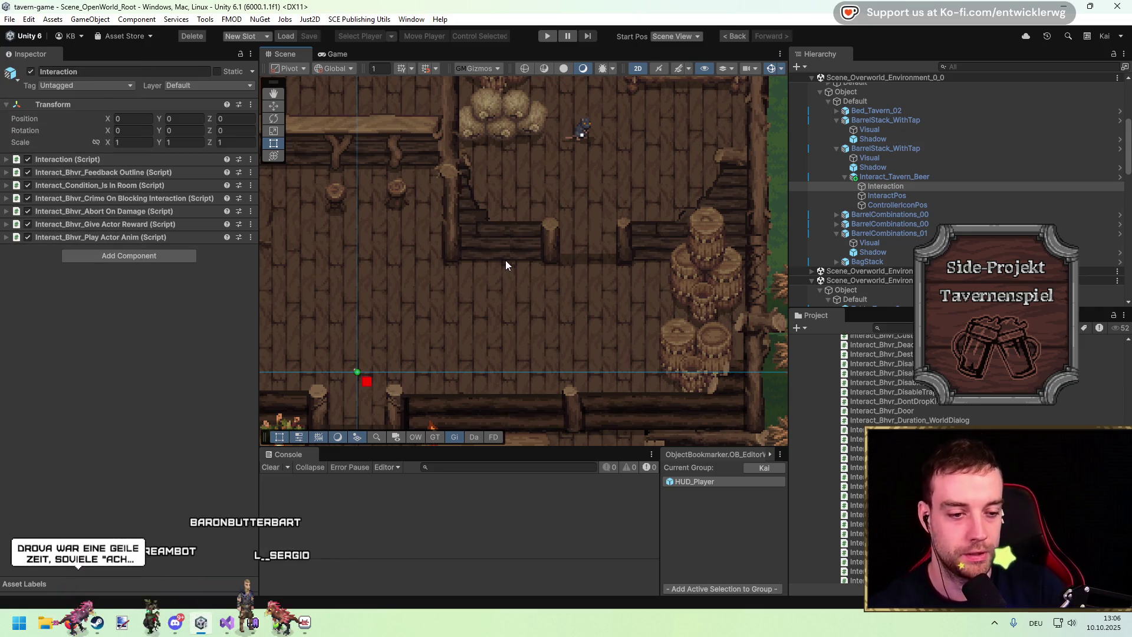
{"action": "left_click_drag", "start_coordinate": [572, 297], "coordinate": [572, 280]}
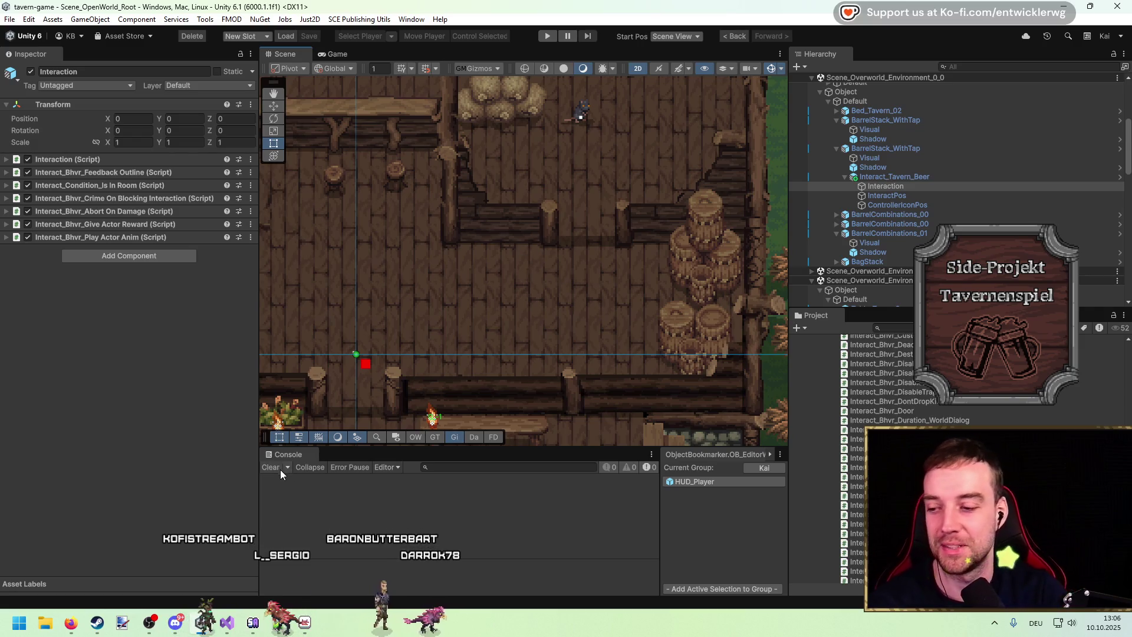
{"action": "scroll", "coordinate": [448, 259], "scroll_direction": "down", "scroll_amount": 1}
{"action": "left_click_drag", "start_coordinate": [442, 277], "coordinate": [563, 267]}
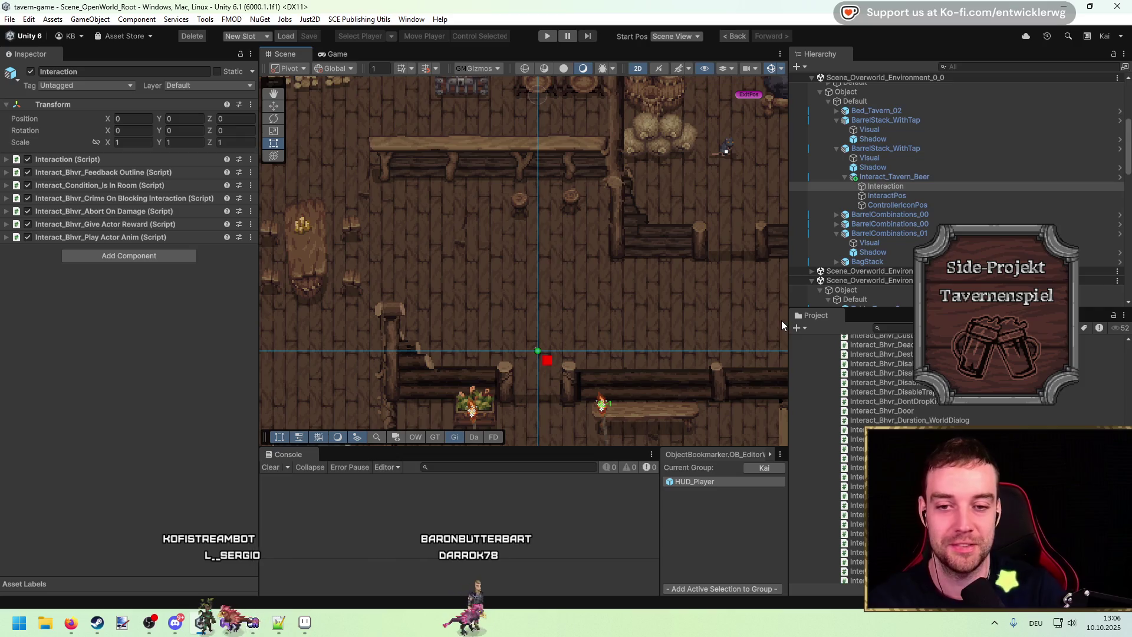
Locate the Interact_Tavern_Beer object's prefab and open Module_Interact_Tavern_Beer in Prefab Mode
{"action": "left_click", "coordinate": [892, 177]}
{"action": "scroll", "coordinate": [303, 250], "scroll_direction": "up", "scroll_amount": 1}
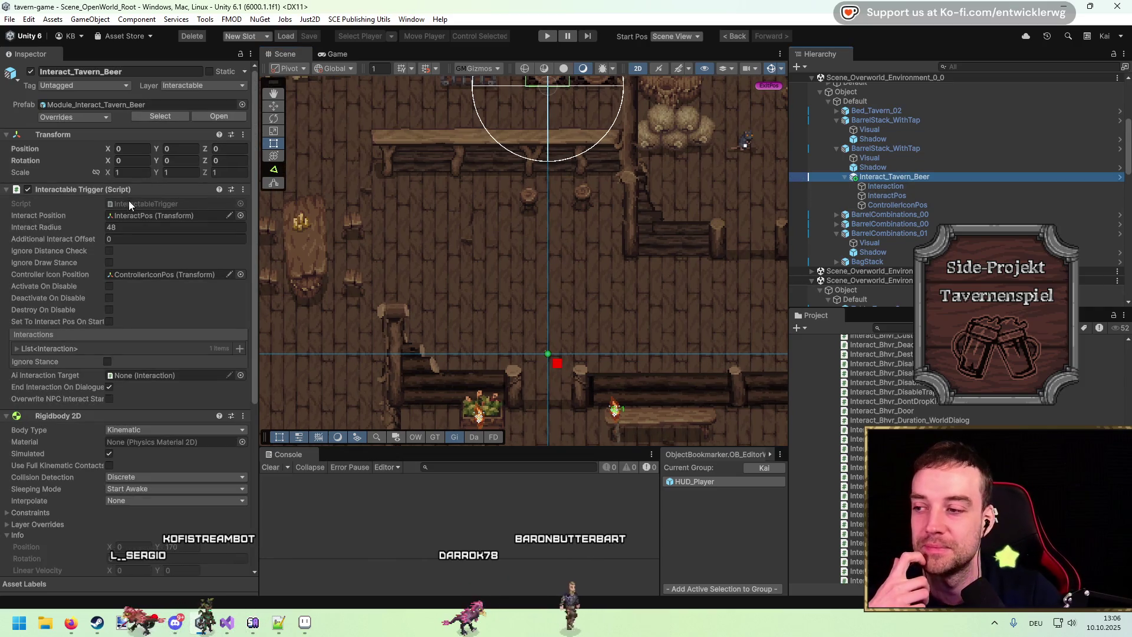
{"action": "left_click", "coordinate": [130, 107]}
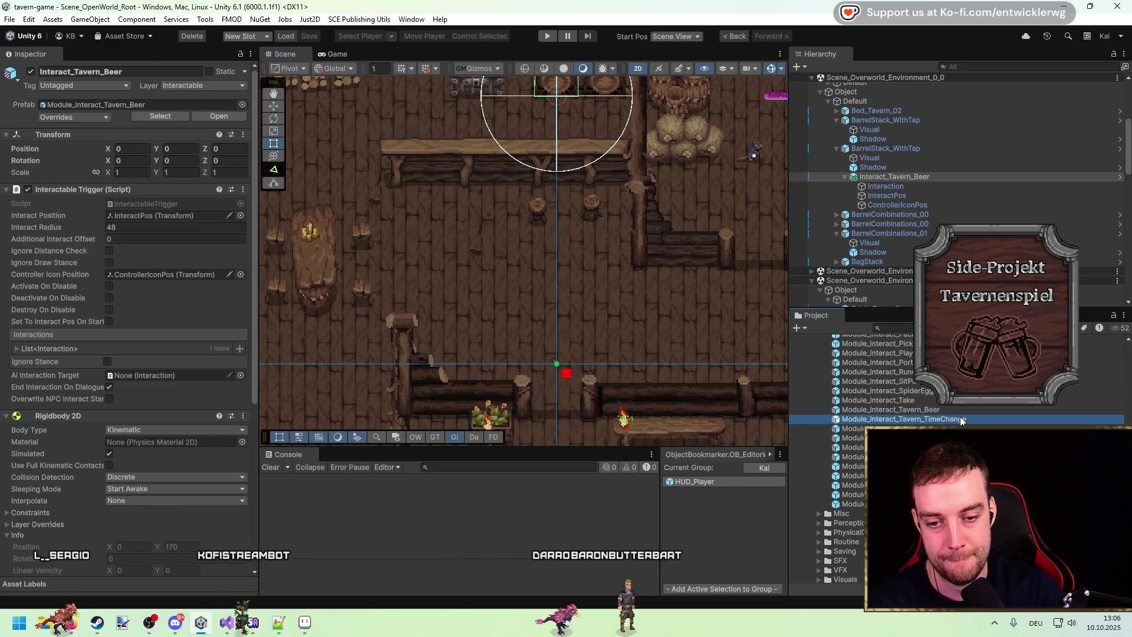
{"action": "left_click", "coordinate": [944, 412]}
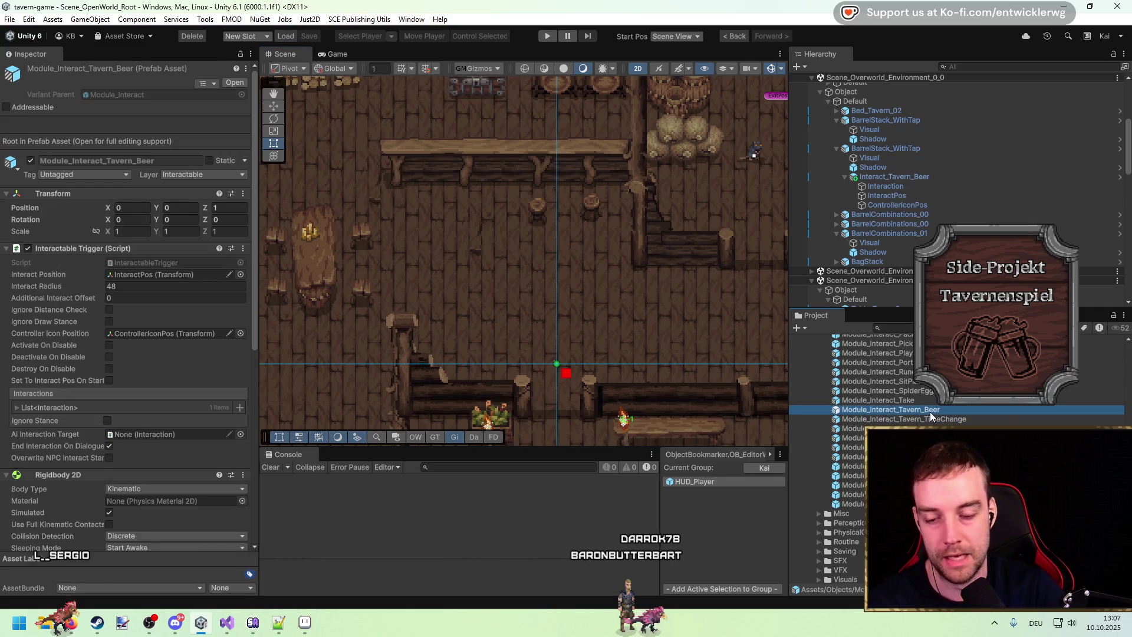
{"action": "double_click", "coordinate": [930, 411]}
Remove the Give Actor Reward component from the prefab's Interaction object
{"action": "left_click", "coordinate": [102, 189]}
{"action": "left_click", "coordinate": [97, 204]}
{"action": "left_click", "coordinate": [79, 215]}
{"action": "left_click", "coordinate": [79, 214]}
{"action": "left_click", "coordinate": [861, 102]}
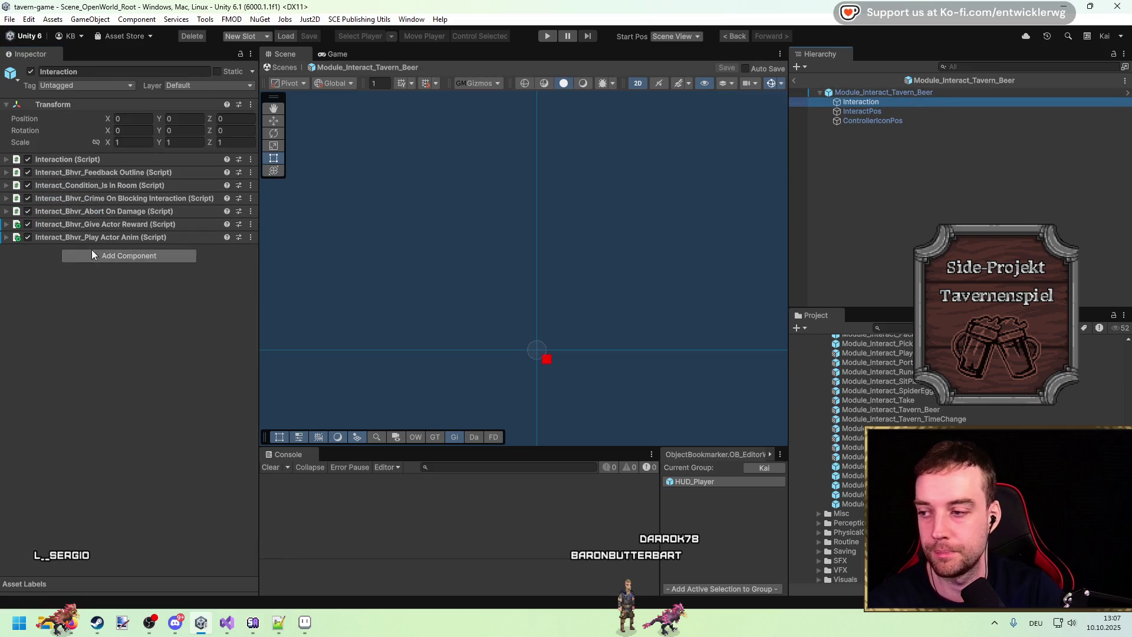
{"action": "right_click", "coordinate": [140, 225]}
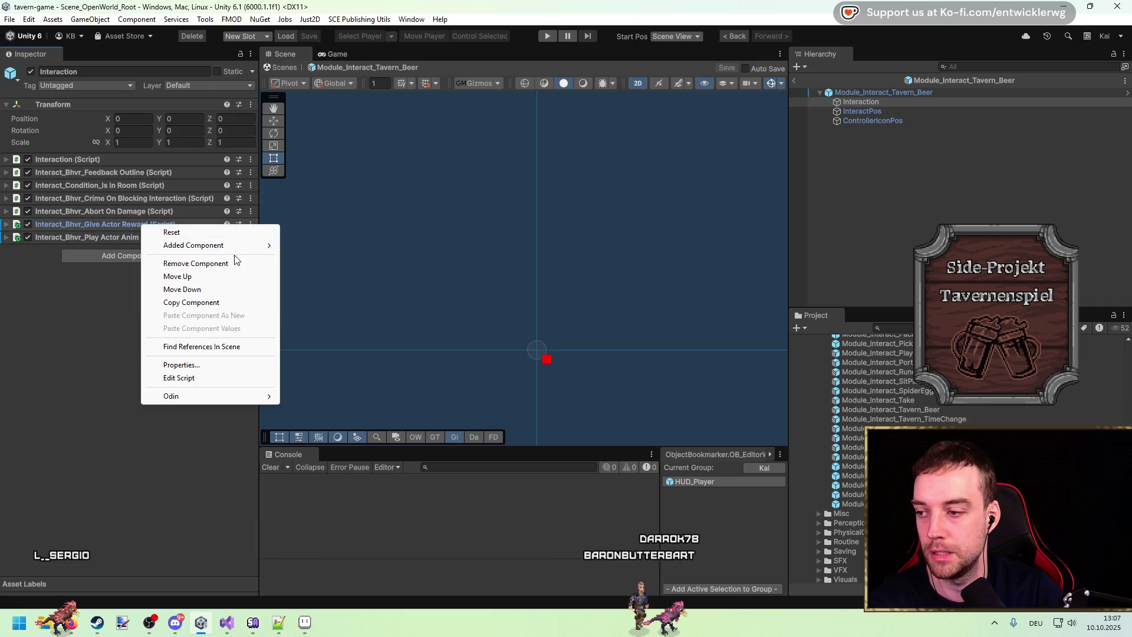
{"action": "left_click", "coordinate": [154, 263]}
Open the Play Actor Anim script in the code editor
{"action": "left_click", "coordinate": [136, 224]}
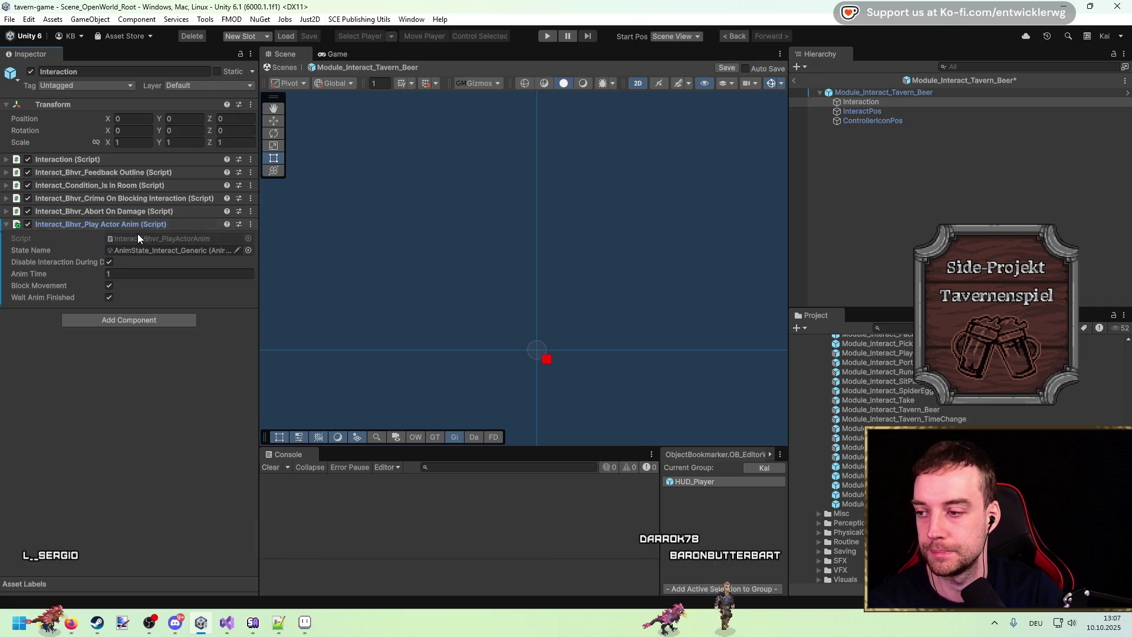
{"action": "left_click", "coordinate": [141, 239]}
{"action": "double_click", "coordinate": [140, 240]}
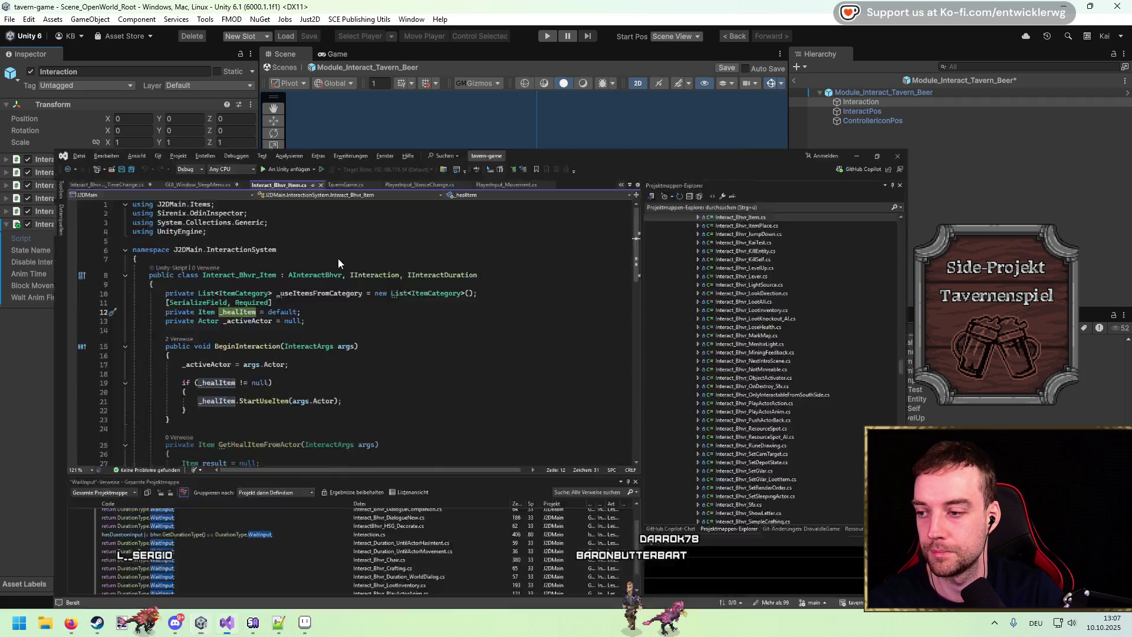
Read through Interact_Bhvr_PlayActorAnim.cs, close the WaitInput references panel, and return to Unity
{"action": "scroll", "coordinate": [588, 256], "scroll_direction": "down", "scroll_amount": 20}
{"action": "scroll", "coordinate": [586, 242], "scroll_direction": "up", "scroll_amount": 12}
{"action": "scroll", "coordinate": [585, 242], "scroll_direction": "up", "scroll_amount": 10}
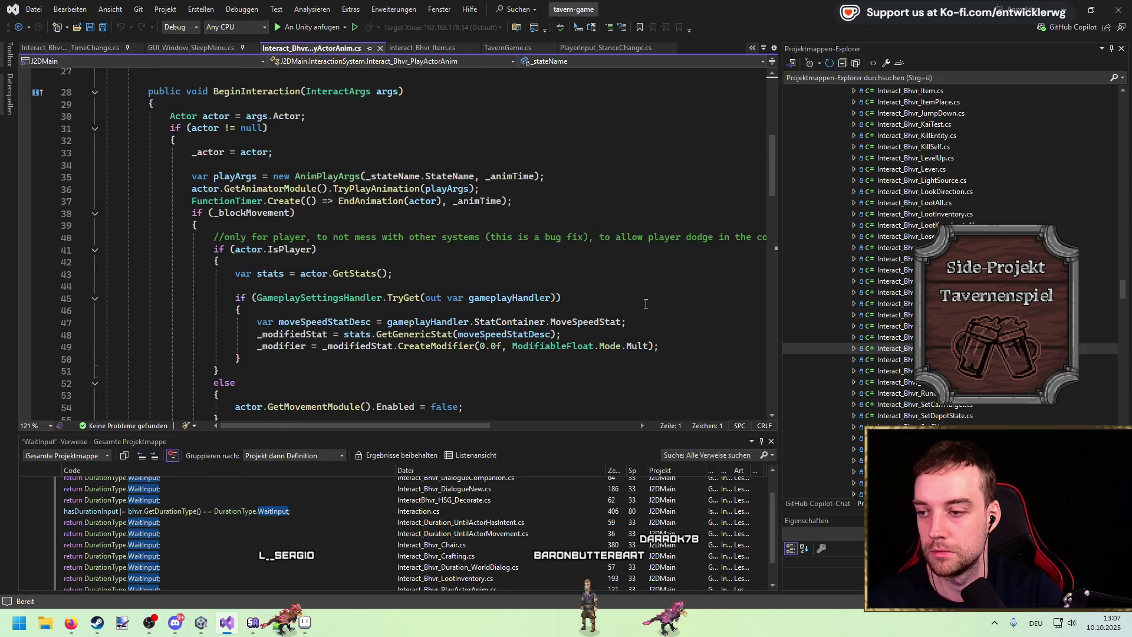
{"action": "left_click", "coordinate": [771, 442]}
{"action": "scroll", "coordinate": [673, 332], "scroll_direction": "up", "scroll_amount": 2}
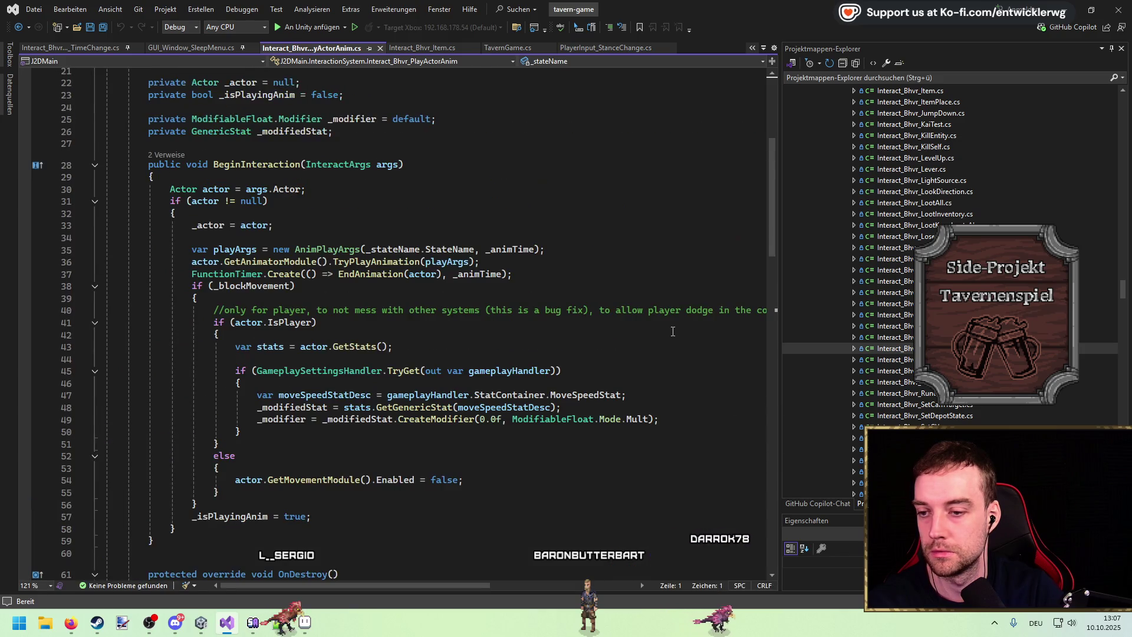
{"action": "mouse_move", "coordinate": [512, 585]}
{"action": "left_mouse_down"}
{"action": "mouse_move", "coordinate": [621, 588]}
{"action": "mouse_move", "coordinate": [387, 585]}
{"action": "left_mouse_up"}
{"action": "scroll", "coordinate": [578, 397], "scroll_direction": "up", "scroll_amount": 6}
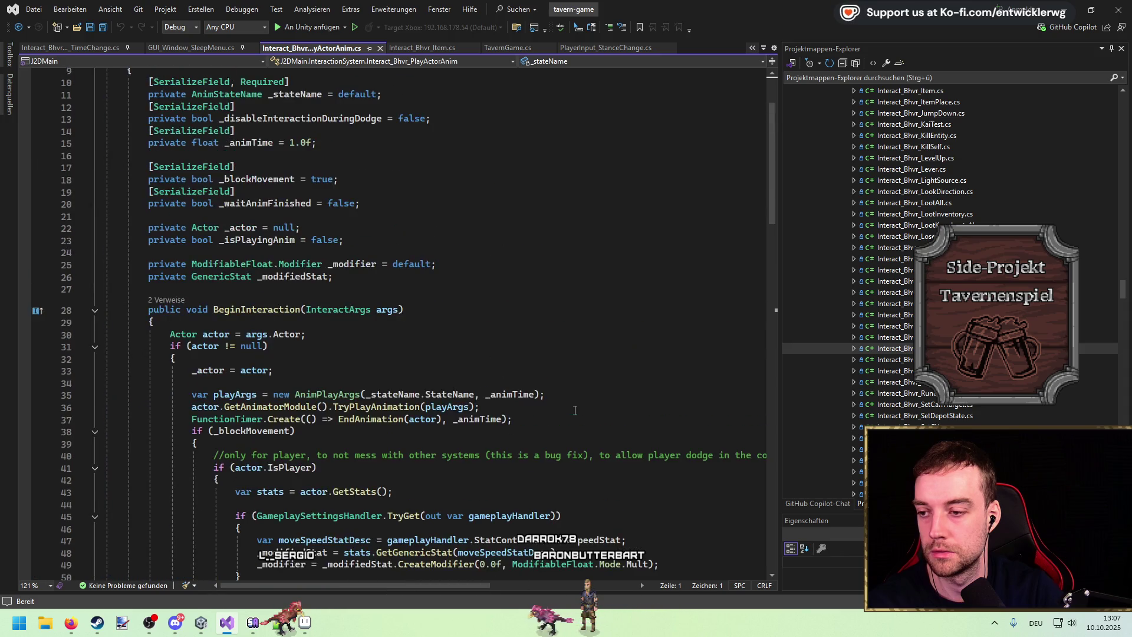
{"action": "scroll", "coordinate": [578, 398], "scroll_direction": "down", "scroll_amount": 7}
{"action": "scroll", "coordinate": [578, 397], "scroll_direction": "down", "scroll_amount": 20}
{"action": "scroll", "coordinate": [583, 367], "scroll_direction": "up", "scroll_amount": 20}
{"action": "scroll", "coordinate": [572, 369], "scroll_direction": "up", "scroll_amount": 13}
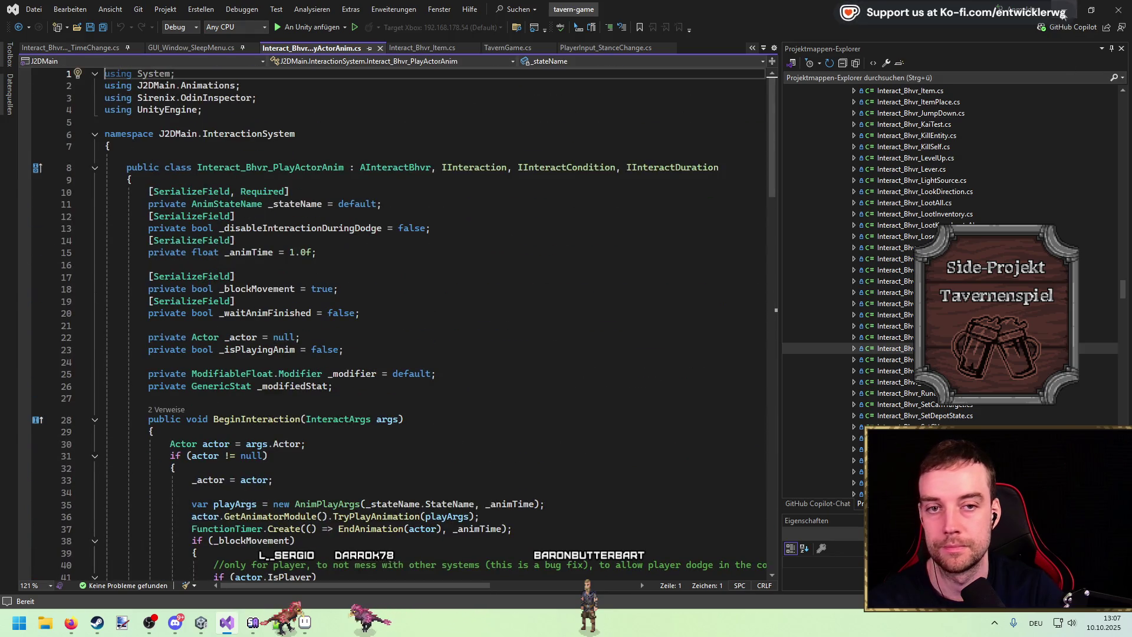
{"action": "key", "text": "alt+Tab"}
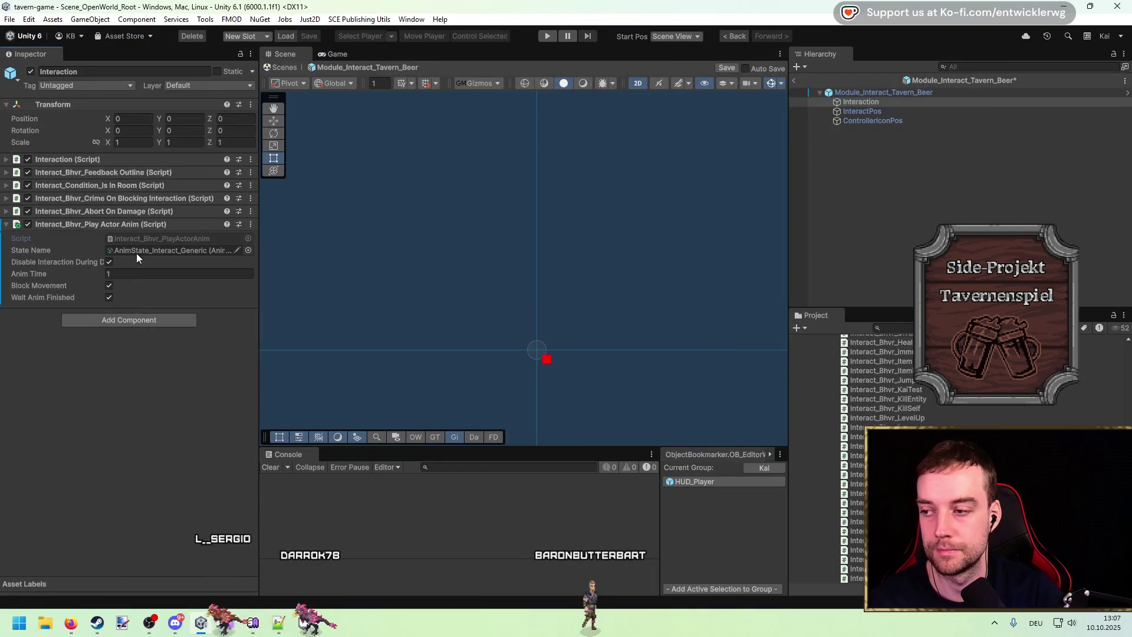
Search the Project for 'interact' and create a MonoBehaviour script named Interact_Bhvr_Tavern_BeerStation there
{"action": "left_click", "coordinate": [894, 328]}
{"action": "type", "text": "interact ta"}
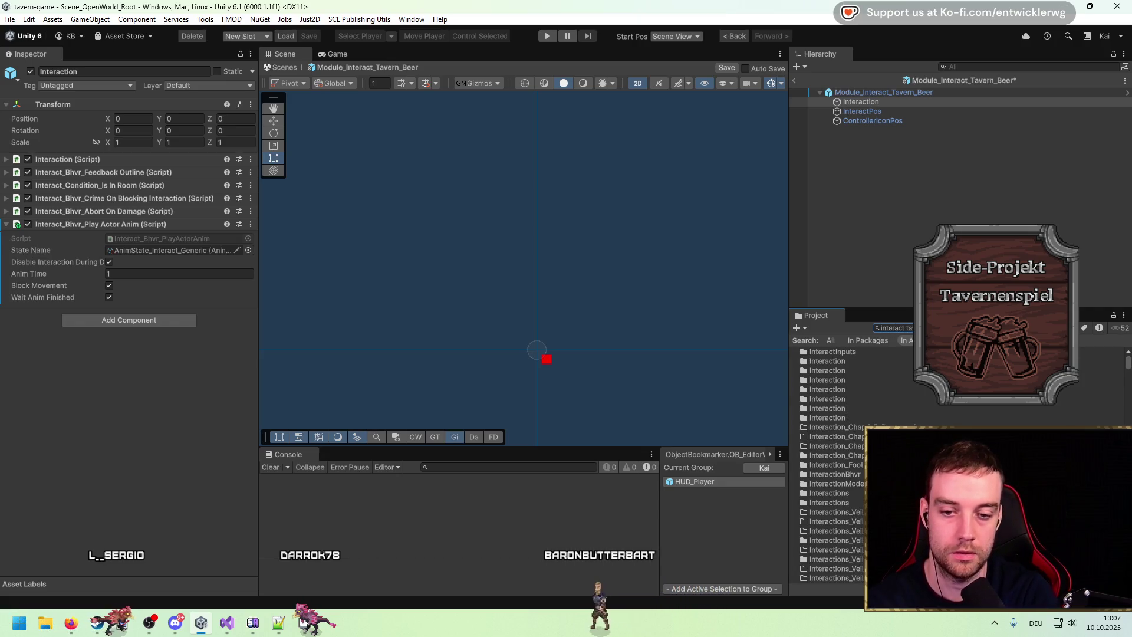
{"action": "right_click", "coordinate": [921, 351]}
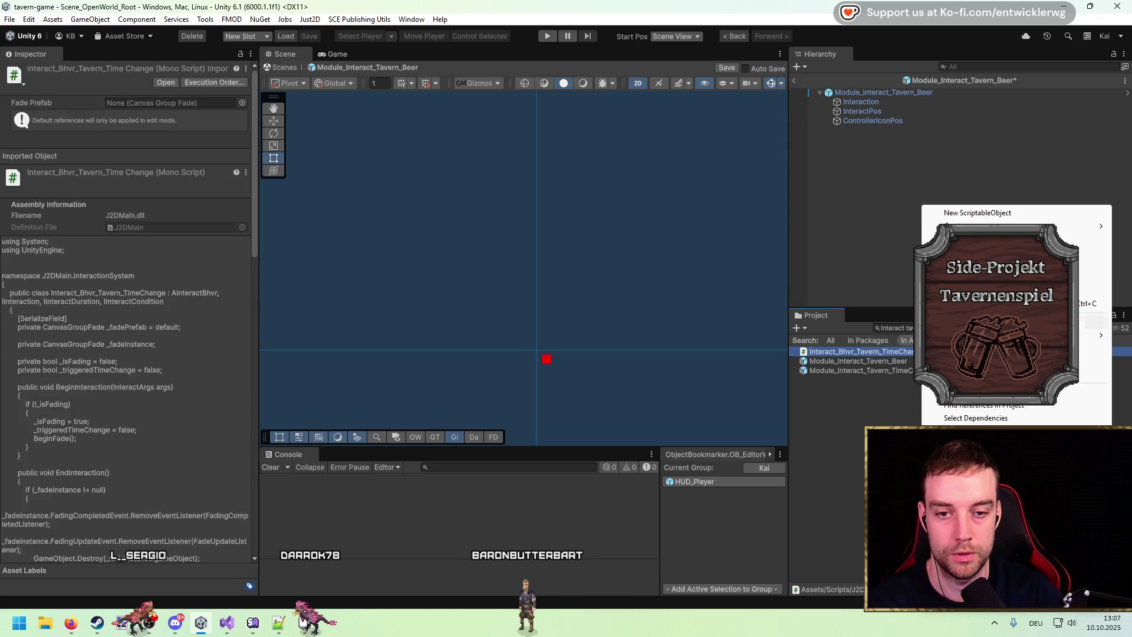
{"action": "mouse_move", "coordinate": [943, 226]}
{"action": "left_click", "coordinate": [847, 213]}
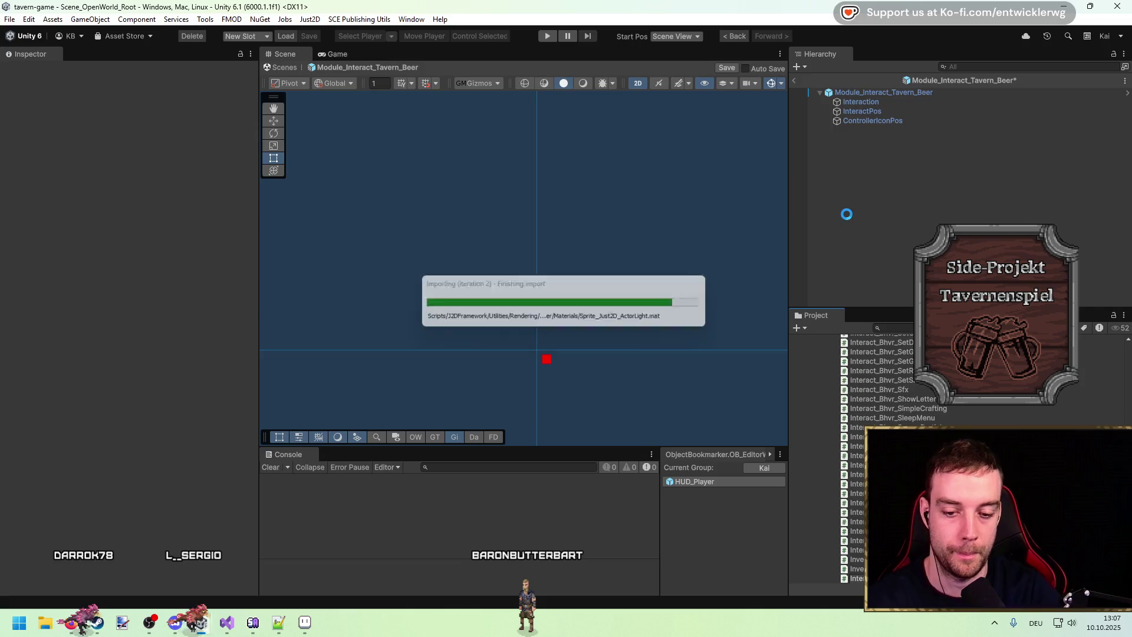
Switch through the code editor and Unity to the browser's arcade image search
{"action": "key", "text": "alt+Tab"}
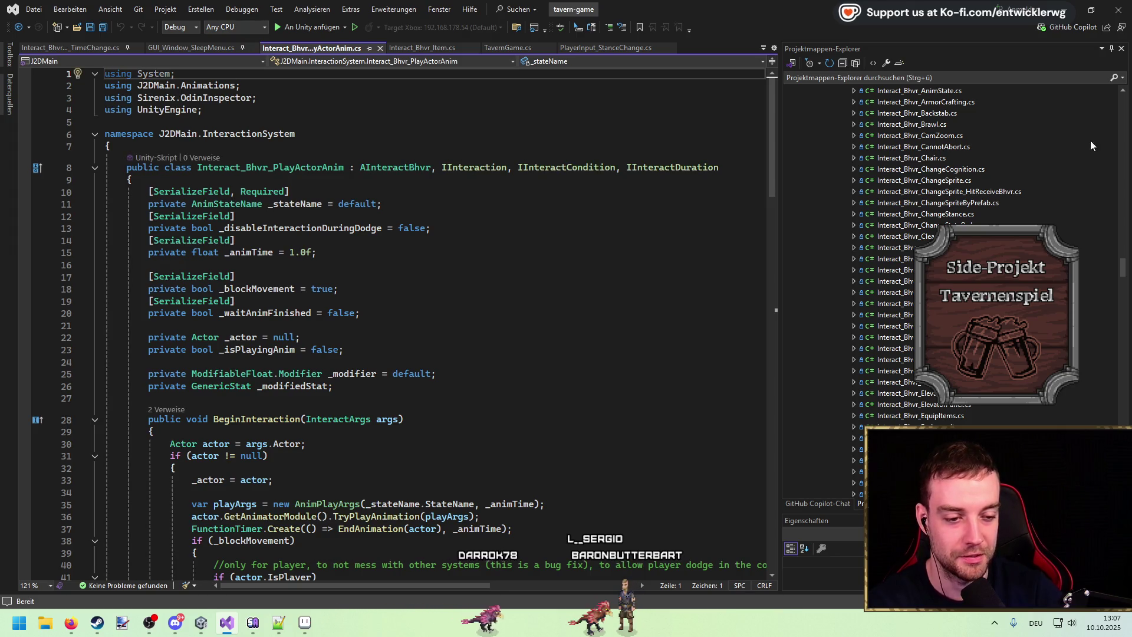
{"action": "left_click", "coordinate": [1057, 16]}
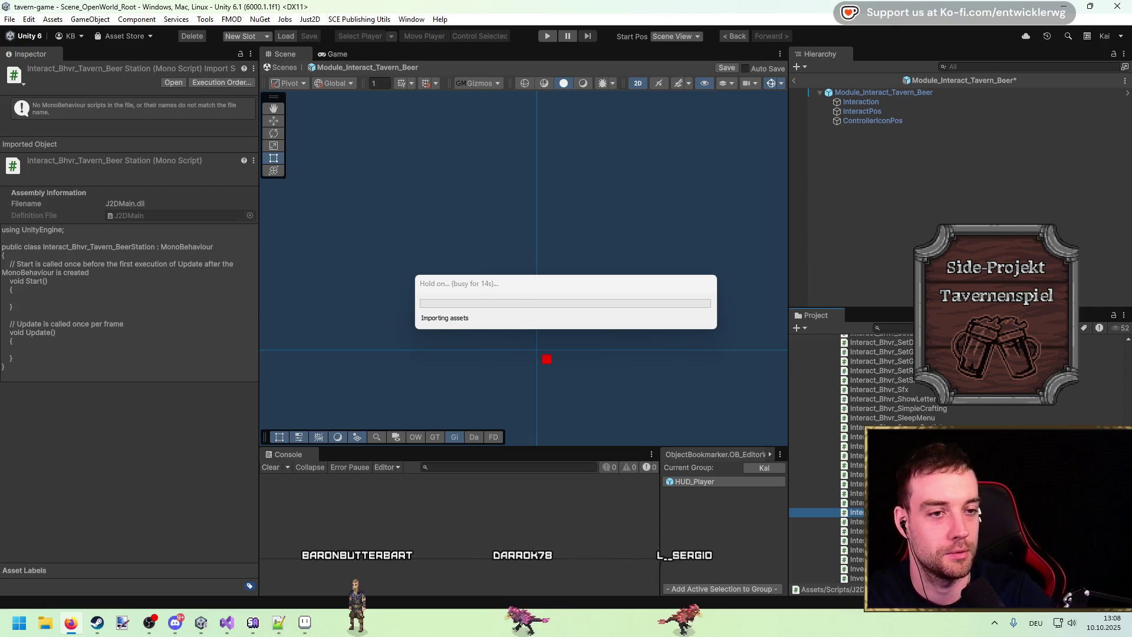
{"action": "key", "text": "alt+Tab"}
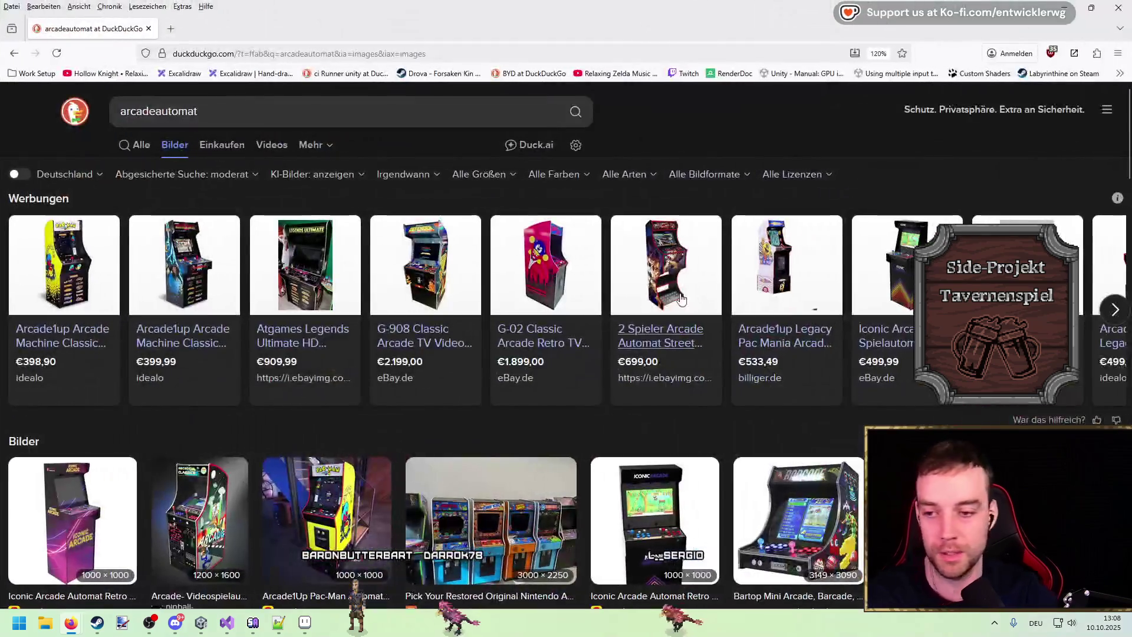
Preview the Iconic Arcade, Nintendo, Pac-Man, Bartop Mini and Metal Slug cabinet images, then return to Unity
{"action": "left_click", "coordinate": [644, 489]}
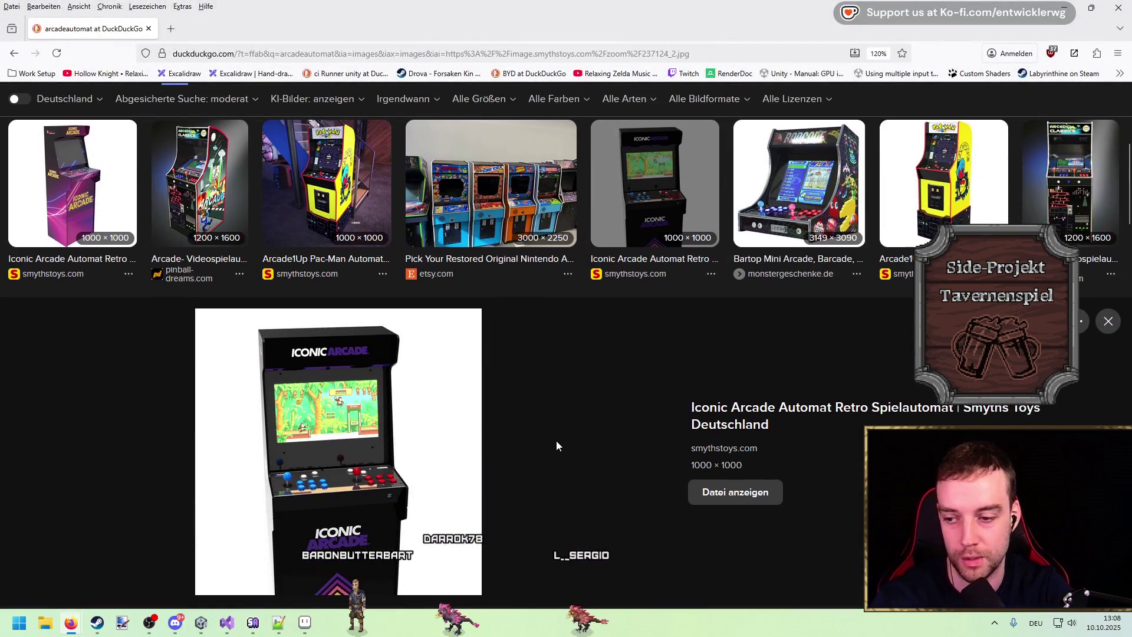
{"action": "scroll", "coordinate": [556, 443], "scroll_direction": "up", "scroll_amount": 3}
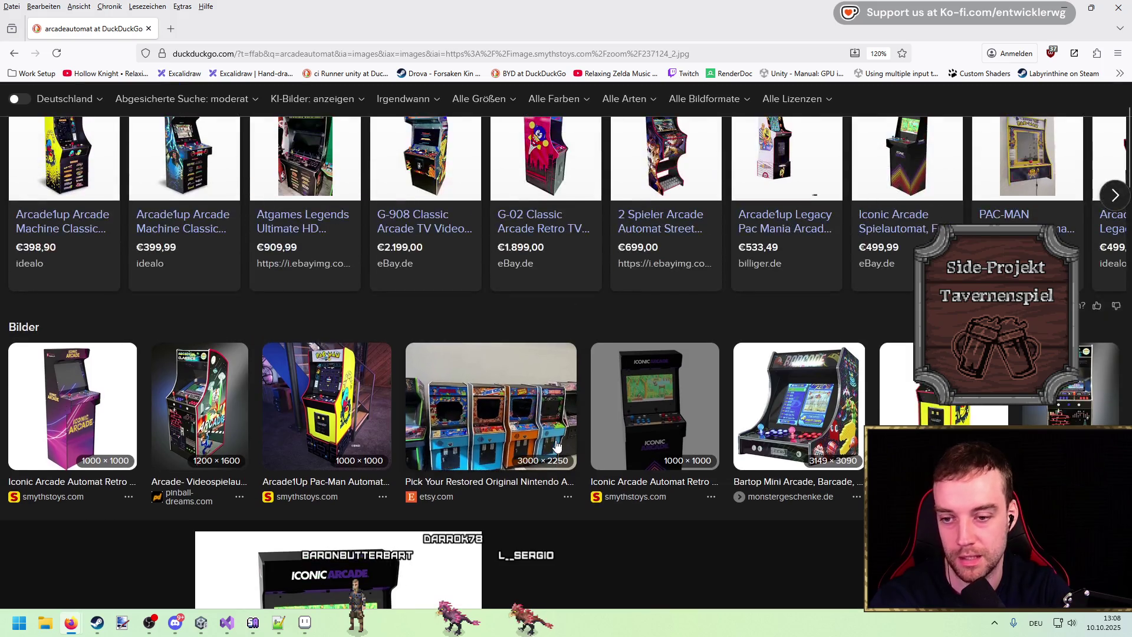
{"action": "left_click", "coordinate": [524, 402]}
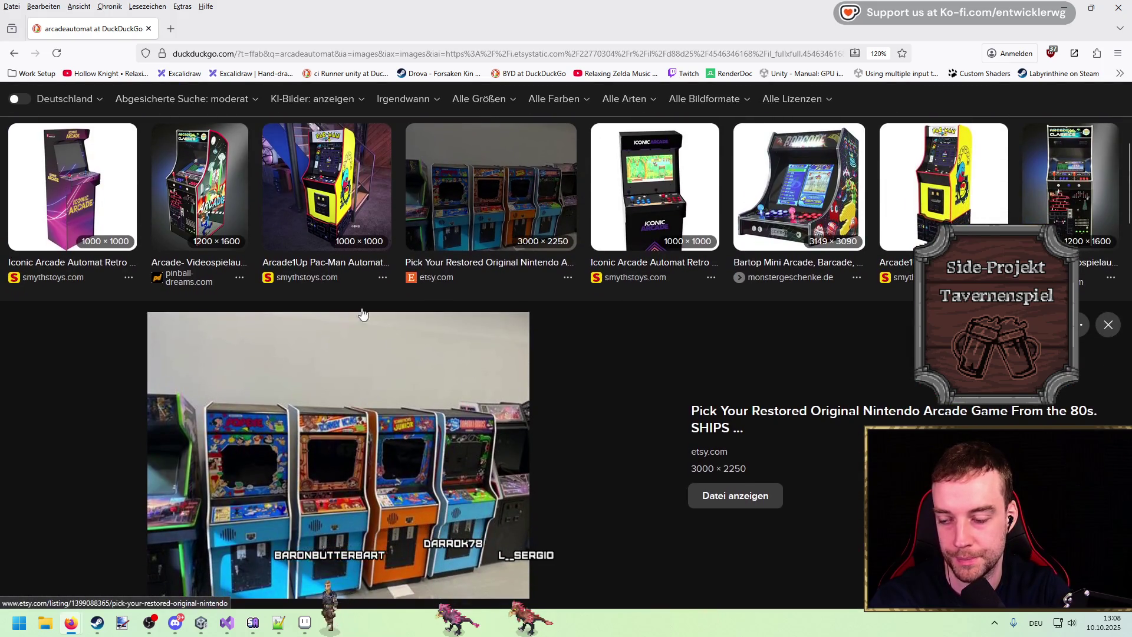
{"action": "left_click", "coordinate": [290, 185]}
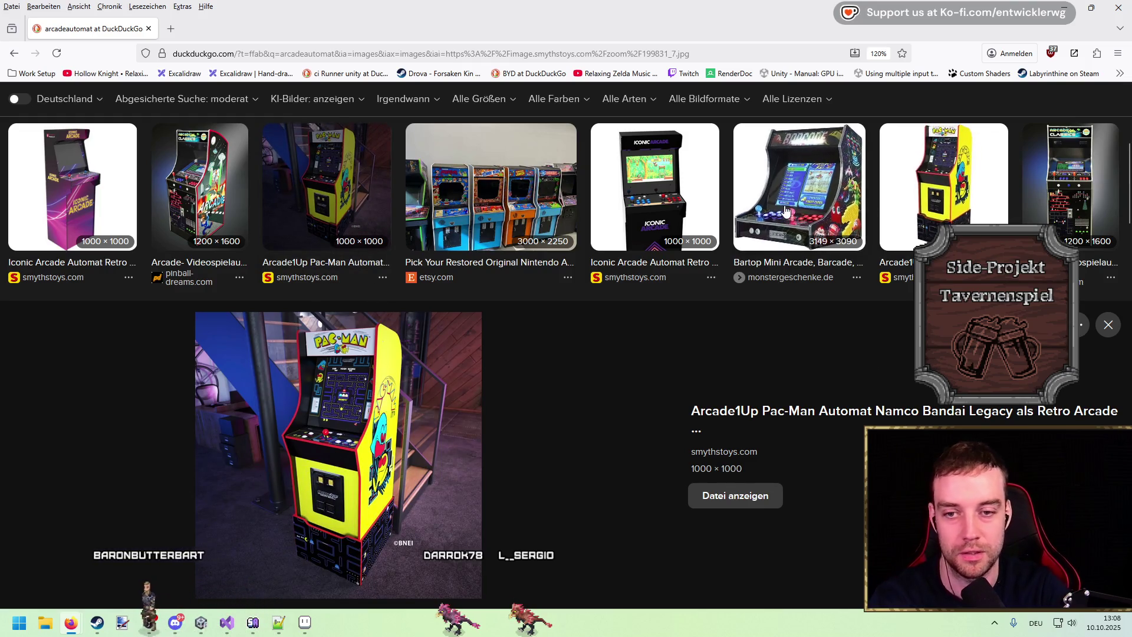
{"action": "left_click", "coordinate": [799, 186]}
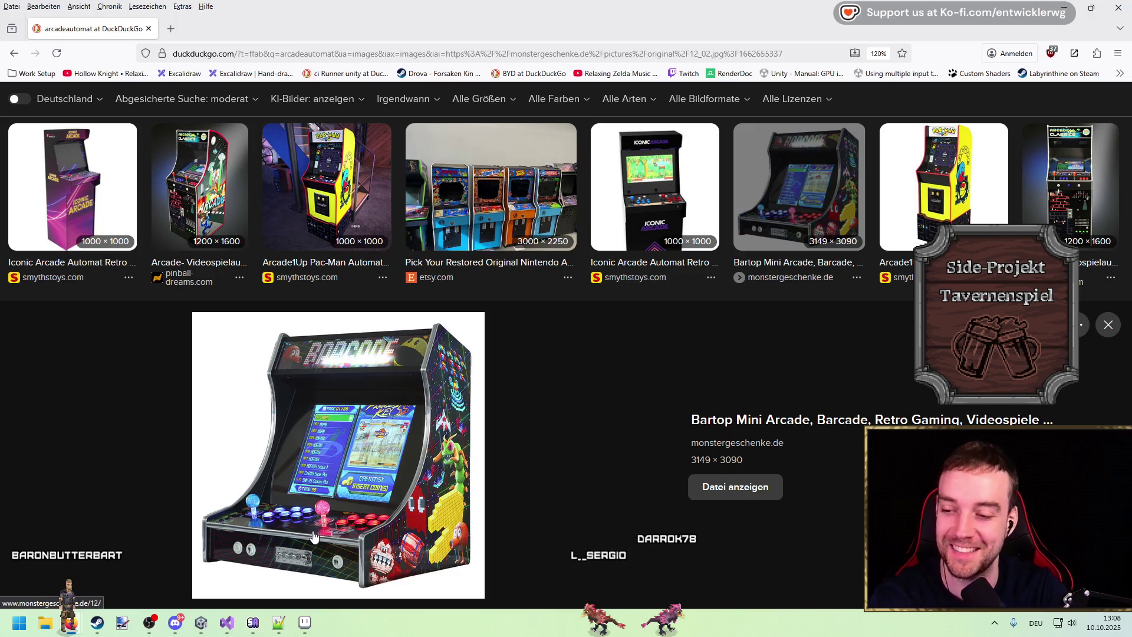
{"action": "scroll", "coordinate": [491, 429], "scroll_direction": "down", "scroll_amount": 7}
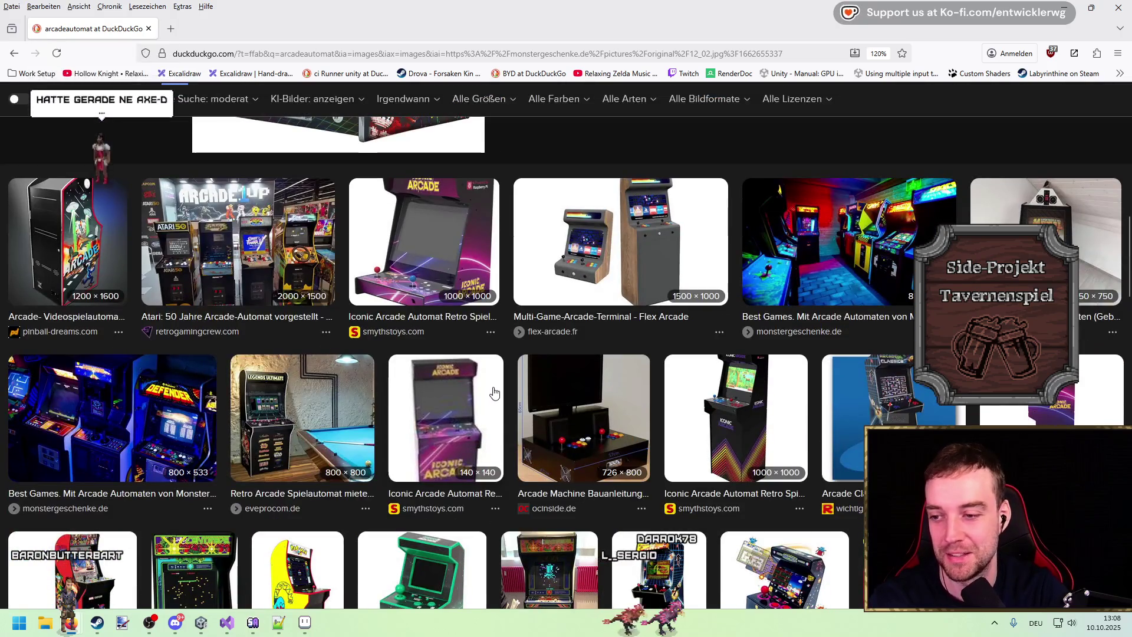
{"action": "left_click", "coordinate": [277, 408]}
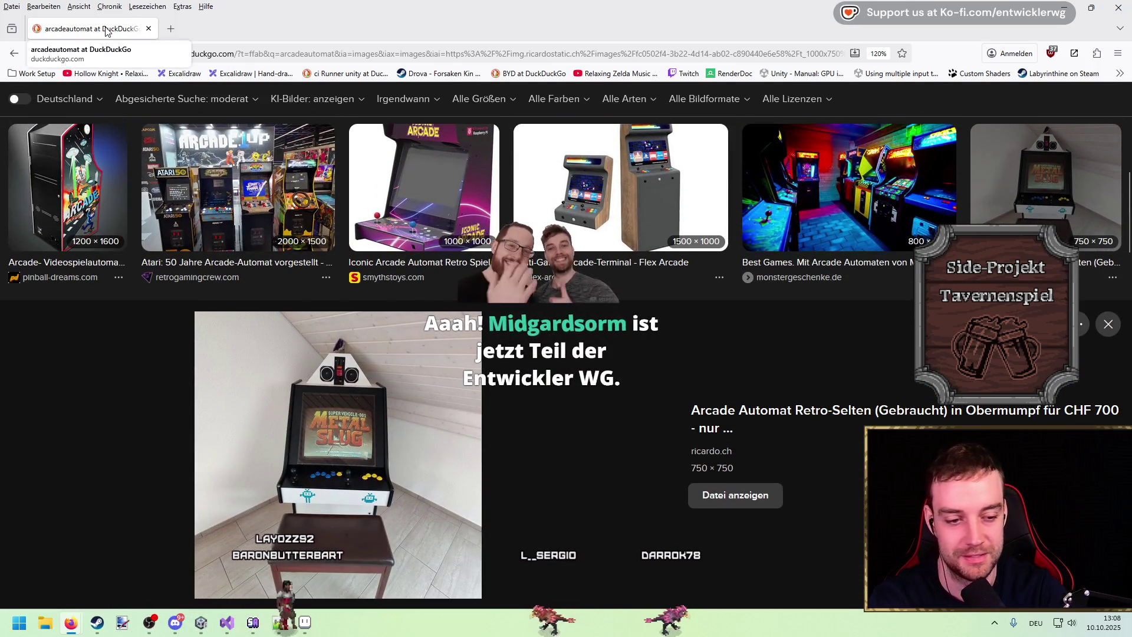
{"action": "key", "text": "alt+Tab"}
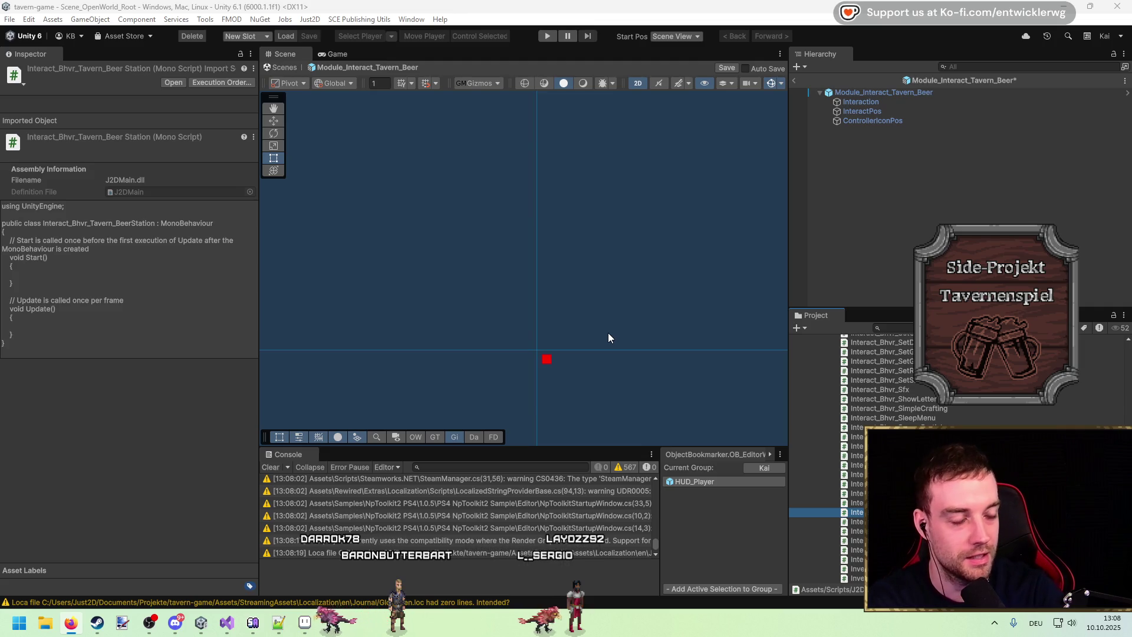
Clear the Console and open Interact_Bhvr_Tavern_BeerStation in Visual Studio
{"action": "left_click", "coordinate": [271, 467]}
{"action": "left_click", "coordinate": [857, 512]}
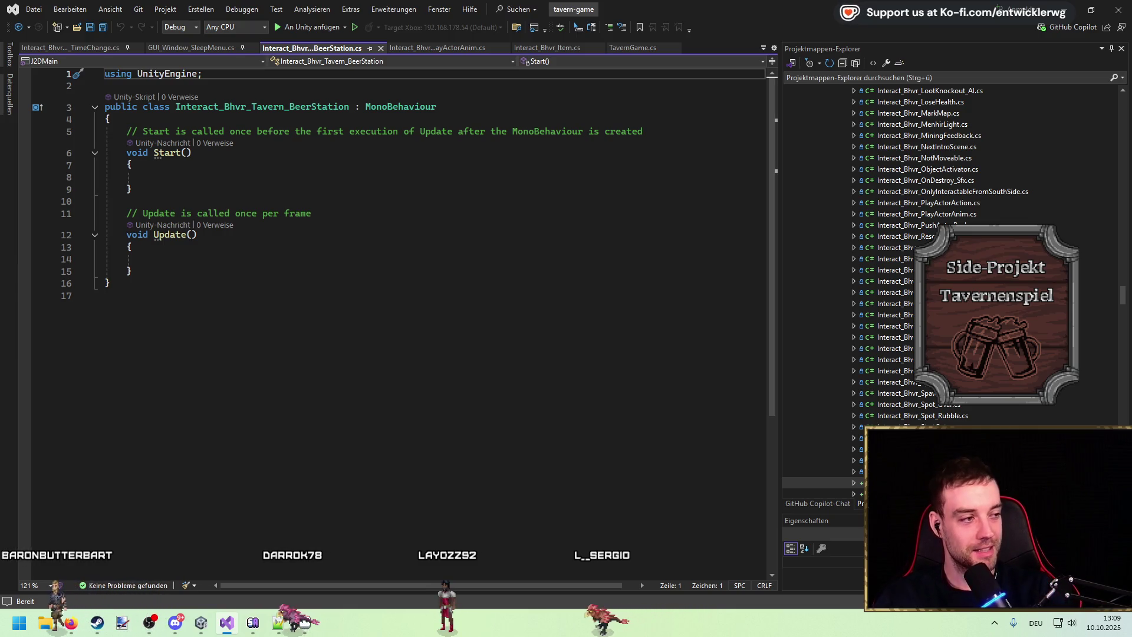
Replace the template Start and Update methods with the namespace and class header copied from TimeChange
{"action": "left_click_drag", "start_coordinate": [179, 270], "coordinate": [146, 119]}
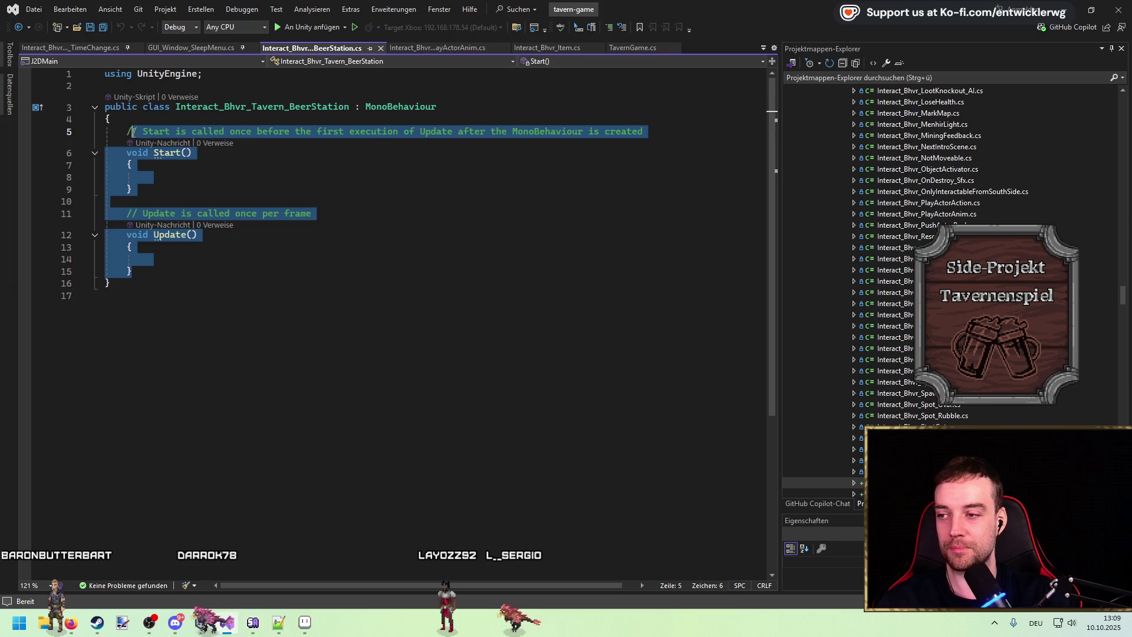
{"action": "key", "text": "Delete"}
{"action": "key", "text": "ctrl+s"}
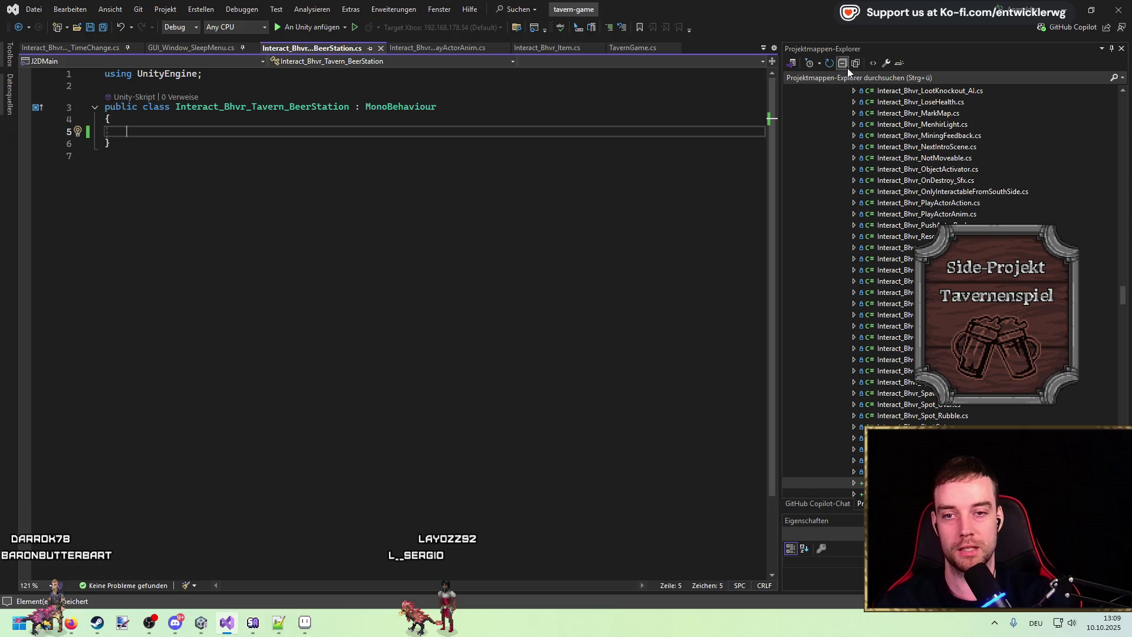
{"action": "key", "text": "ctrl+minus"}
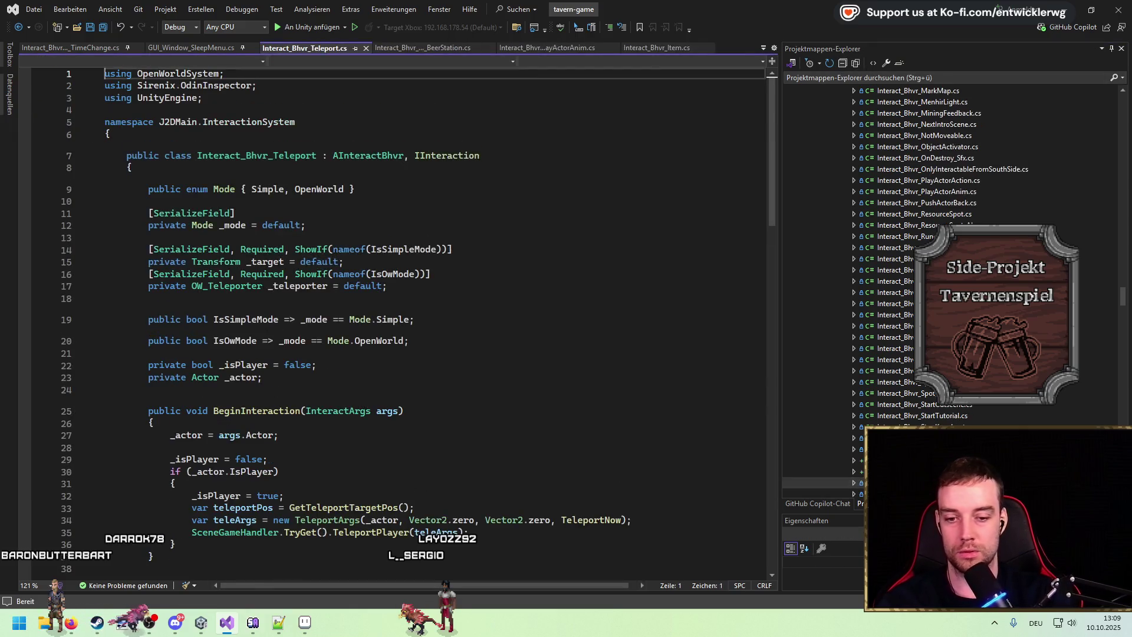
{"action": "key", "text": "ctrl+minus"}
{"action": "scroll", "coordinate": [227, 307], "scroll_direction": "up", "scroll_amount": 20}
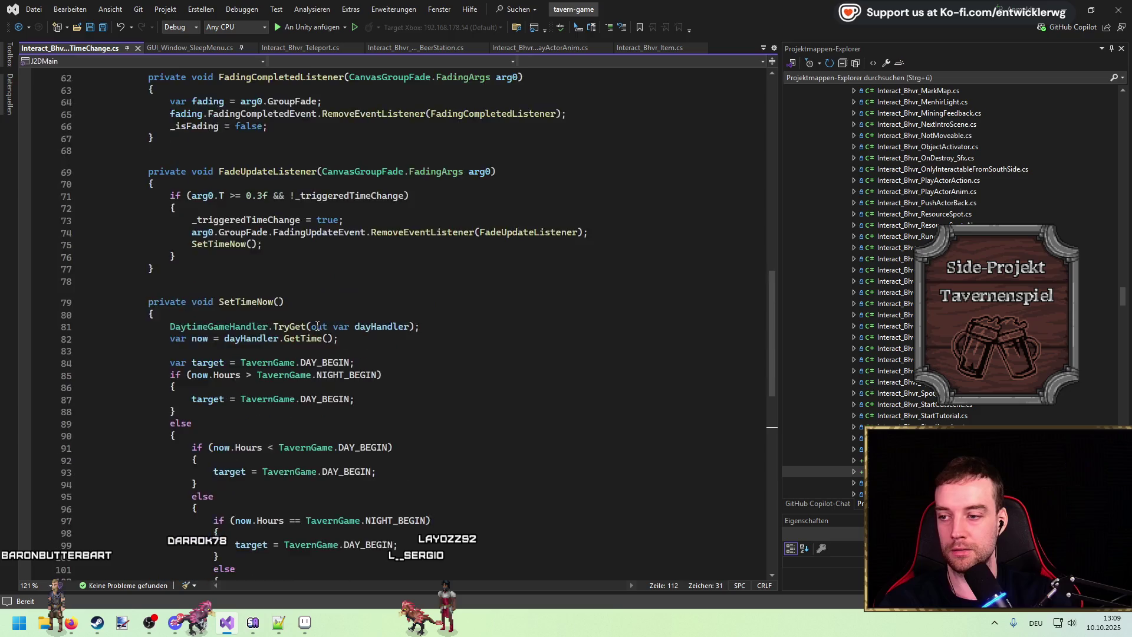
{"action": "left_click_drag", "start_coordinate": [165, 215], "coordinate": [45, 116]}
{"action": "key", "text": "ctrl+c"}
{"action": "left_click", "coordinate": [423, 47]}
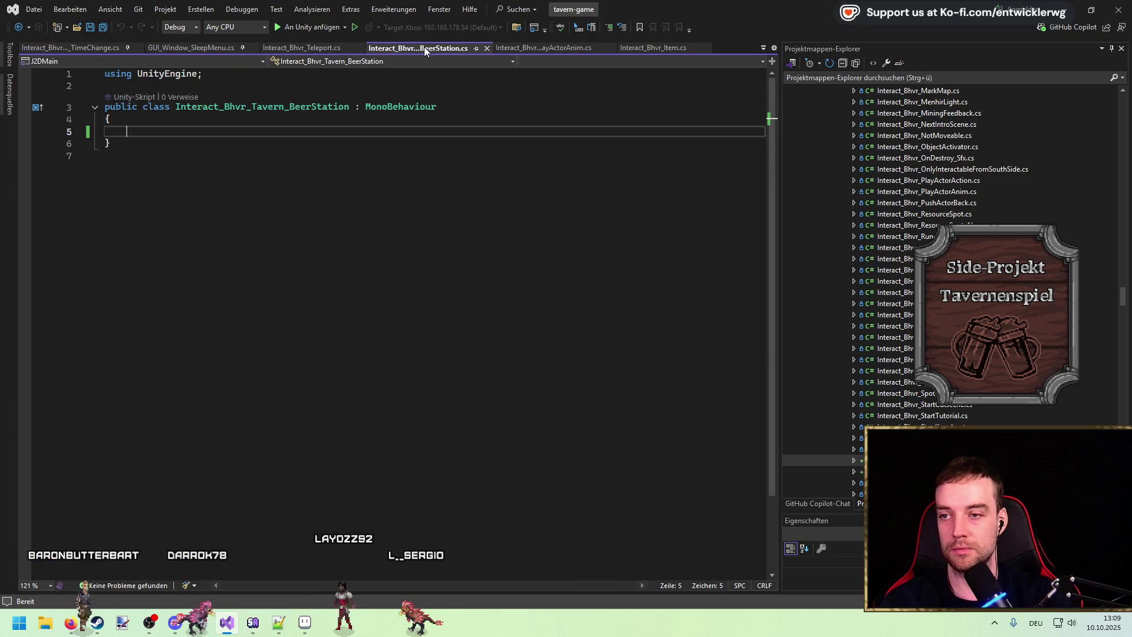
{"action": "left_click_drag", "start_coordinate": [180, 157], "coordinate": [61, 121]}
{"action": "key", "text": "ctrl+v"}
Rename the pasted class to BeerStation, drop the leftover MonoBehaviour line, fix braces, and save
{"action": "double_click", "coordinate": [330, 106]}
{"action": "key", "text": "ctrl+x"}
{"action": "double_click", "coordinate": [283, 152]}
{"action": "key", "text": "ctrl+v"}
{"action": "left_click", "coordinate": [330, 102]}
{"action": "key", "text": "ctrl+x"}
{"action": "left_click", "coordinate": [259, 192]}
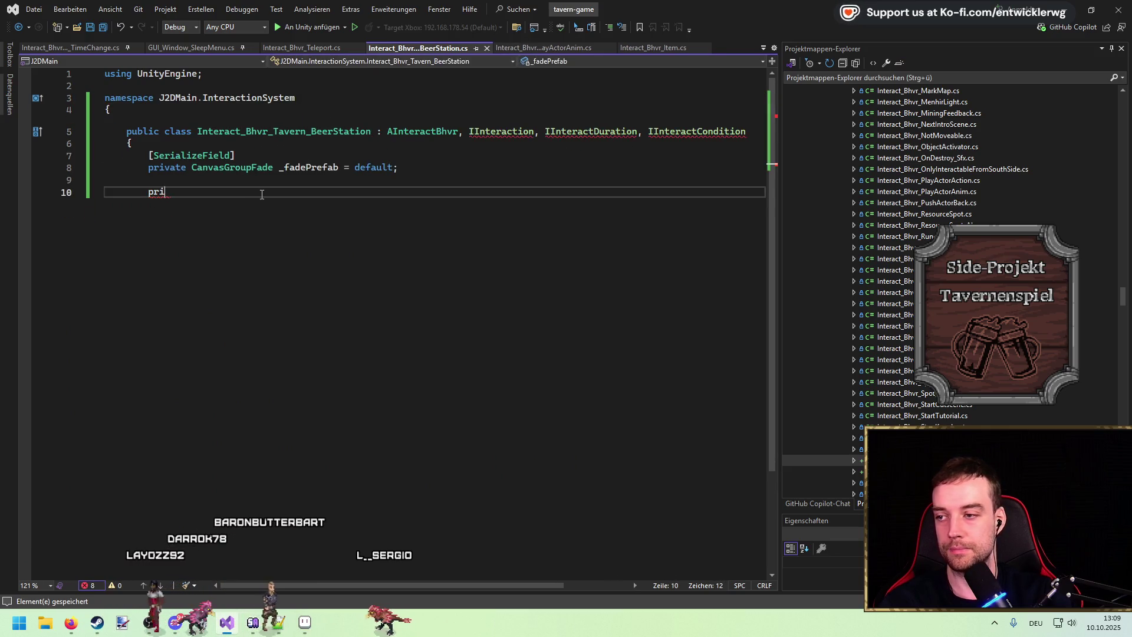
{"action": "key", "text": "BackSpace"}
{"action": "key", "text": "BackSpace"}
{"action": "key", "text": "BackSpace"}
{"action": "type", "text": "}"}
{"action": "key", "text": "Return"}
{"action": "key", "text": "ctrl+s"}
{"action": "type", "text": "}"}
{"action": "key", "text": "ctrl+s"}
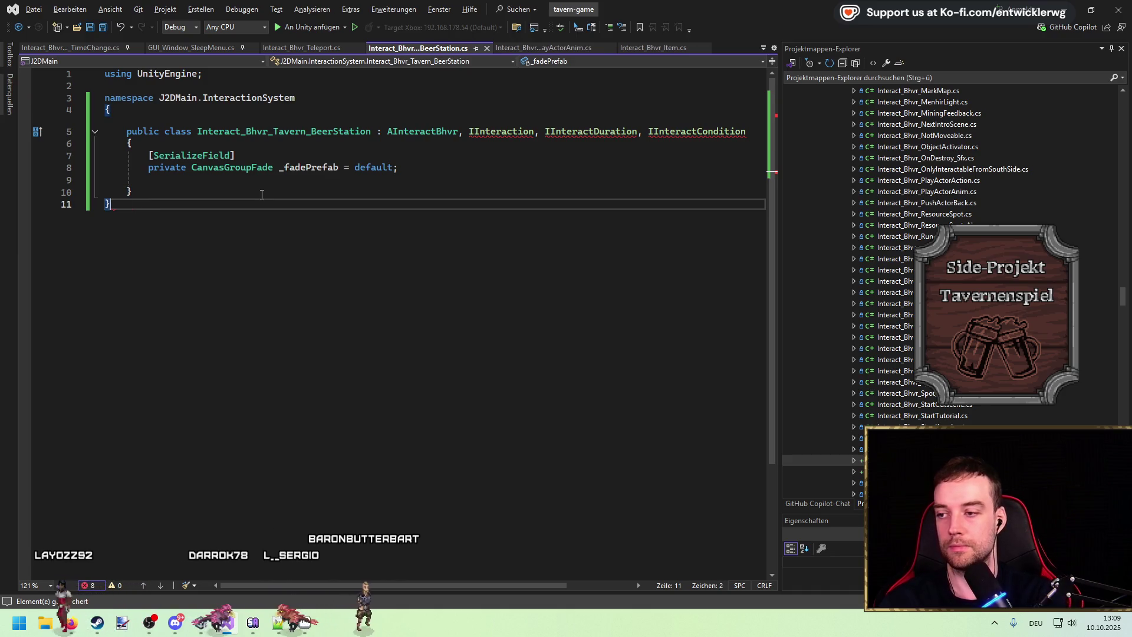
Implement the IInteraction, IInteractDuration and IInteractCondition interface members via Quick Actions
{"action": "left_click", "coordinate": [707, 137]}
{"action": "key", "text": "Home"}
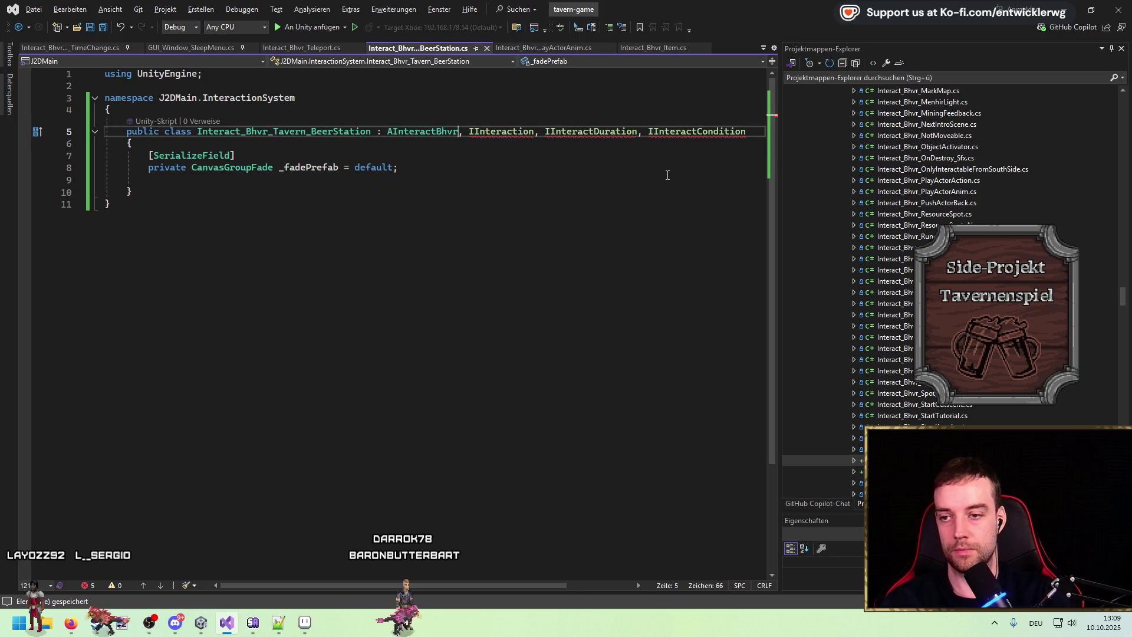
{"action": "key", "text": "ctrl+period"}
{"action": "key", "text": "Return"}
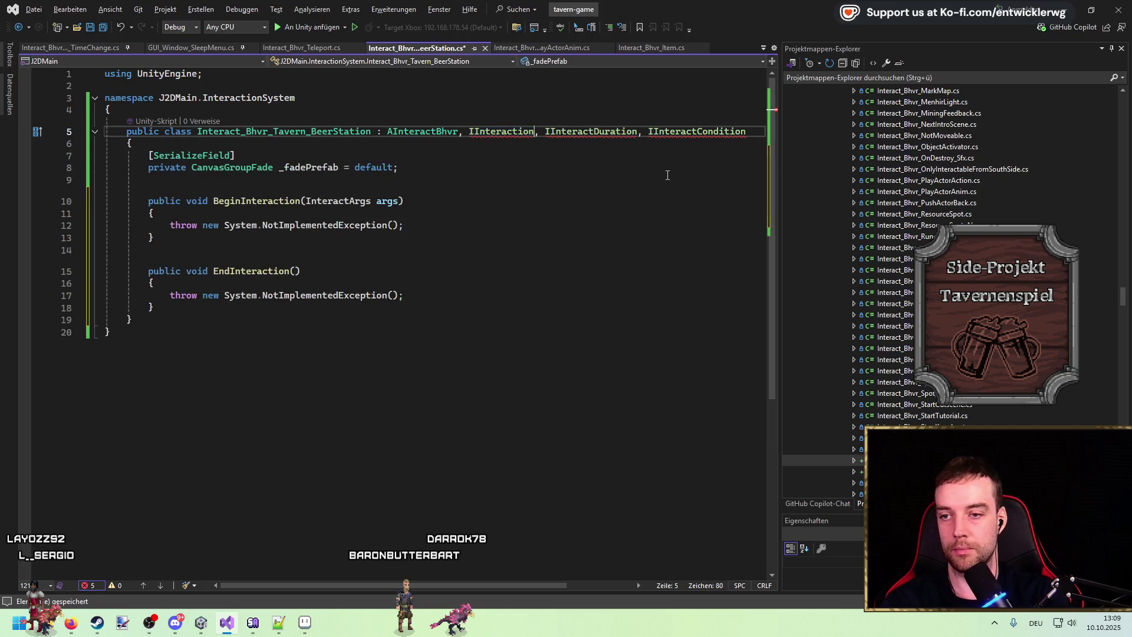
{"action": "key", "text": "ctrl+period"}
{"action": "key", "text": "Return"}
{"action": "key", "text": "ctrl+Right"}
{"action": "key", "text": "ctrl+Right"}
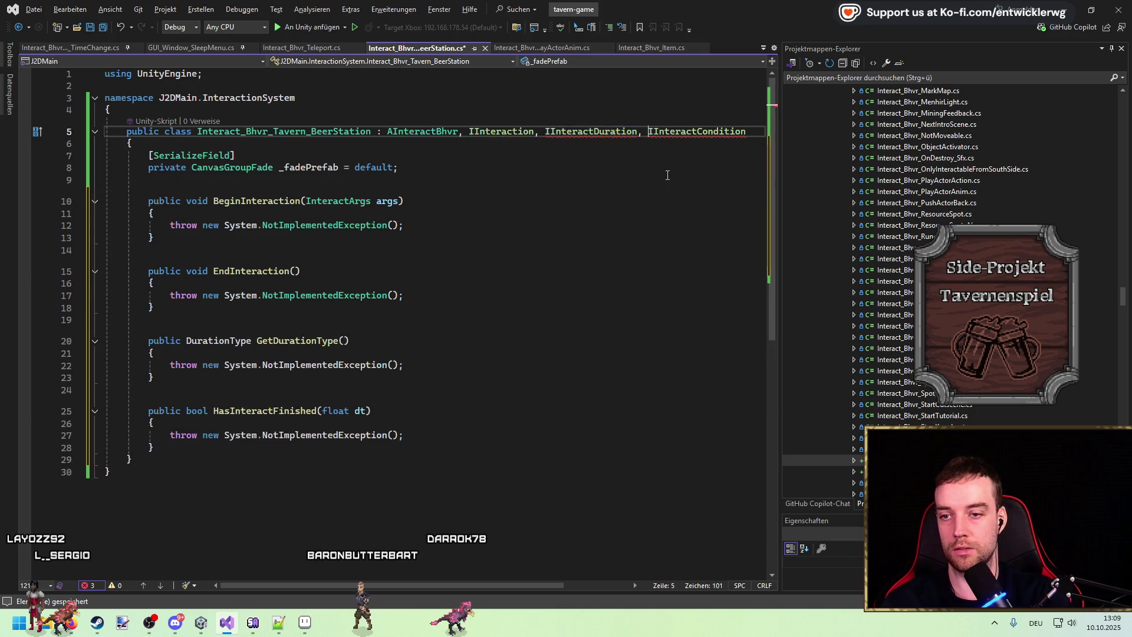
{"action": "key", "text": "ctrl+period"}
{"action": "key", "text": "Return"}
Make CanInteract return true and move EndInteraction below an emptied BeginInteraction
{"action": "left_click", "coordinate": [432, 295]}
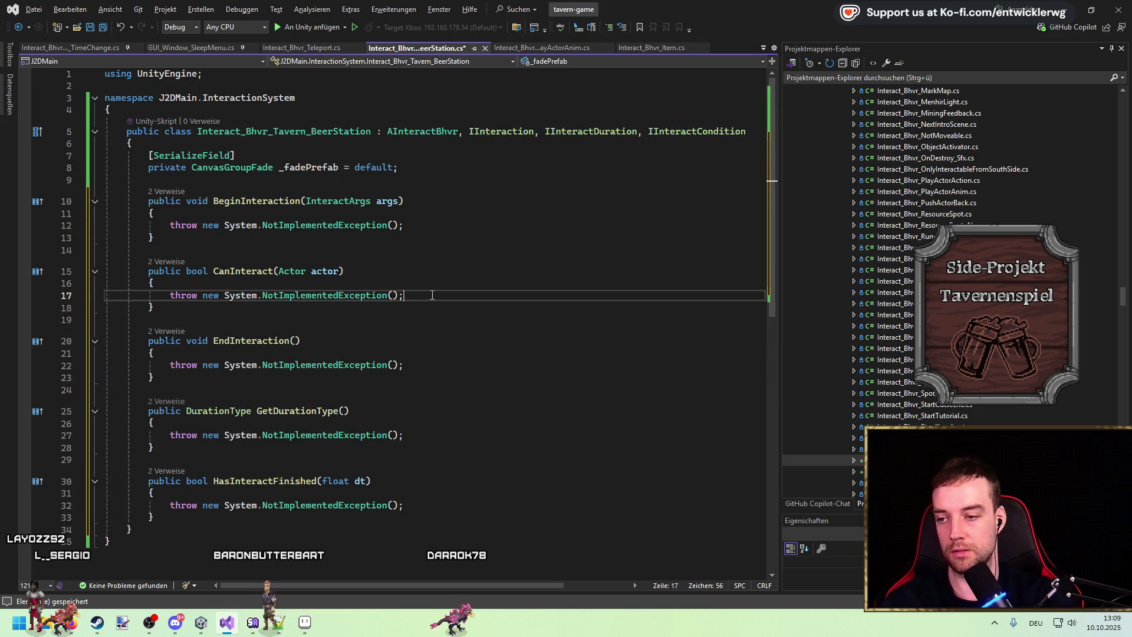
{"action": "key", "text": "shift+Home"}
{"action": "key", "text": "BackSpace"}
{"action": "type", "text": "return true;"}
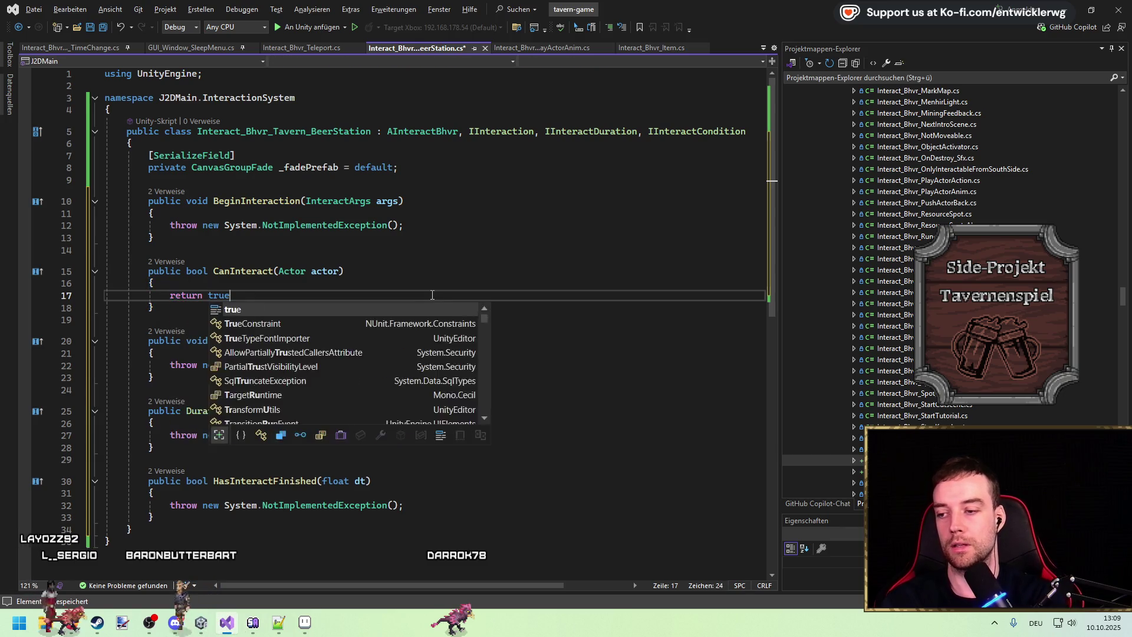
{"action": "left_click", "coordinate": [429, 367]}
{"action": "left_click_drag", "start_coordinate": [156, 377], "coordinate": [105, 341]}
{"action": "key", "text": "ctrl+x"}
{"action": "left_click", "coordinate": [279, 250]}
{"action": "key", "text": "Return"}
{"action": "key", "text": "Return"}
{"action": "key", "text": "ctrl+v"}
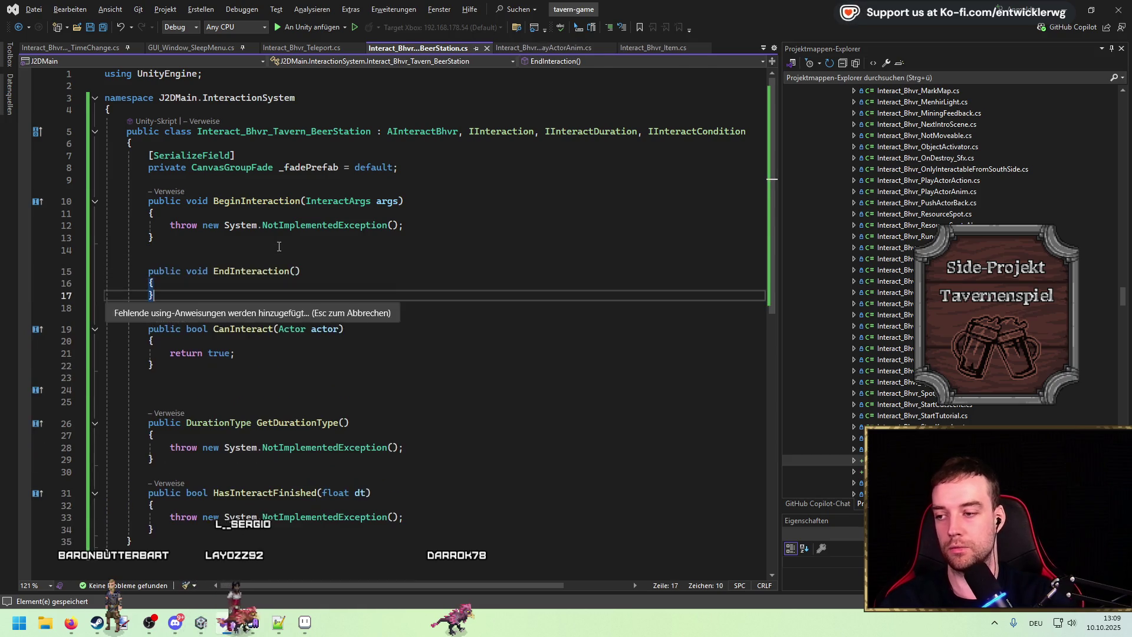
{"action": "key", "text": "Up"}
{"action": "key", "text": "Up"}
{"action": "key", "text": "Up"}
{"action": "key", "text": "ctrl+x"}
{"action": "left_click", "coordinate": [207, 380]}
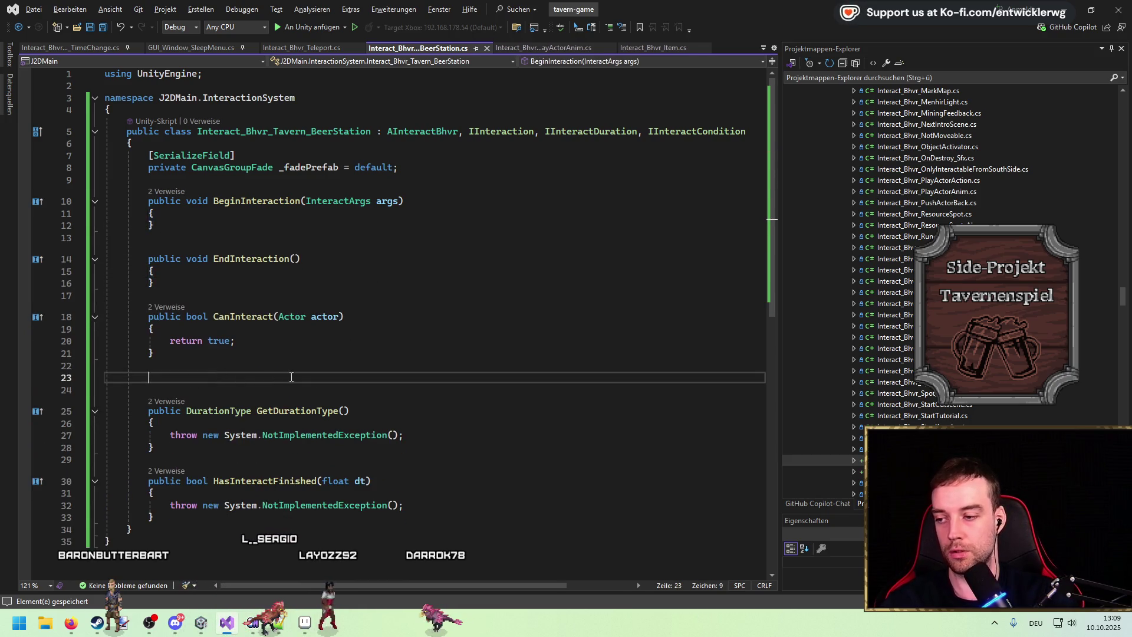
{"action": "key", "text": "BackSpace"}
{"action": "key", "text": "BackSpace"}
Return DurationType.FixedTime from GetDurationType and true from HasInteractFinished, and delete the _fadePrefab field
{"action": "left_click_drag", "start_coordinate": [403, 481], "coordinate": [170, 481]}
{"action": "type", "text": "return false;"}
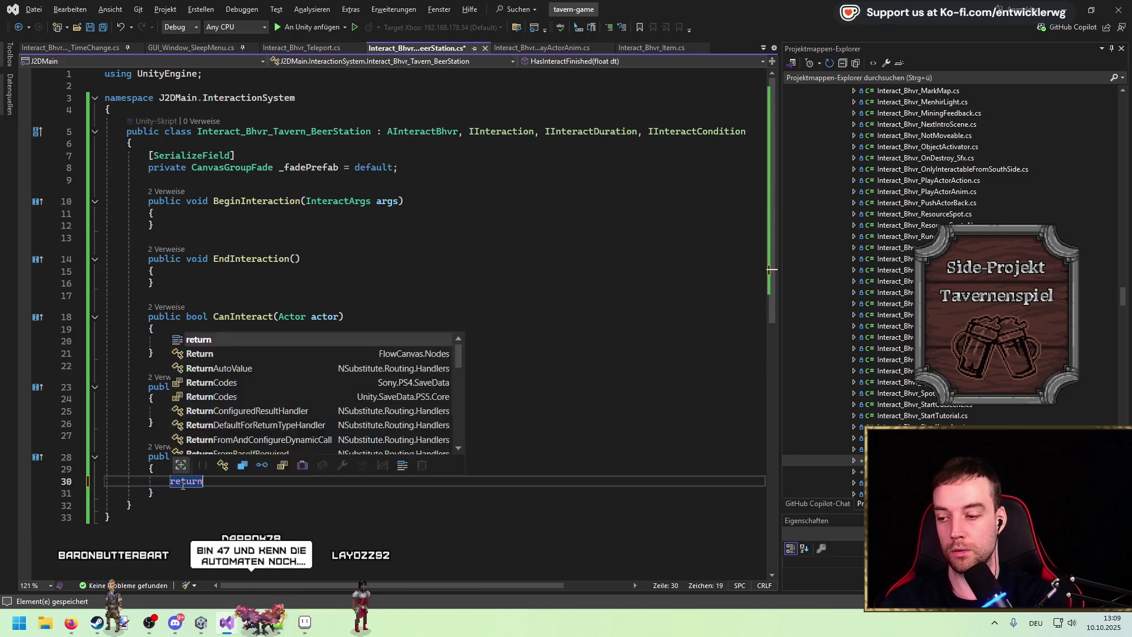
{"action": "left_click", "coordinate": [445, 411]}
{"action": "key", "text": "shift+Home"}
{"action": "type", "text": "return DurationType.FixedTime;"}
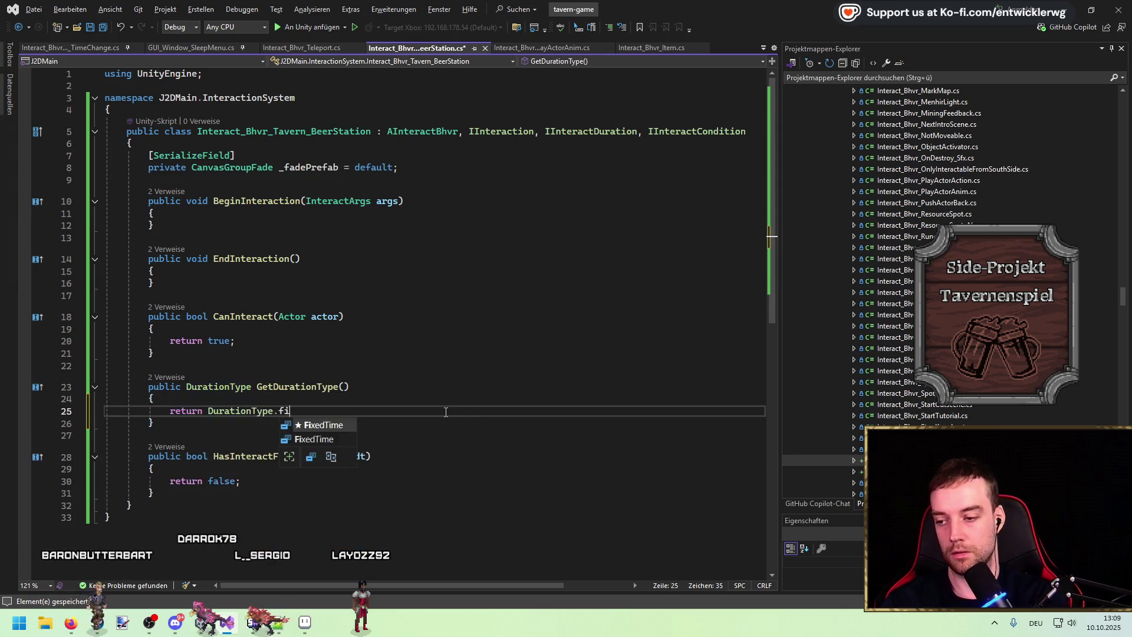
{"action": "double_click", "coordinate": [223, 482]}
{"action": "type", "text": "true"}
{"action": "left_click_drag", "start_coordinate": [436, 168], "coordinate": [193, 168]}
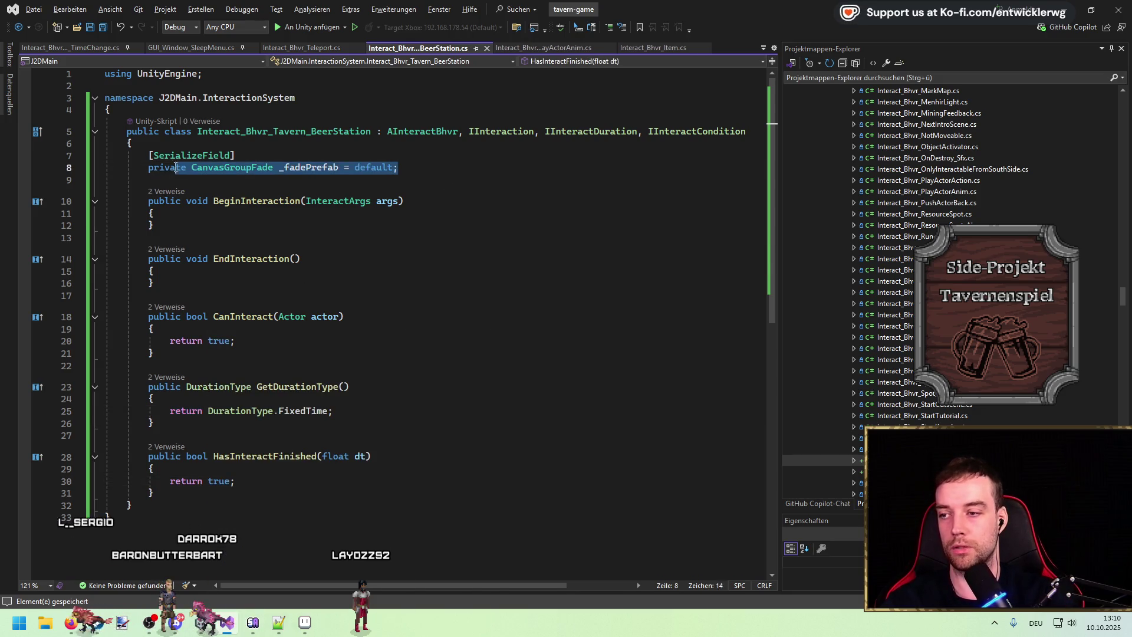
{"action": "key", "text": "Delete"}
{"action": "key", "text": "Delete"}
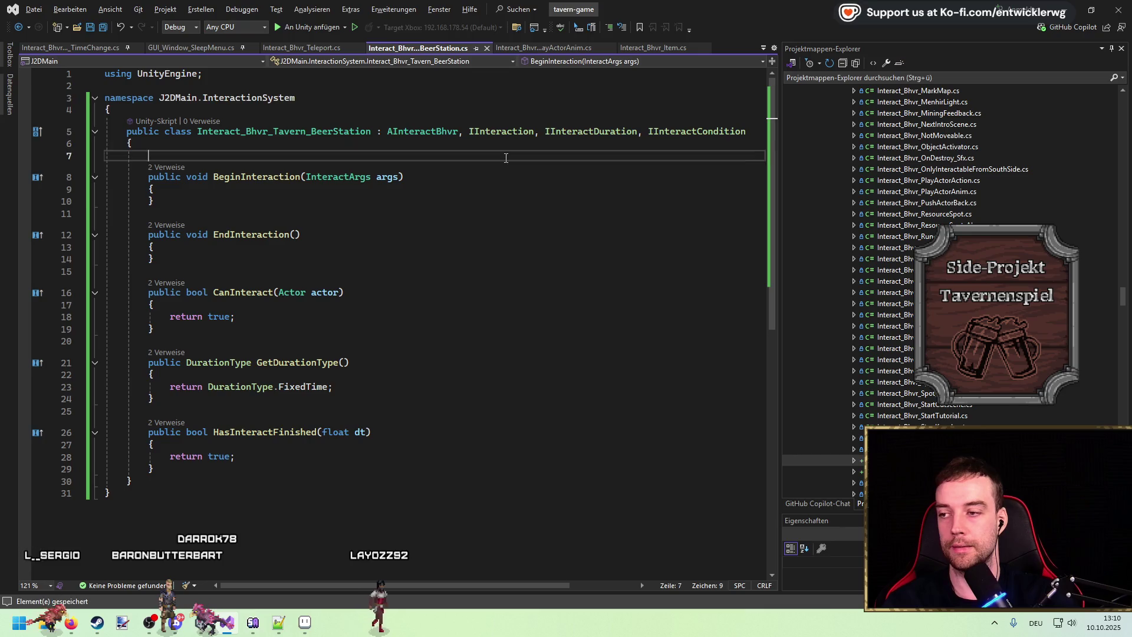
Add a [SerializeField] private int _fillLevel = 100 field and save the script
{"action": "key", "text": "Return"}
{"action": "type", "text": "private"}
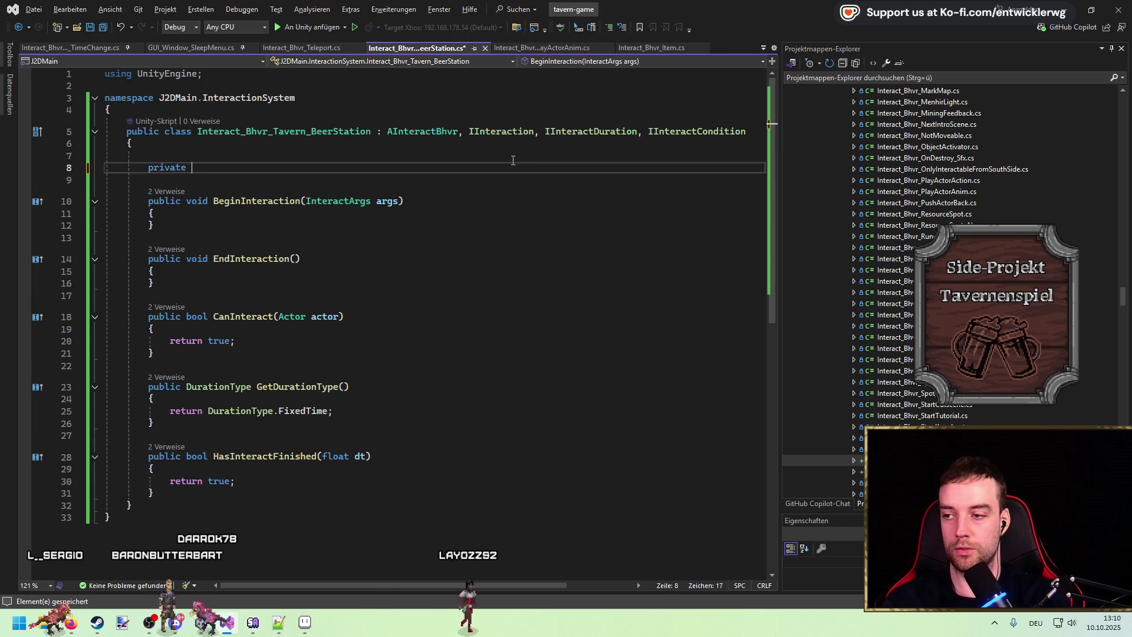
{"action": "type", "text": "int "}
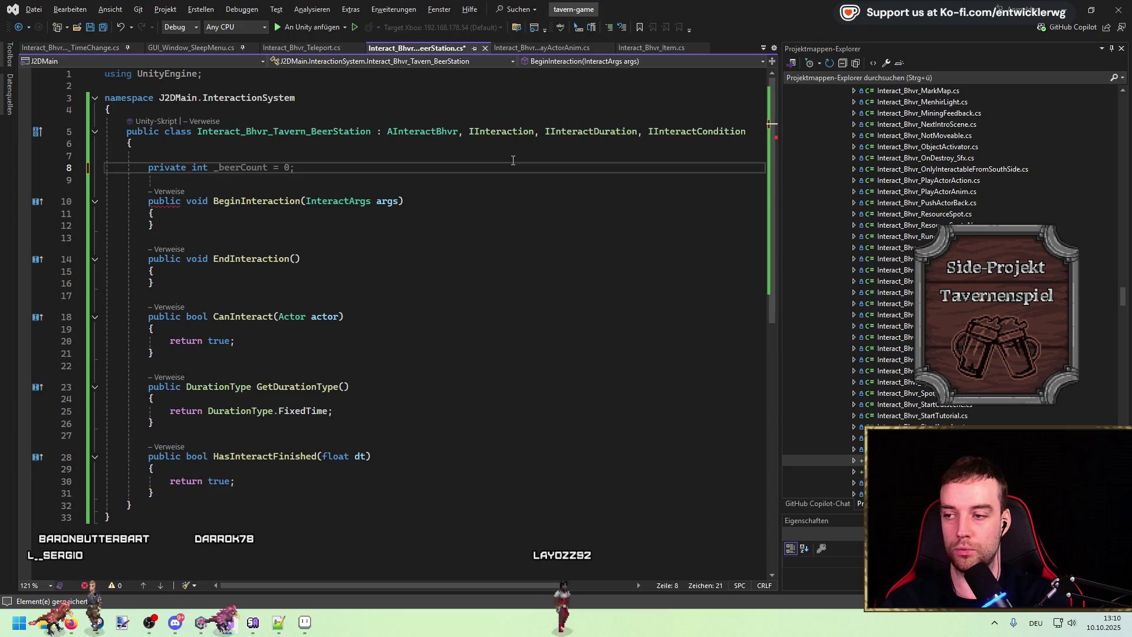
{"action": "type", "text": "_"}
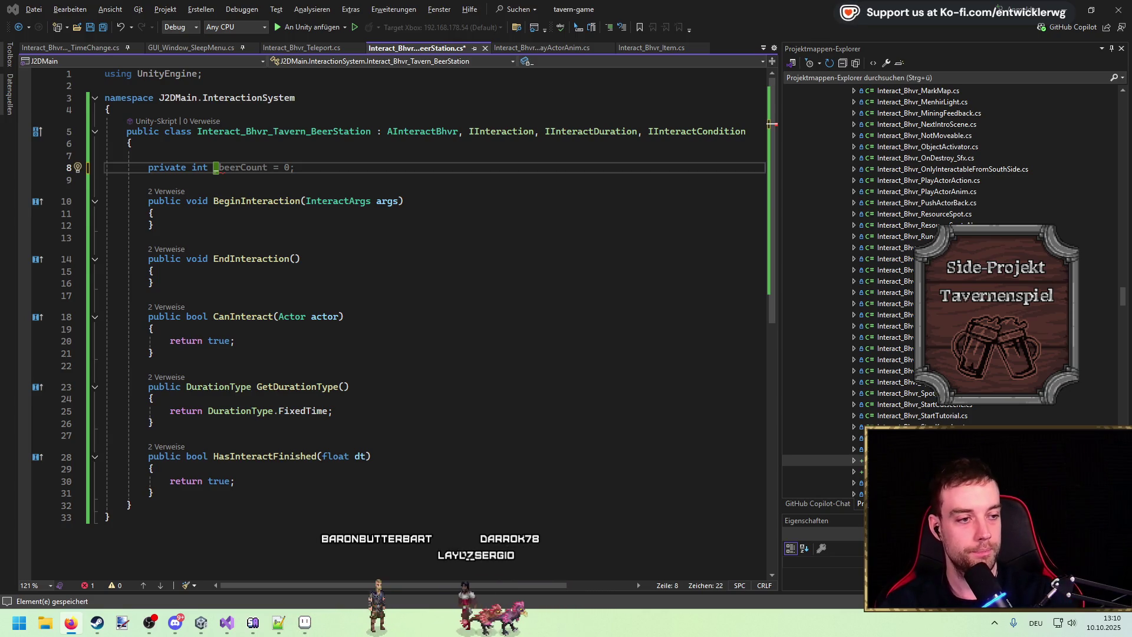
{"action": "left_click", "coordinate": [1073, 194]}
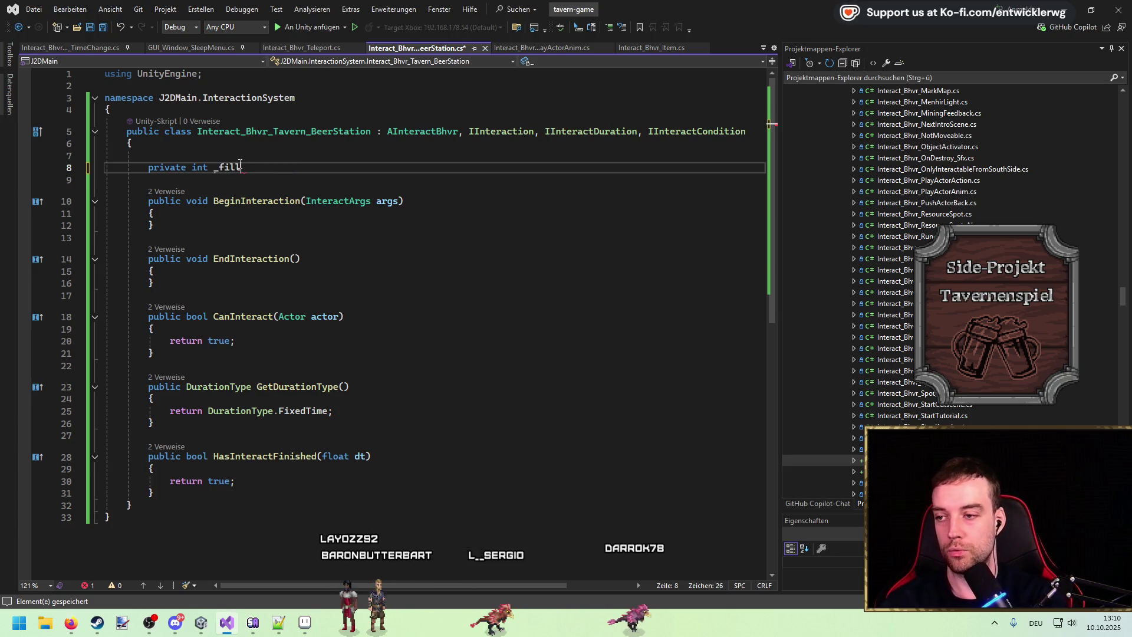
{"action": "type", "text": "0;"}
{"action": "key", "text": "Up"}
{"action": "type", "text": "[Se"}
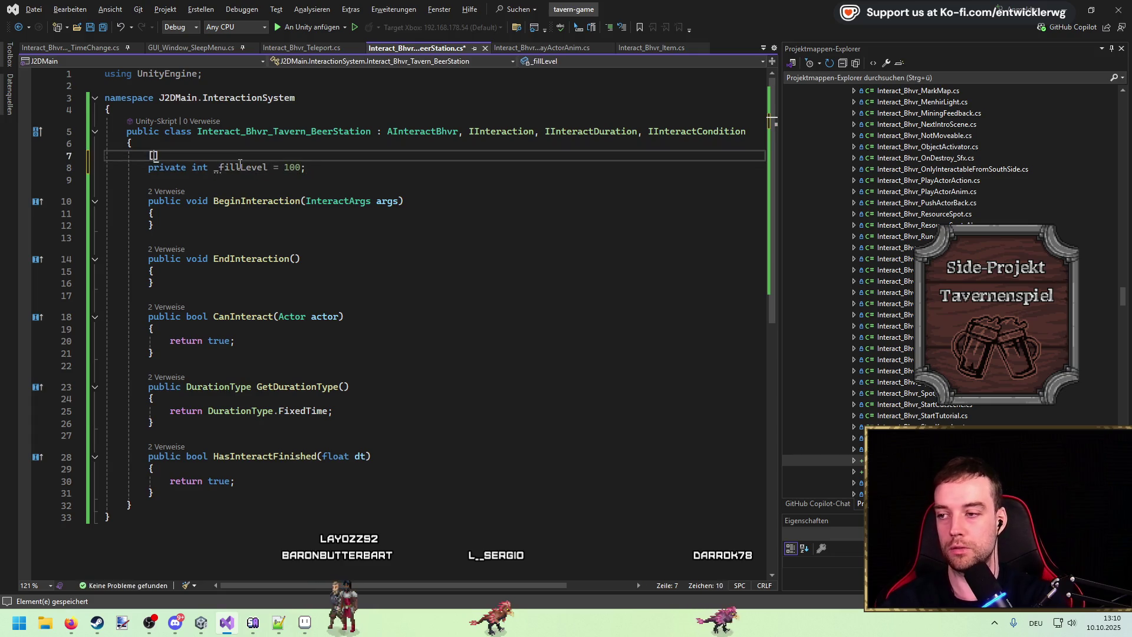
{"action": "type", "text": "ri"}
{"action": "key", "text": "Tab"}
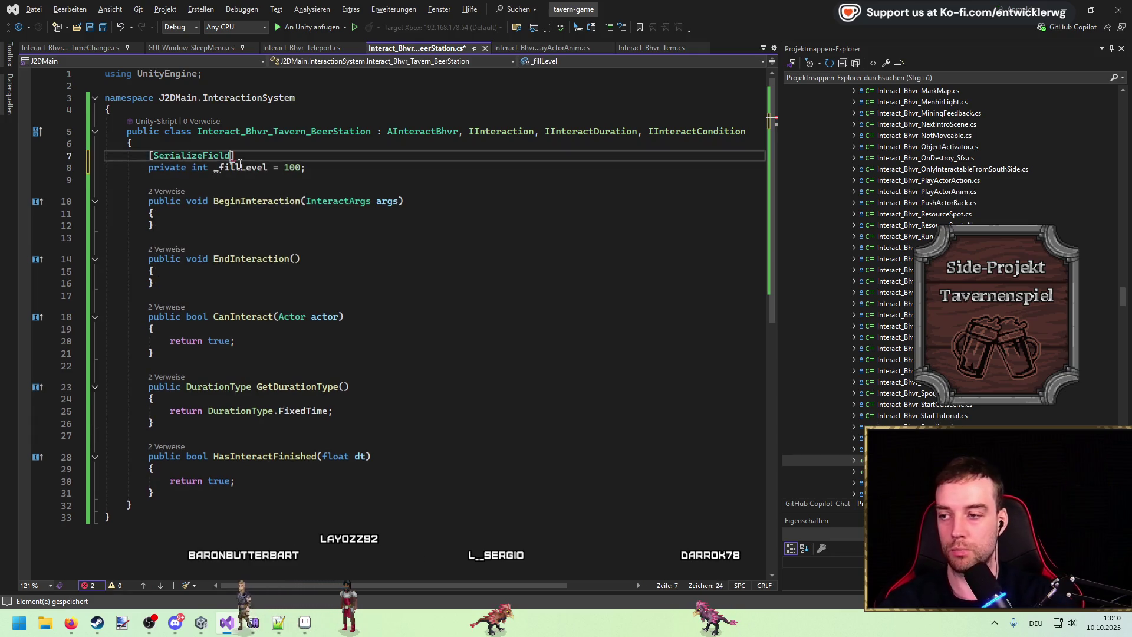
{"action": "left_click", "coordinate": [391, 168]}
{"action": "key", "text": "ctrl+s"}
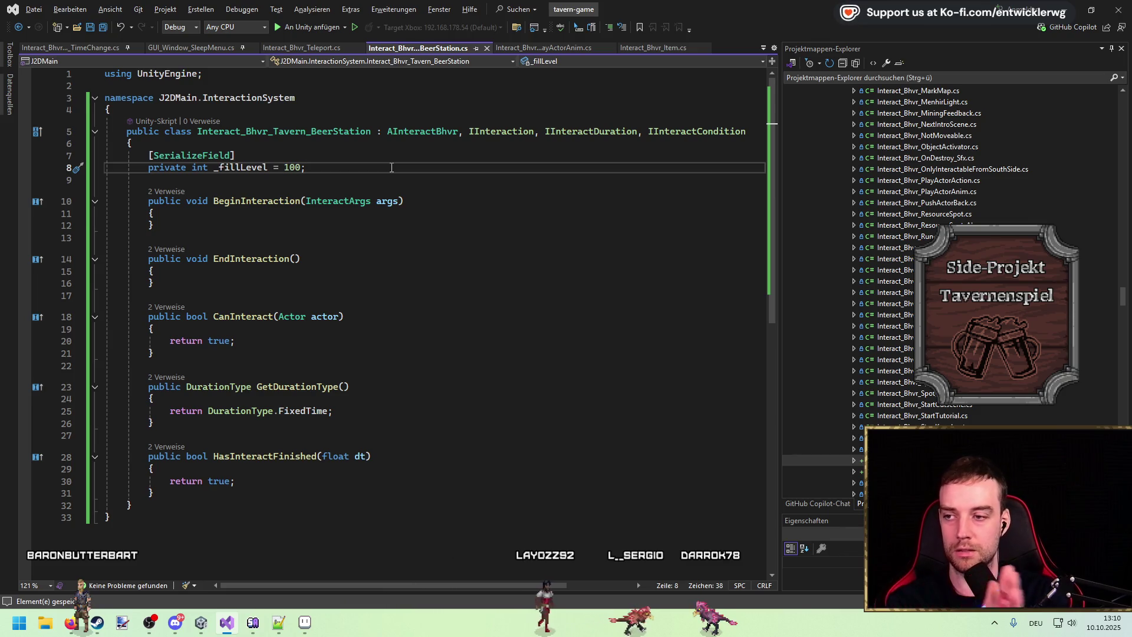
Search the code for 'TavernGa' to find the TavernGame file
{"action": "left_click", "coordinate": [572, 283]}
{"action": "key", "text": "ctrl+t"}
{"action": "type", "text": "TavernGa"}
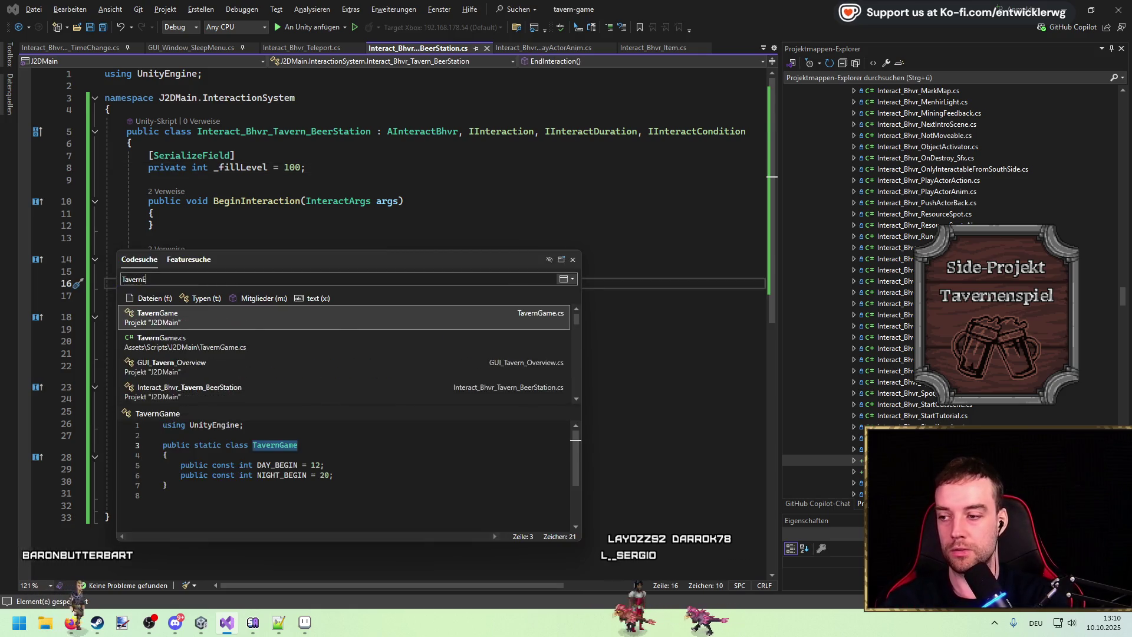
Open TavernGame and add an Alcohol enum with Beer and Mead below the NIGHT_BEGIN constant
{"action": "key", "text": "Return"}
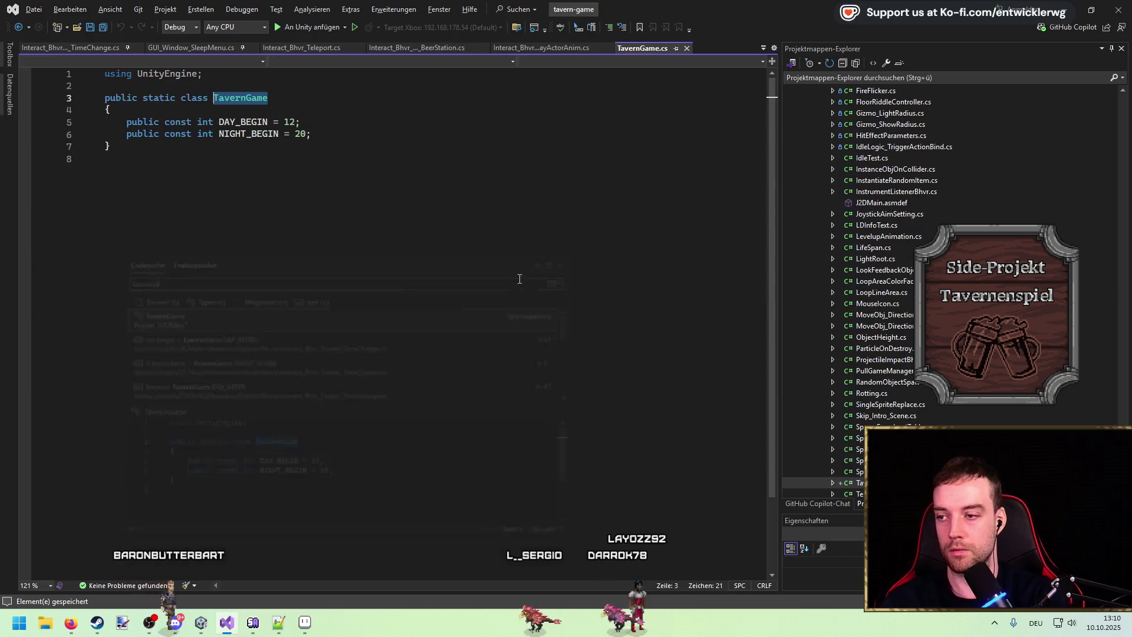
{"action": "left_click", "coordinate": [372, 147]}
{"action": "key", "text": "Return"}
{"action": "key", "text": "Return"}
{"action": "type", "text": "public enum Beer"}
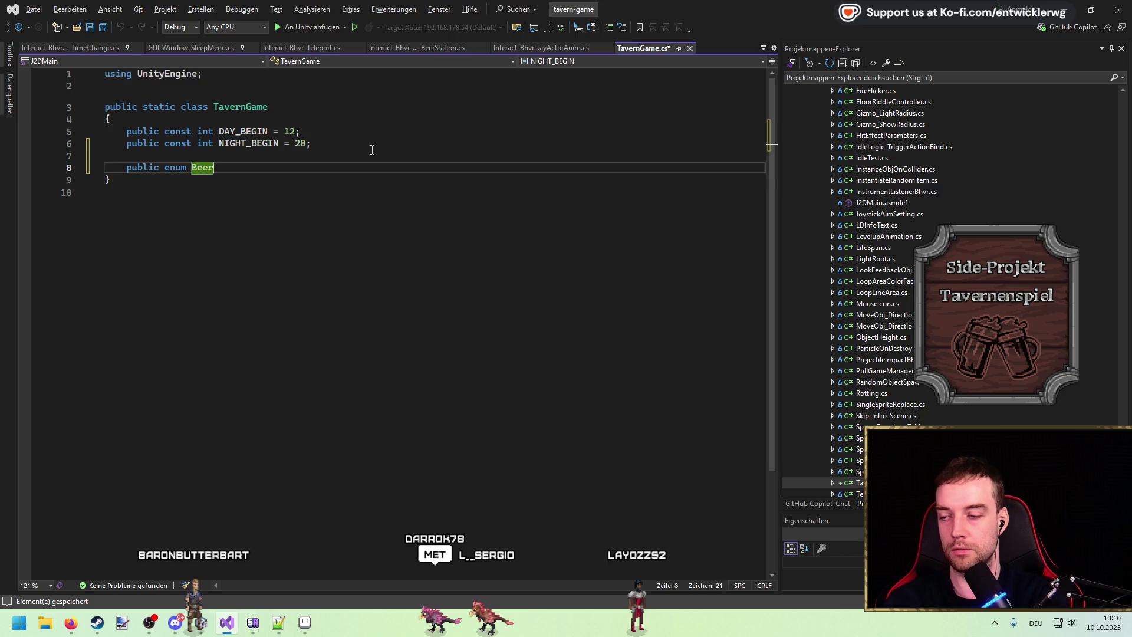
{"action": "key", "text": "BackSpace"}
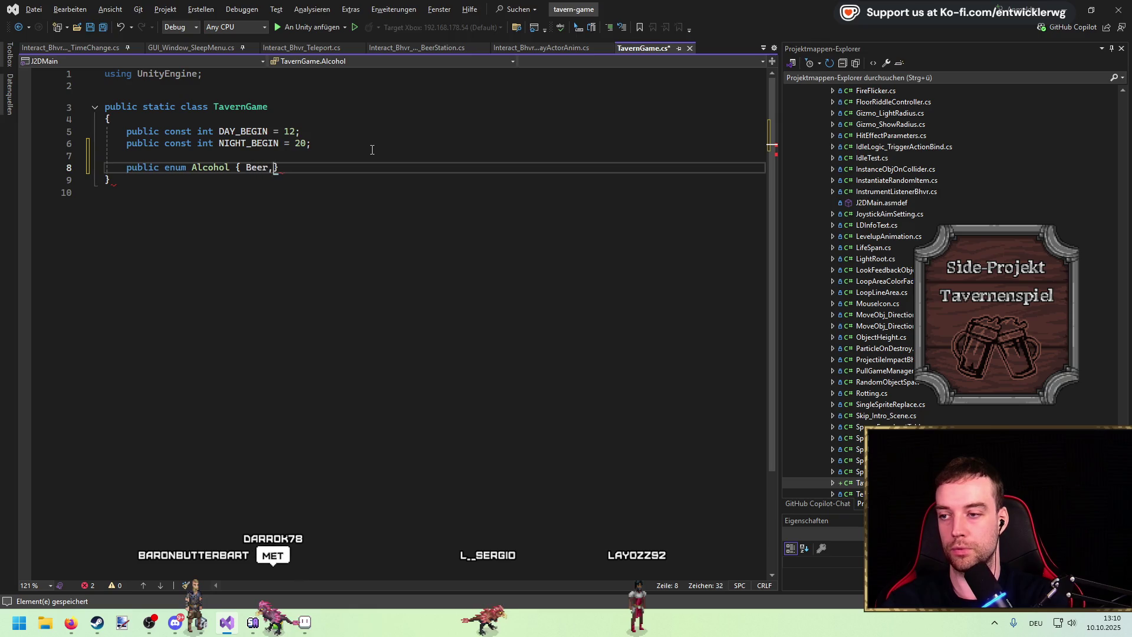
{"action": "type", "text": "Met"}
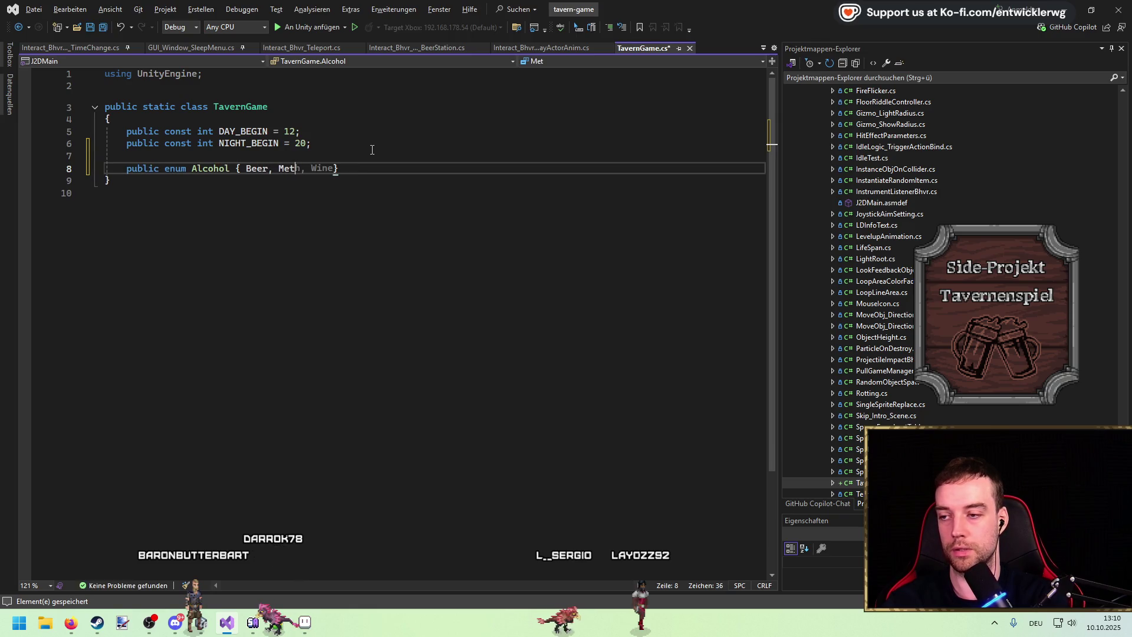
{"action": "key", "text": "BackSpace"}
{"action": "type", "text": "et,"}
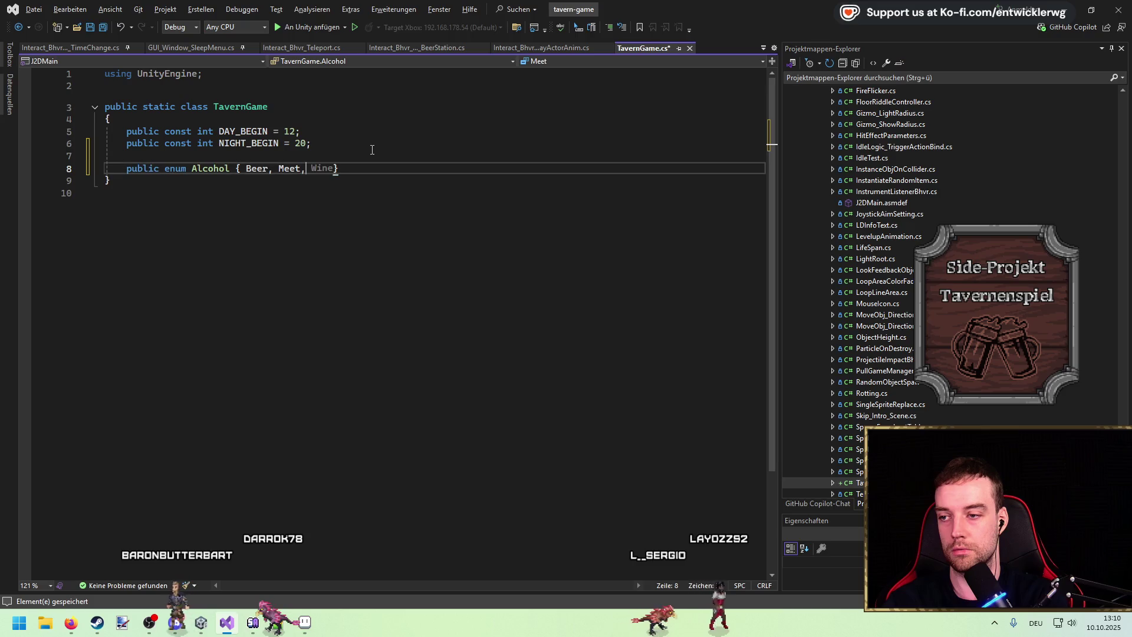
{"action": "key", "text": "BackSpace"}
{"action": "key", "text": "BackSpace"}
{"action": "key", "text": "BackSpace"}
{"action": "type", "text": ","}
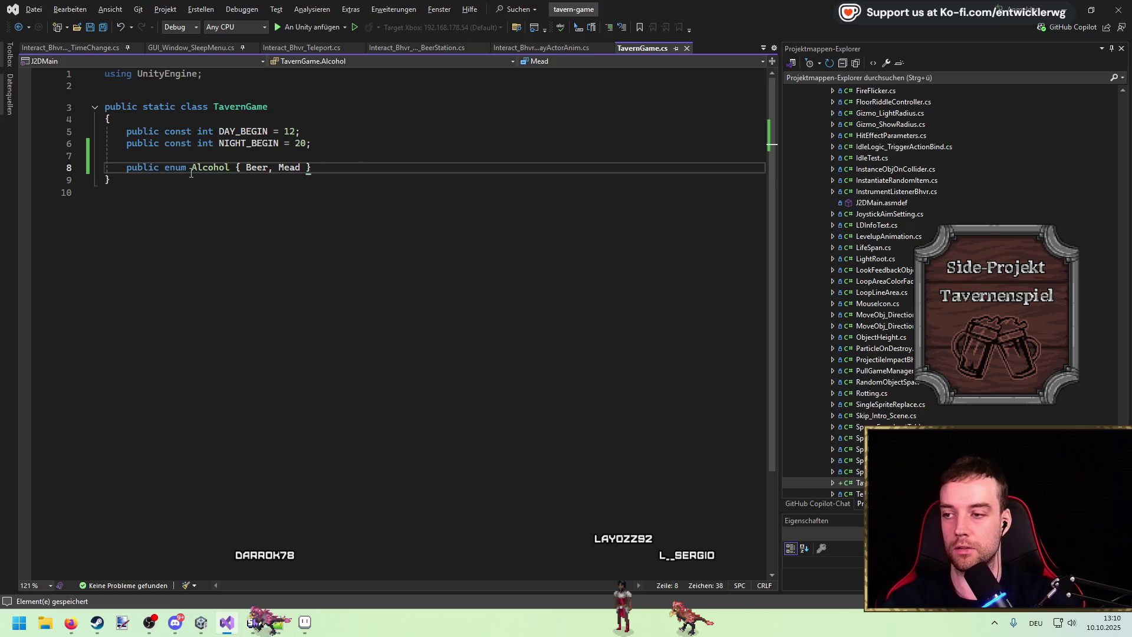
Make the Alcohol enum byte-based and save TavernGame
{"action": "left_click", "coordinate": [236, 167]}
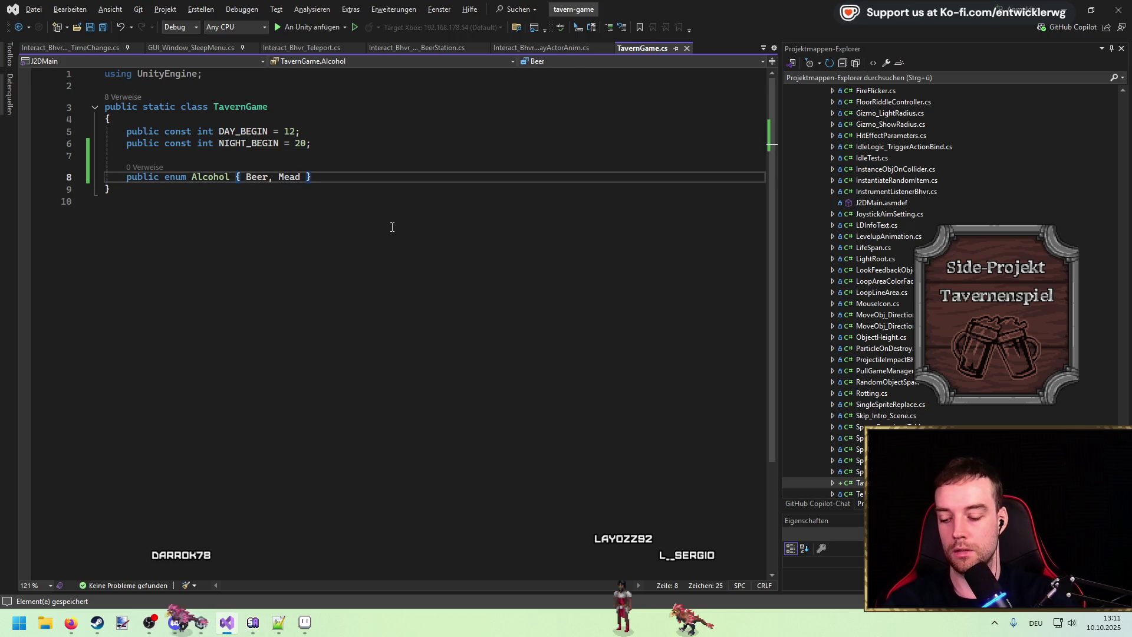
{"action": "type", "text": ": byte"}
{"action": "key", "text": "ctrl+s"}
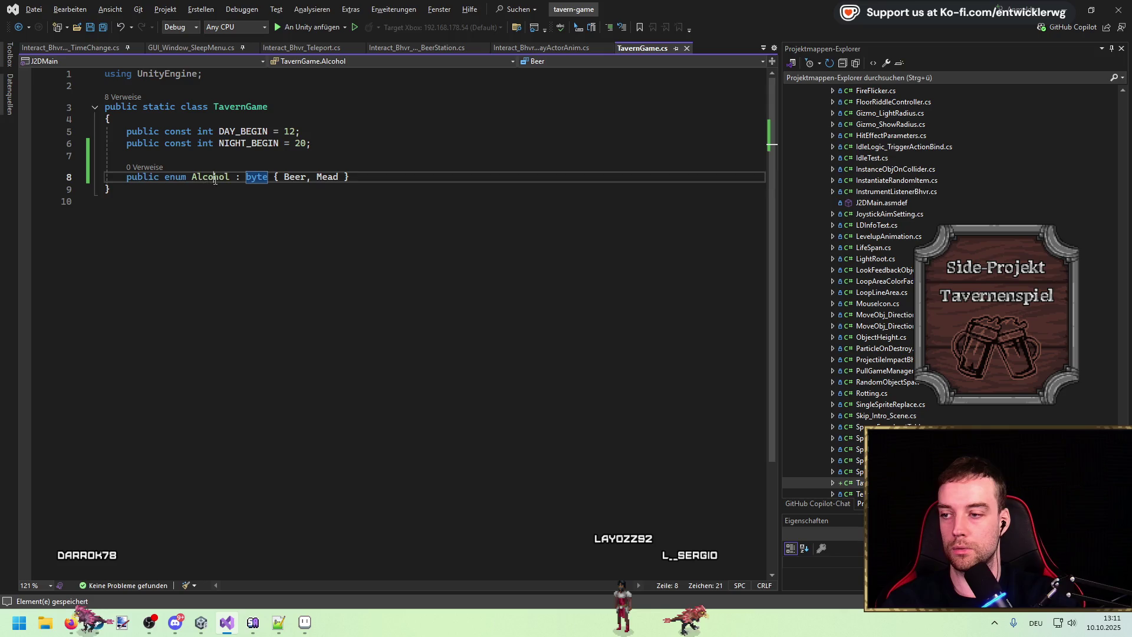
{"action": "double_click", "coordinate": [214, 177]}
{"action": "left_click", "coordinate": [75, 48]}
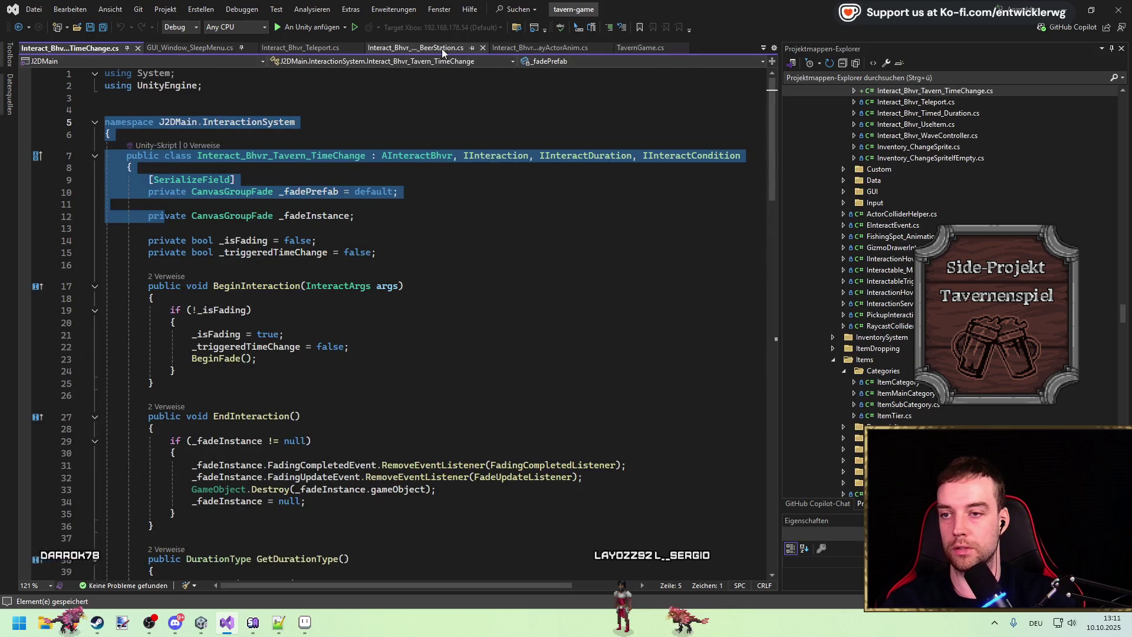
Open BeerStation.cs as a permanent tab and start a TavernGame.Alcohol field below _fillLevel
{"action": "left_click", "coordinate": [466, 49]}
{"action": "left_click", "coordinate": [476, 49]}
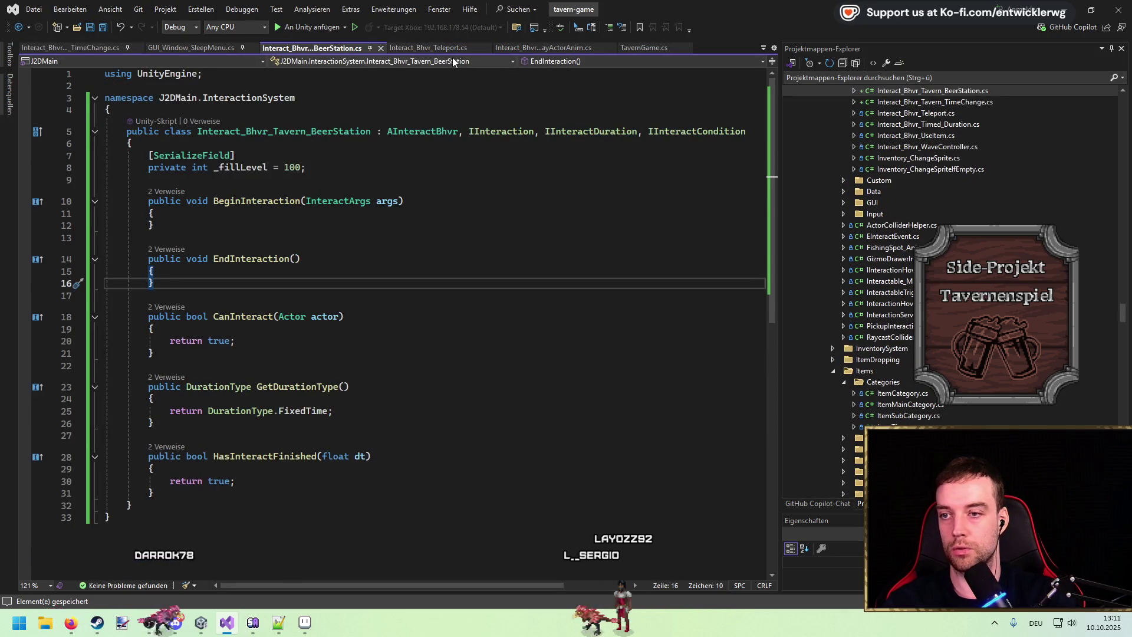
{"action": "left_click", "coordinate": [389, 171]}
{"action": "key", "text": "Return"}
{"action": "key", "text": "Return"}
{"action": "type", "text": "P"}
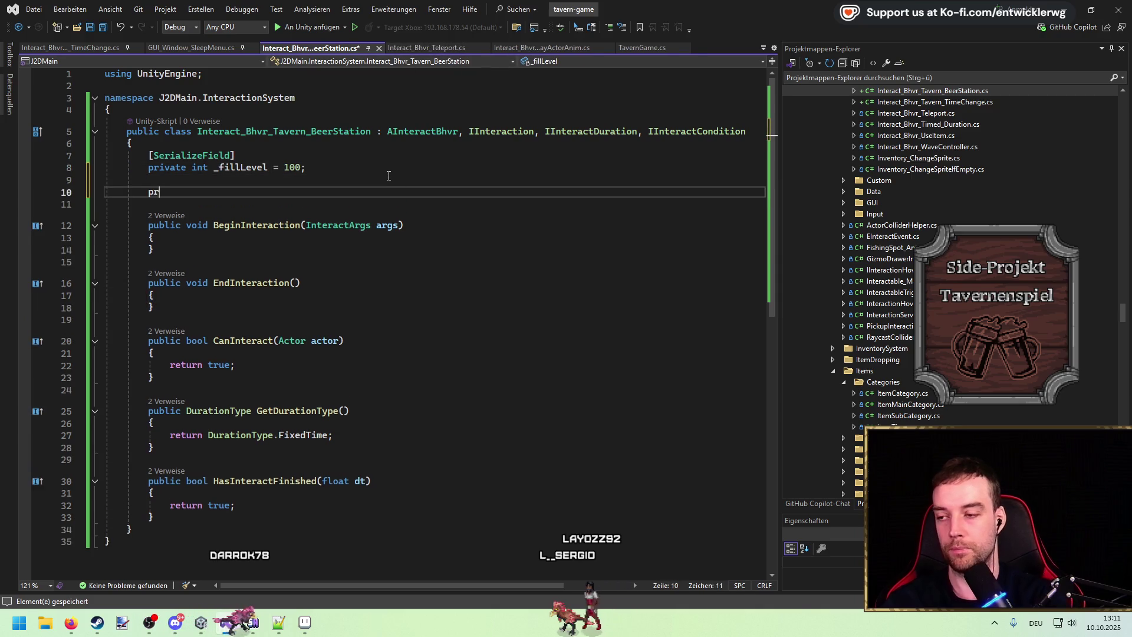
{"action": "key", "text": "BackSpace"}
{"action": "key", "text": "BackSpace"}
{"action": "key", "text": "BackSpace"}
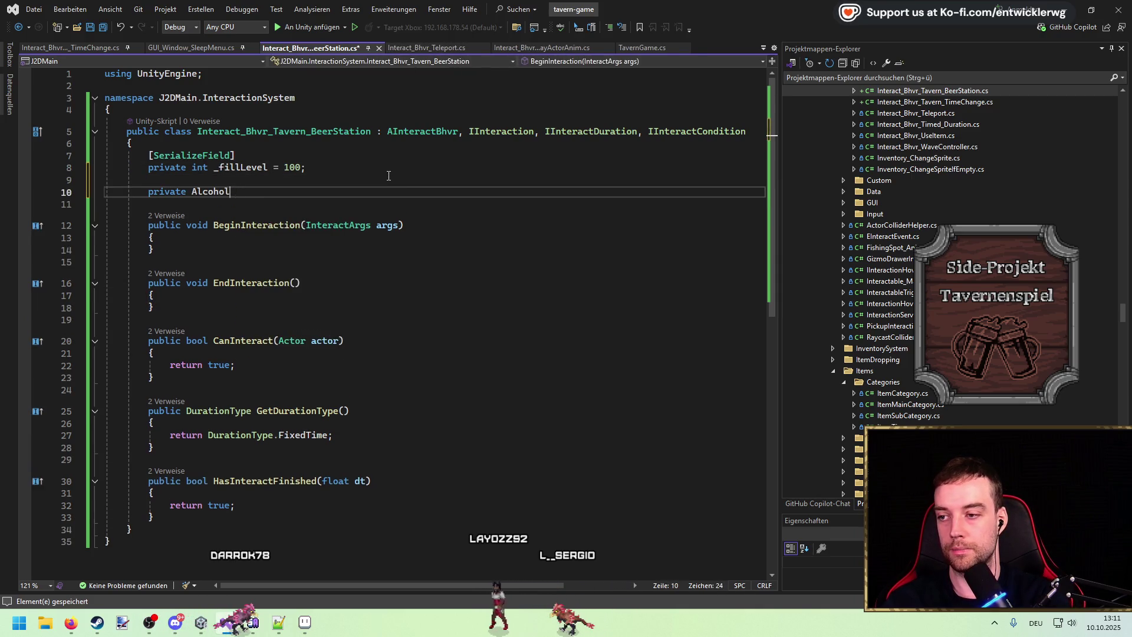
{"action": "type", "text": "TavernGame.Alcohol ="}
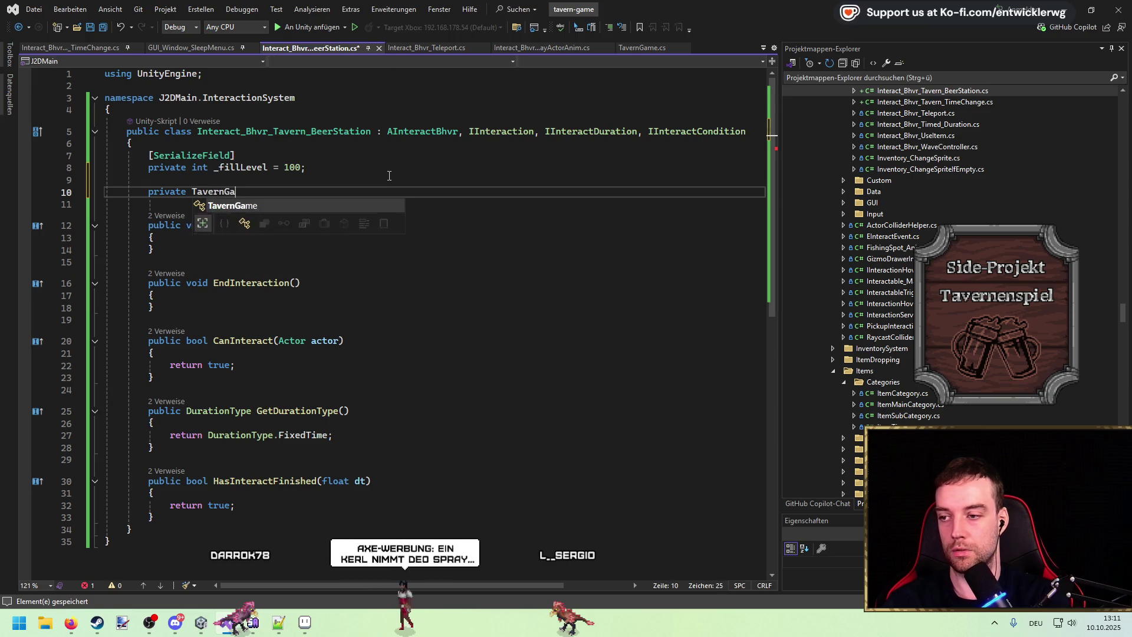
Name the new field _alcohol and give it the initial value default
{"action": "key", "text": "BackSpace"}
{"action": "key", "text": "BackSpace"}
{"action": "type", "text": "_type"}
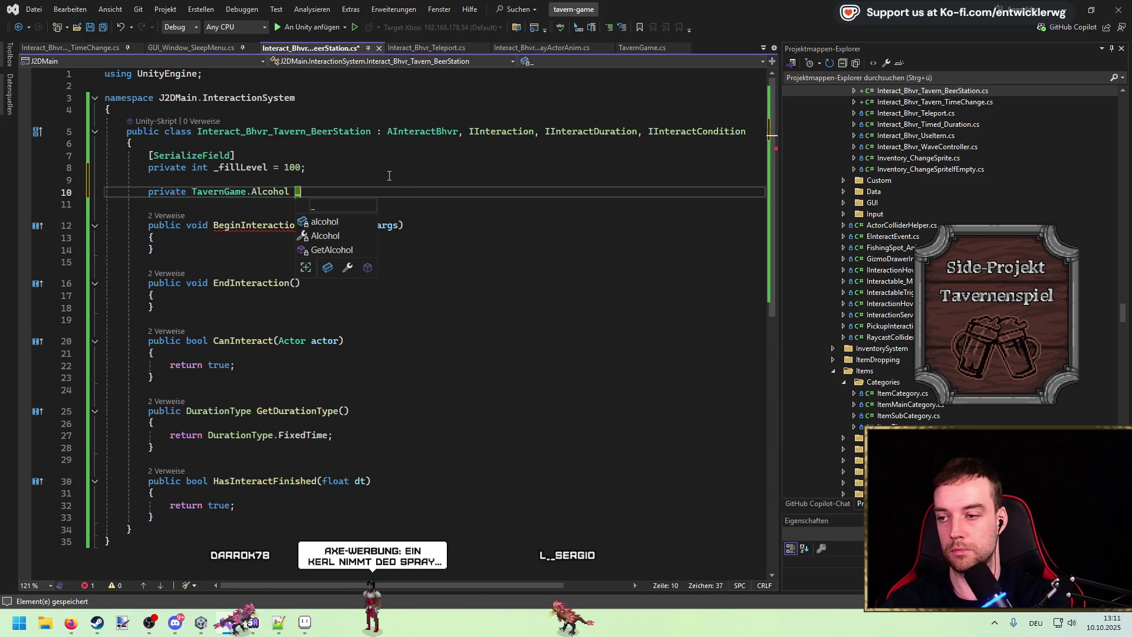
{"action": "key", "text": "BackSpace"}
{"action": "key", "text": "BackSpace"}
{"action": "key", "text": "BackSpace"}
{"action": "type", "text": "alcoho ="}
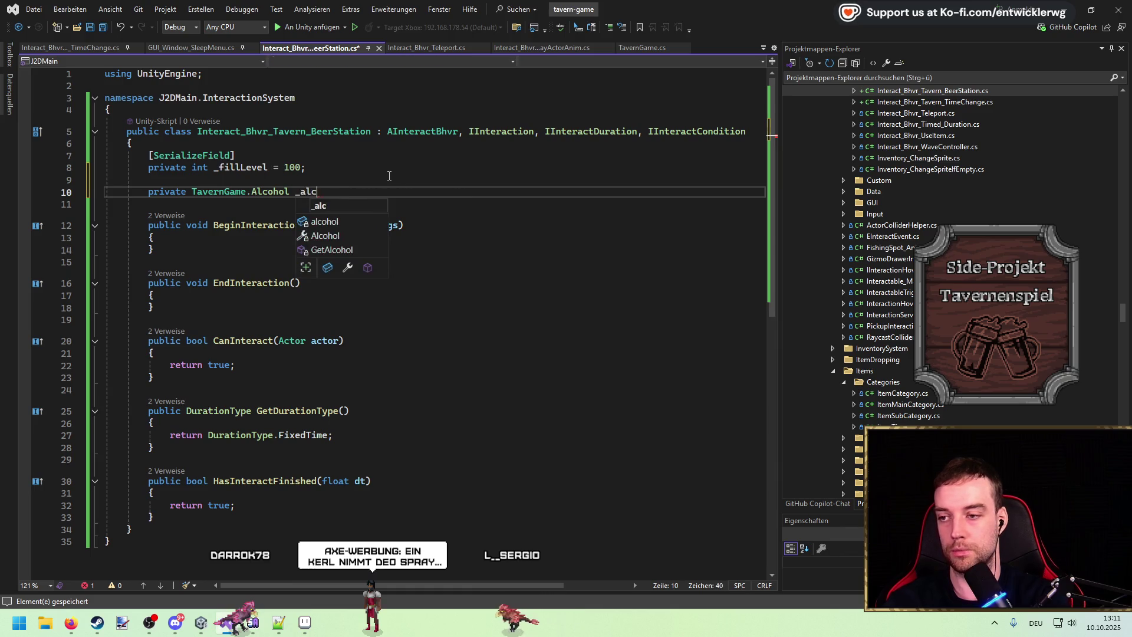
{"action": "key", "text": "BackSpace"}
{"action": "key", "text": "BackSpace"}
{"action": "key", "text": "BackSpace"}
{"action": "type", "text": "l = default;"}
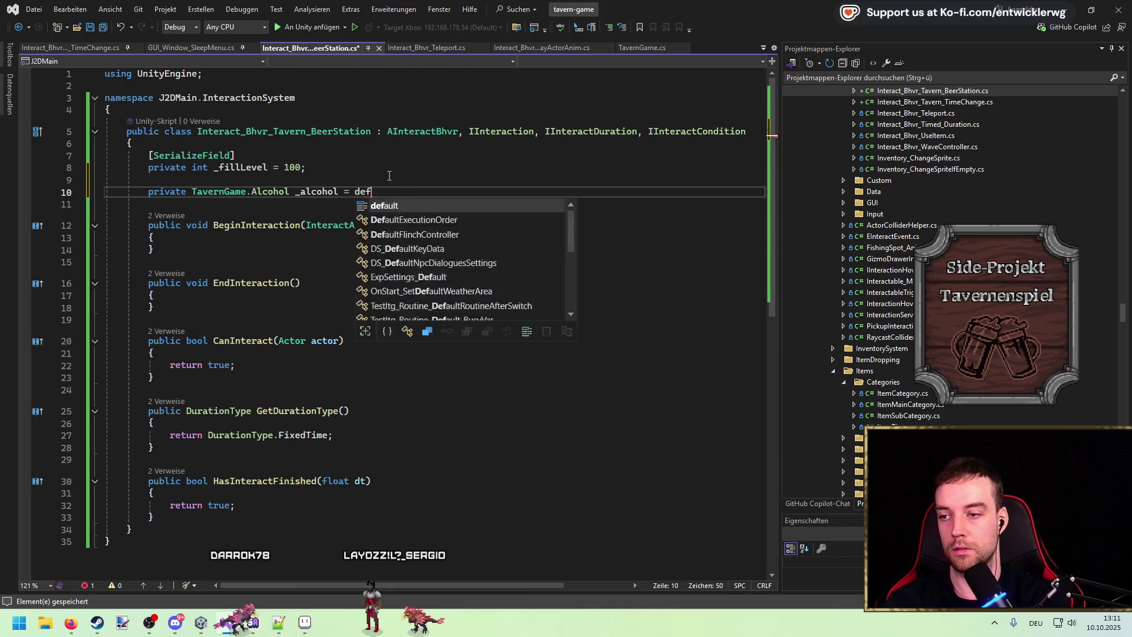
Copy the [SerializeField] attribute onto the _alcohol field and save the script
{"action": "key", "text": "Up"}
{"action": "key", "text": "Up"}
{"action": "key", "text": "Up"}
{"action": "key", "text": "ctrl+c"}
{"action": "key", "text": "Down"}
{"action": "key", "text": "Down"}
{"action": "key", "text": "ctrl+v"}
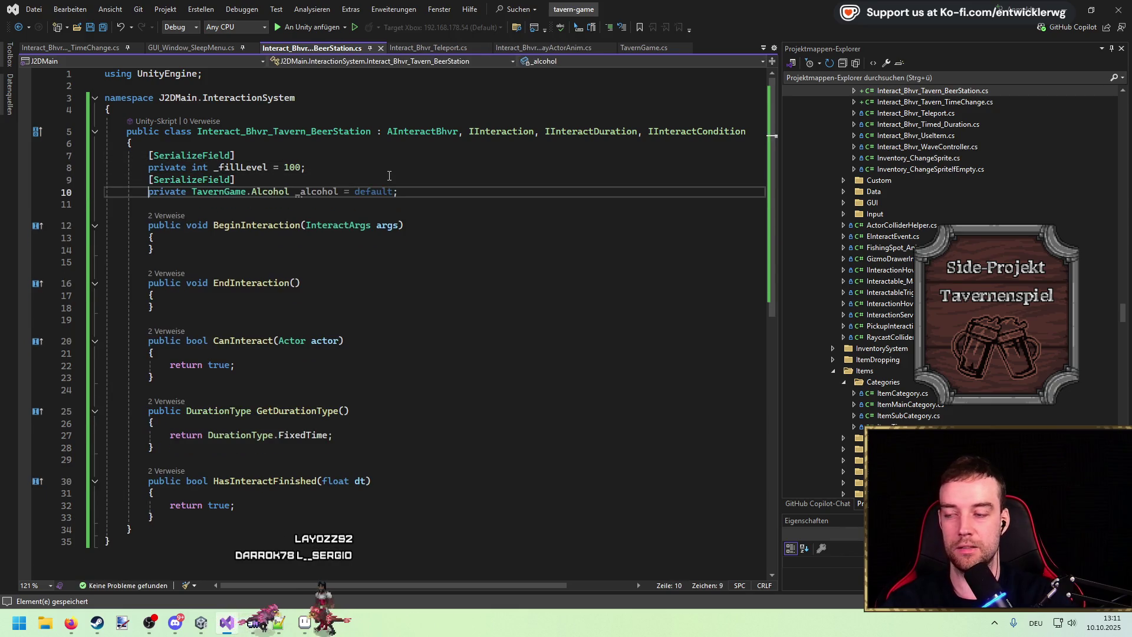
{"action": "key", "text": "ctrl+s"}
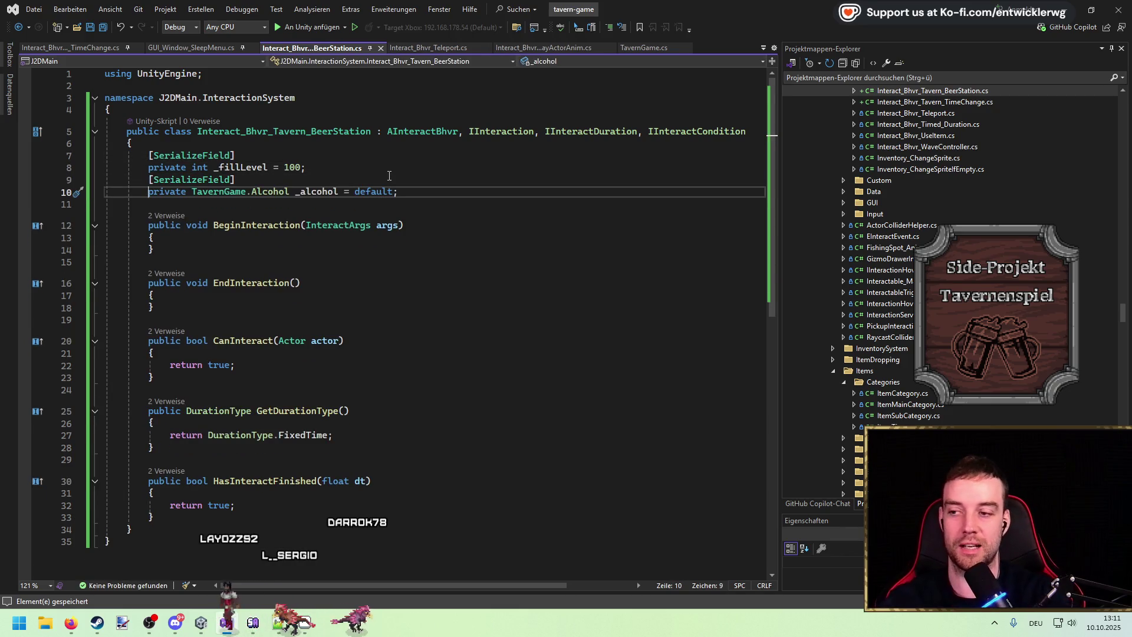
Move _alcohol above _fillLevel with a blank line between, then view the Alcohol enum definition
{"action": "left_click", "coordinate": [278, 192]}
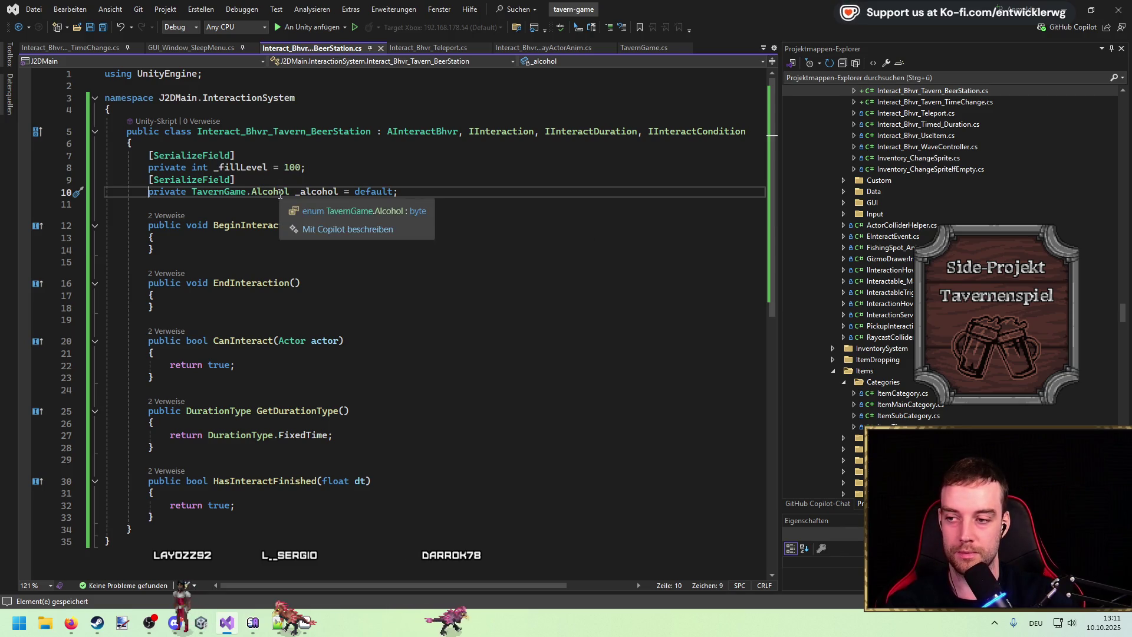
{"action": "left_click", "coordinate": [461, 201]}
{"action": "key", "text": "Up"}
{"action": "key", "text": "shift+Up"}
{"action": "key", "text": "alt+Up"}
{"action": "key", "text": "alt+Up"}
{"action": "key", "text": "Down"}
{"action": "key", "text": "Down"}
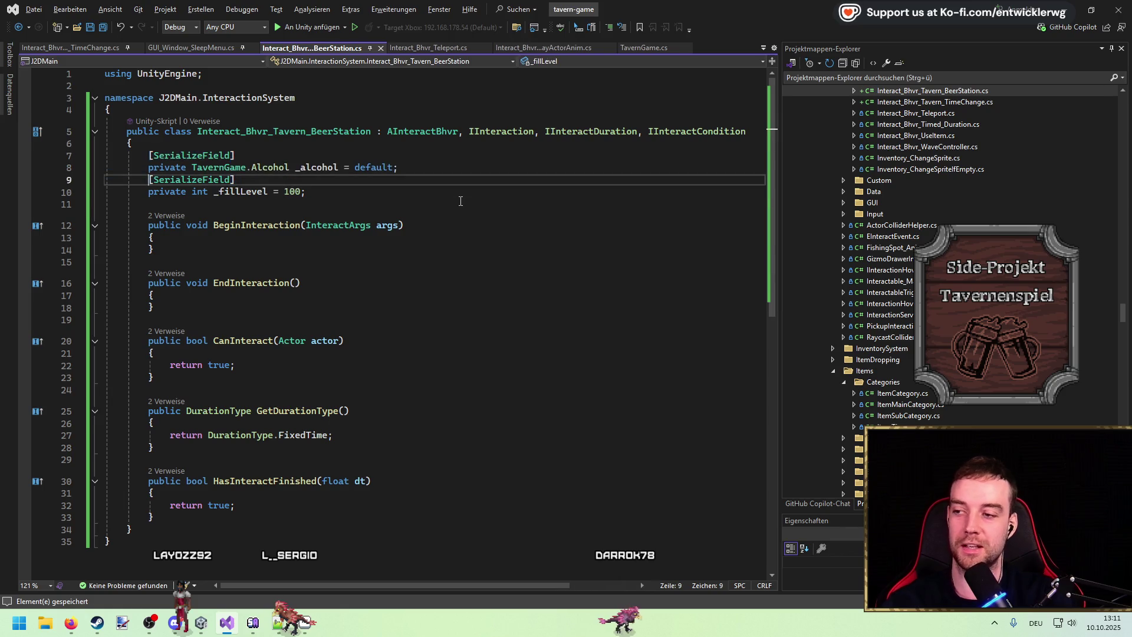
{"action": "key", "text": "Return"}
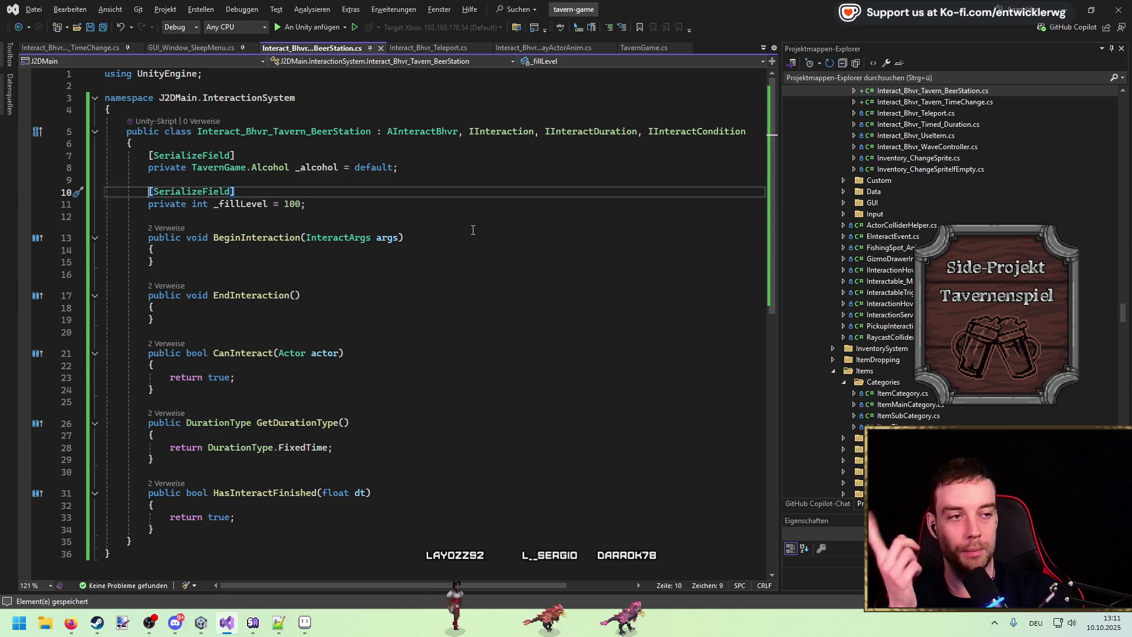
{"action": "left_click", "coordinate": [270, 167], "text": "ctrl"}
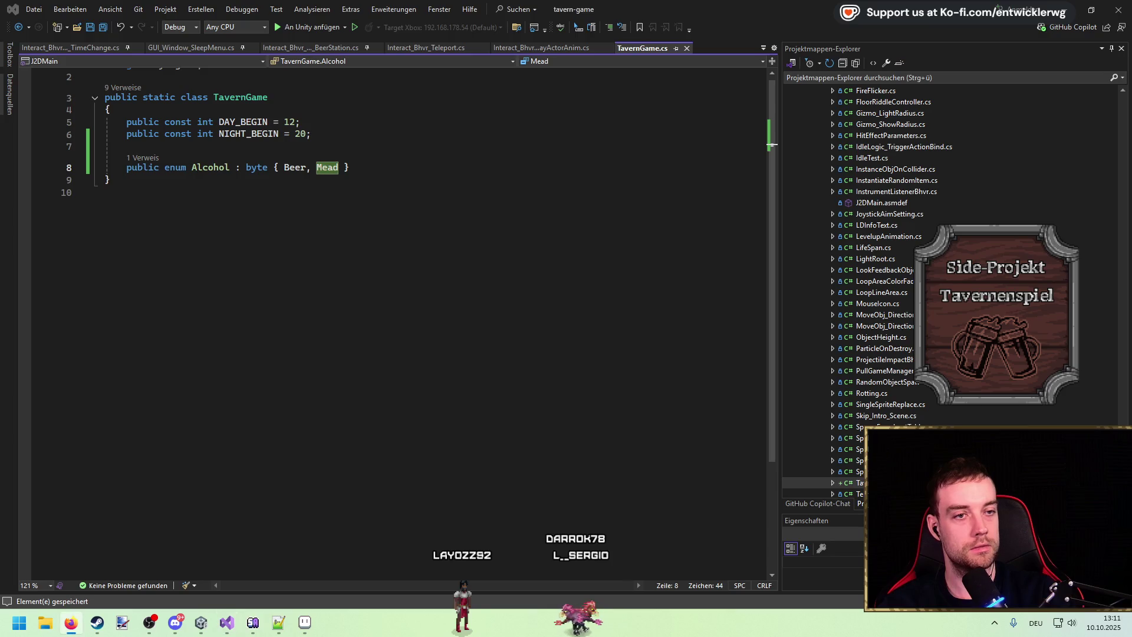
{"action": "key", "text": "alt+Tab"}
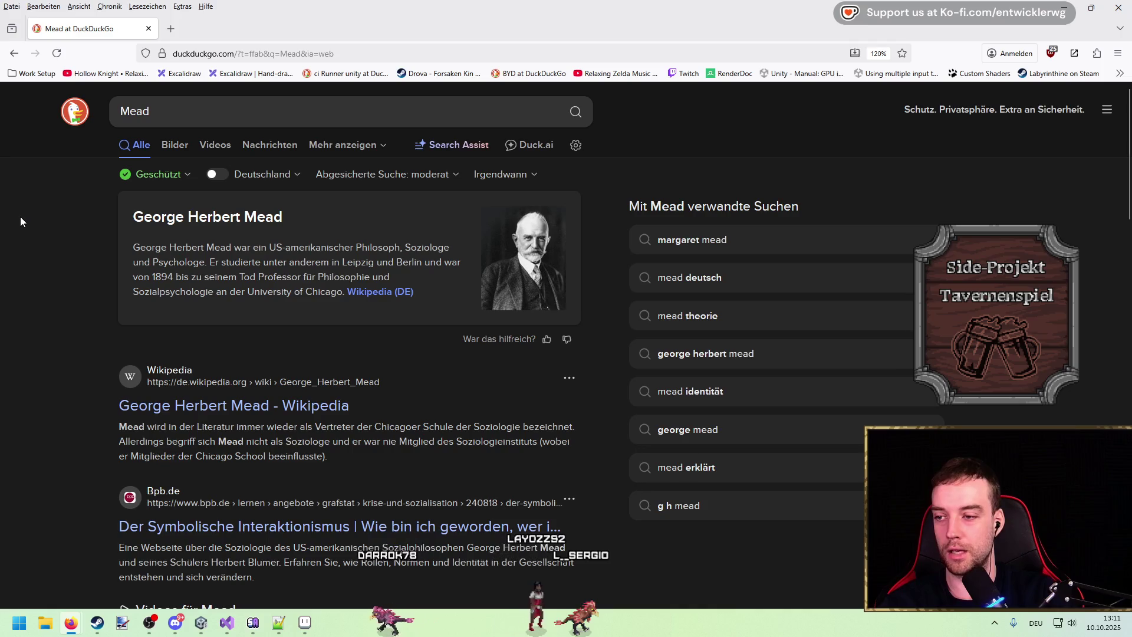
Search DuckDuckGo for 'met in englisch' to see its English translation, mead
{"action": "left_click", "coordinate": [242, 122]}
{"action": "type", "text": "met in englisch"}
{"action": "key", "text": "Return"}
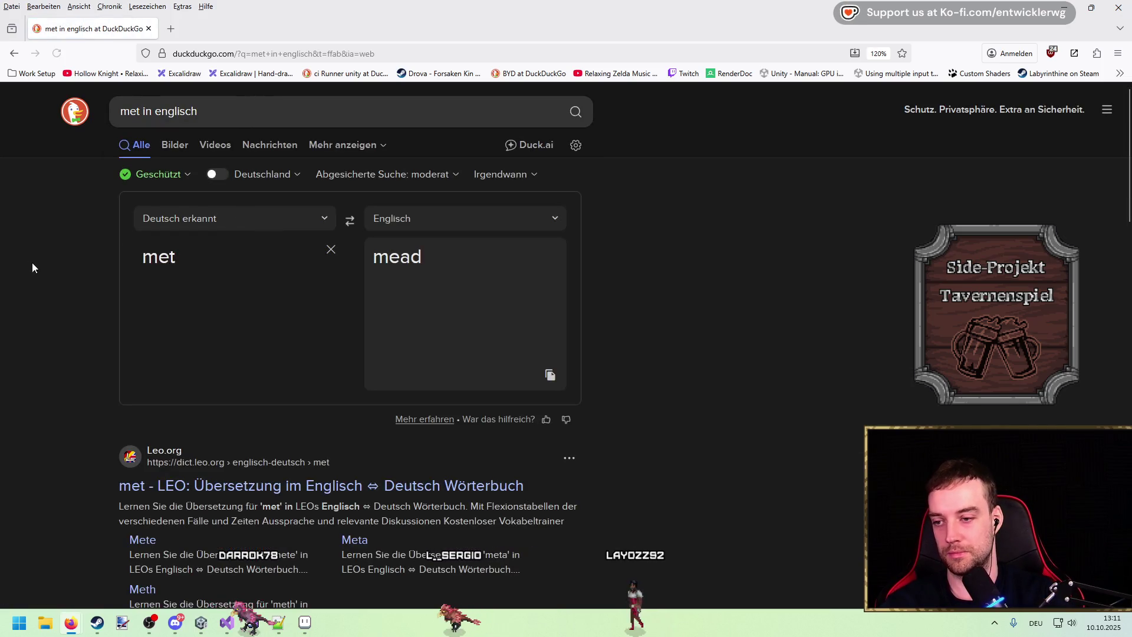
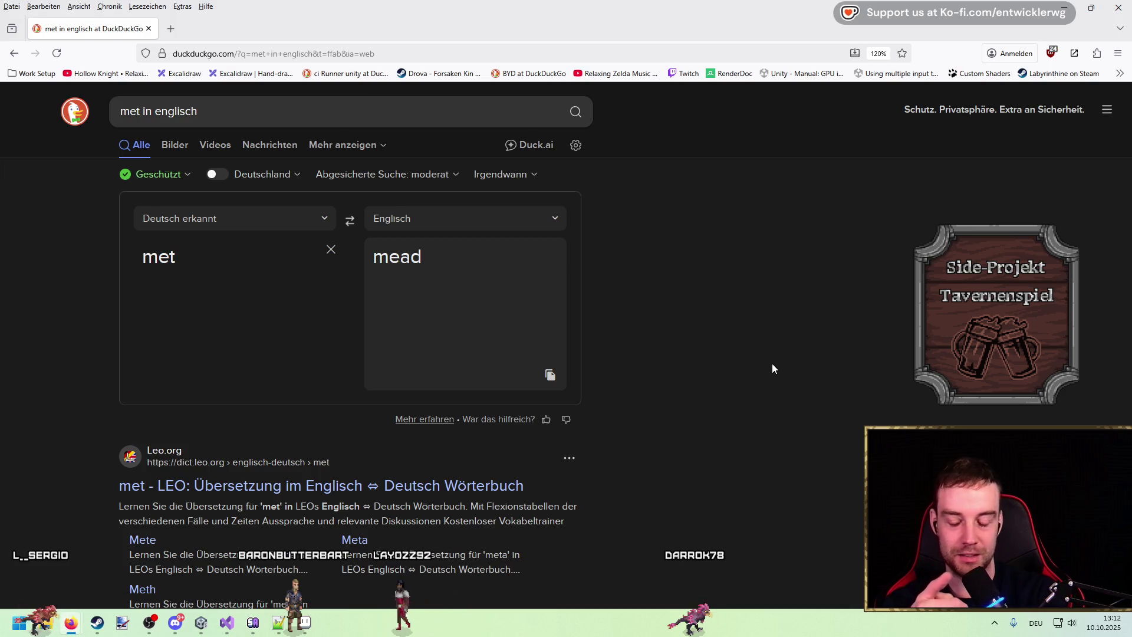
Go back to Visual Studio's TavernGame.cs after confirming 'met' translates as 'mead'
{"action": "key", "text": "alt+Tab"}
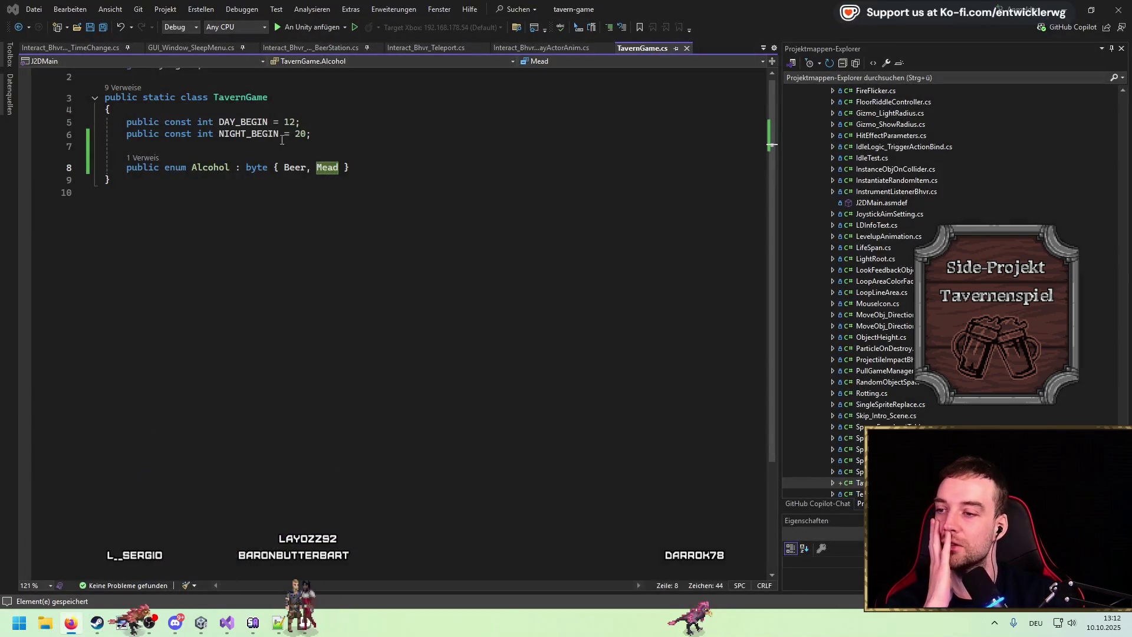
Rename the Alcohol enum to Drink and add the None and Water values
{"action": "left_click", "coordinate": [230, 168]}
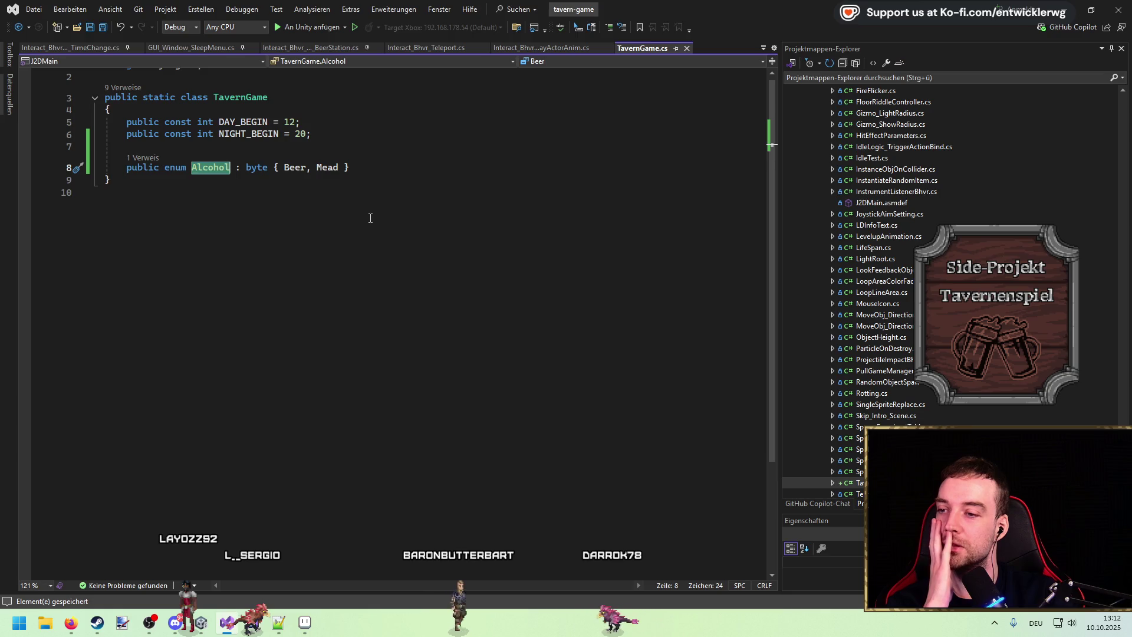
{"action": "left_click", "coordinate": [365, 165]}
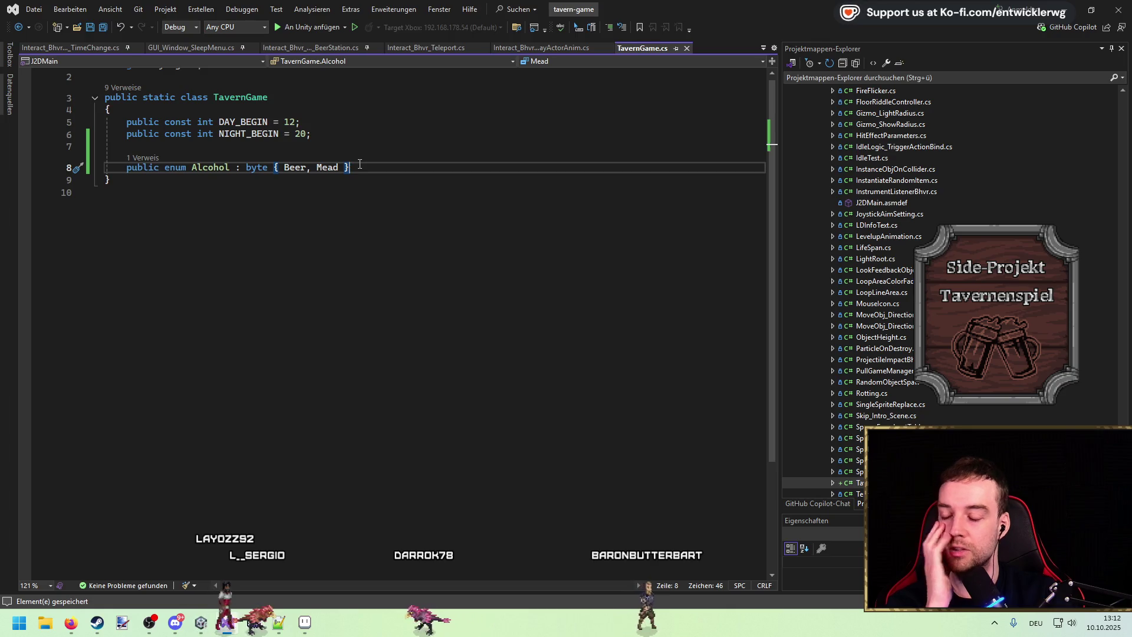
{"action": "mouse_move", "coordinate": [354, 166]}
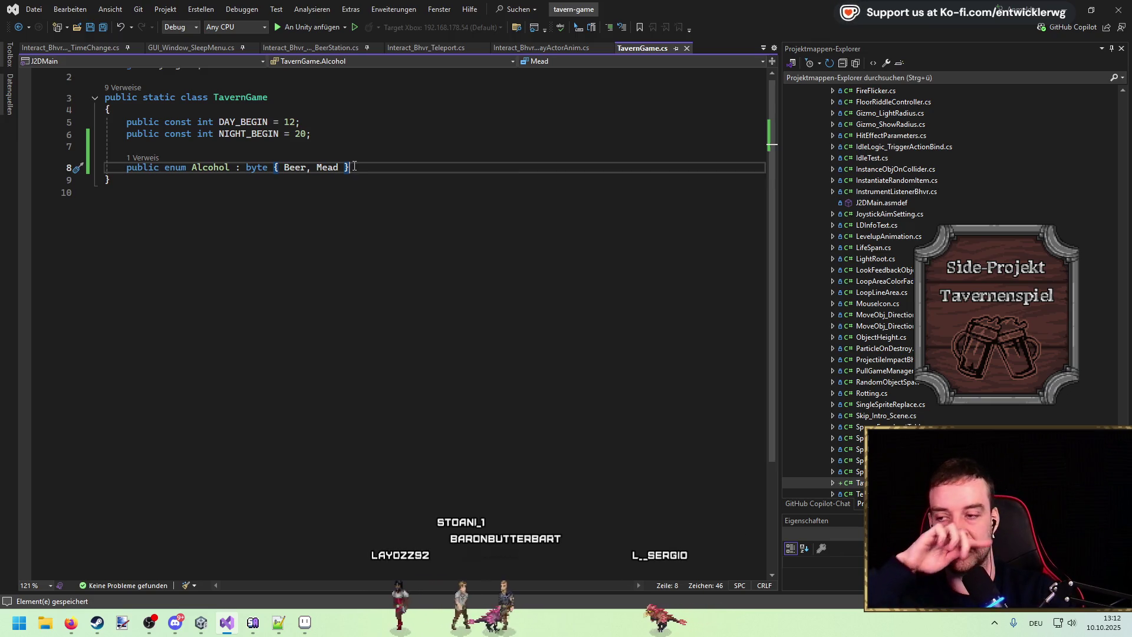
{"action": "left_click", "coordinate": [224, 166]}
{"action": "double_click", "coordinate": [224, 166]}
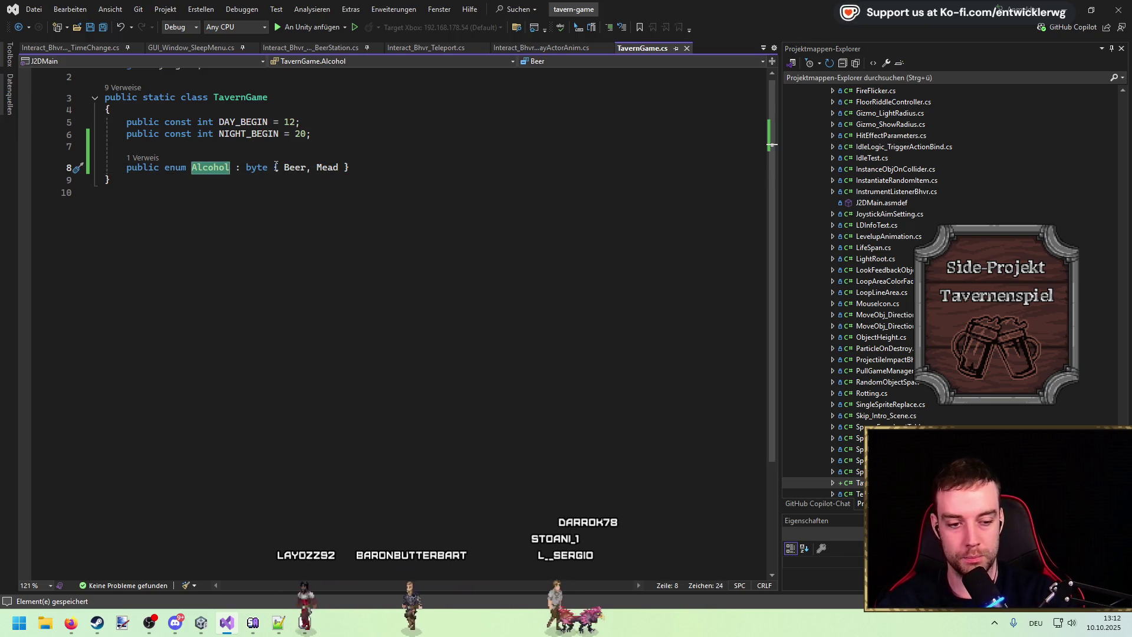
{"action": "type", "text": "Drink"}
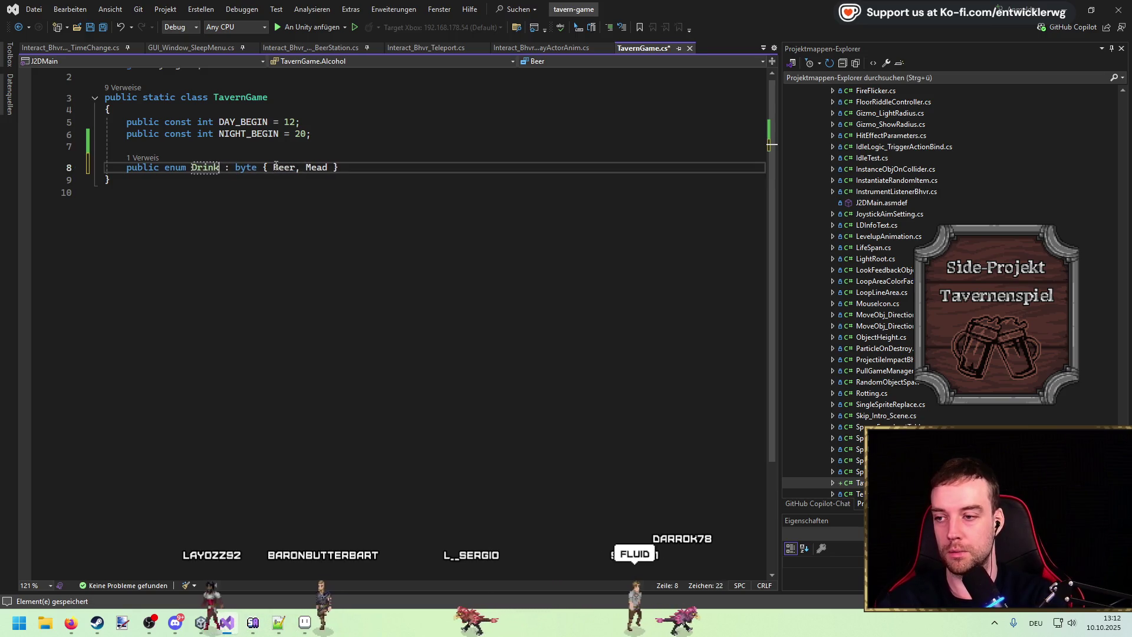
{"action": "left_click", "coordinate": [275, 168]}
{"action": "type", "text": "None, Beer, Wat"}
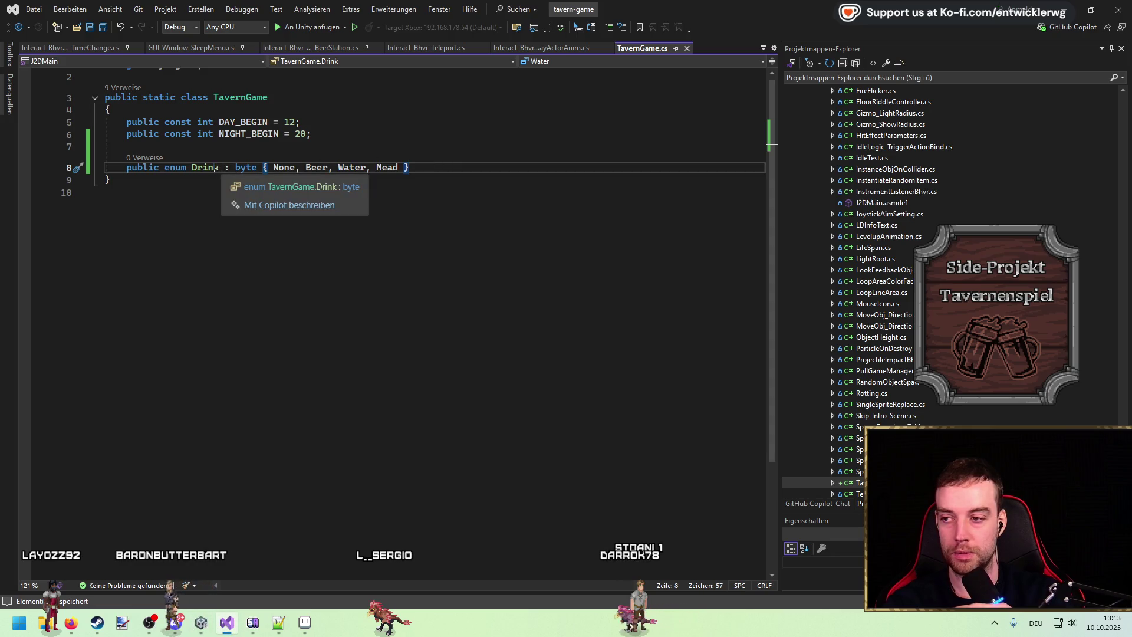
{"action": "left_click_drag", "start_coordinate": [436, 174], "coordinate": [93, 166]}
{"action": "left_click", "coordinate": [471, 162]}
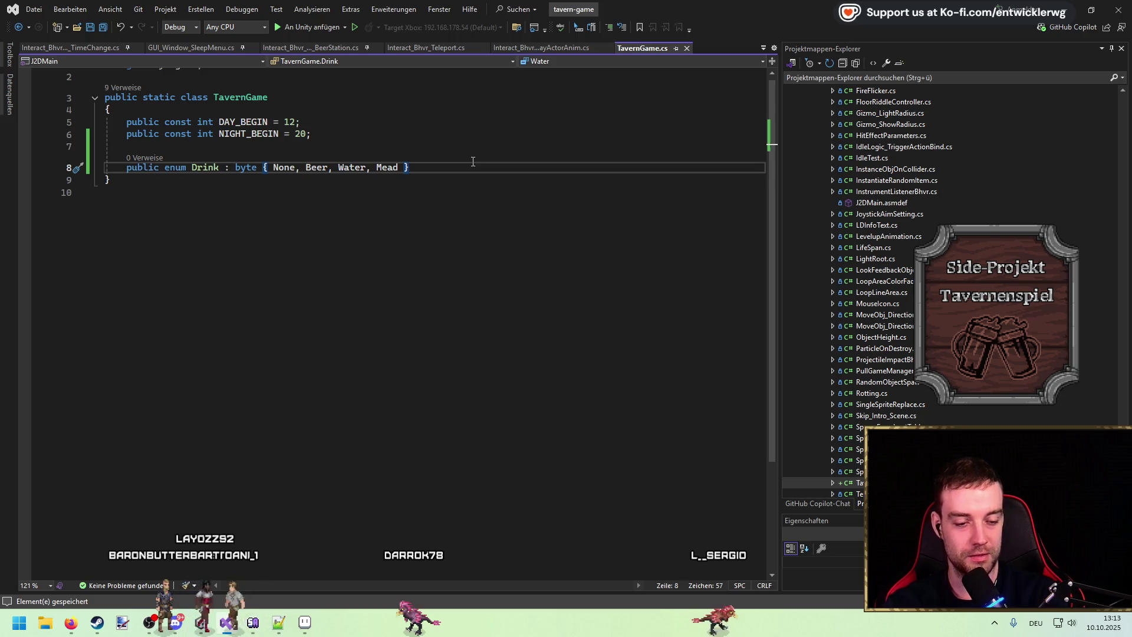
Put the Drink enum's braces and values on separate lines, then close TavernGame.cs
{"action": "left_click", "coordinate": [258, 169]}
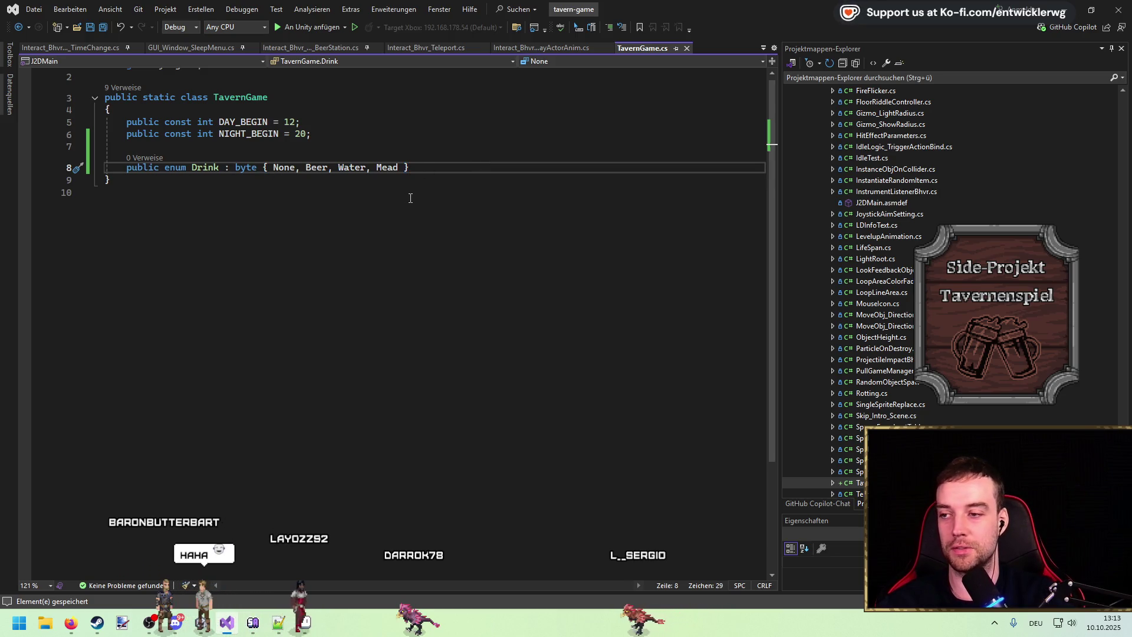
{"action": "key", "text": "Return"}
{"action": "key", "text": "ctrl+Right"}
{"action": "key", "text": "Return"}
{"action": "key", "text": "ctrl+Right"}
{"action": "key", "text": "ctrl+Right"}
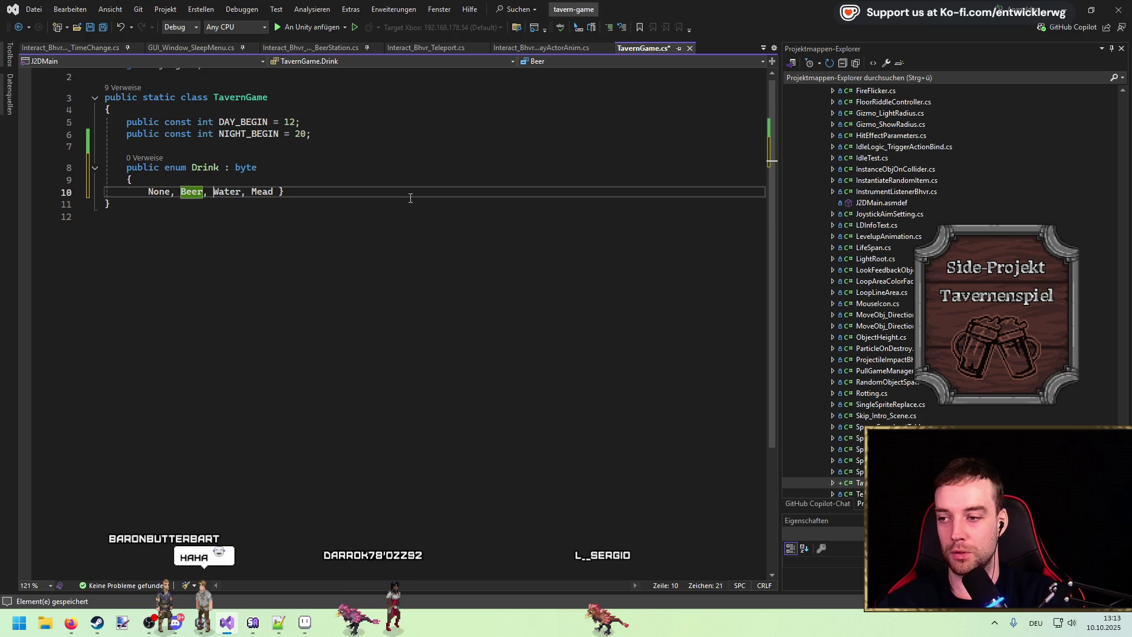
{"action": "key", "text": "ctrl+Right"}
{"action": "key", "text": "Return"}
{"action": "left_click", "coordinate": [410, 193]}
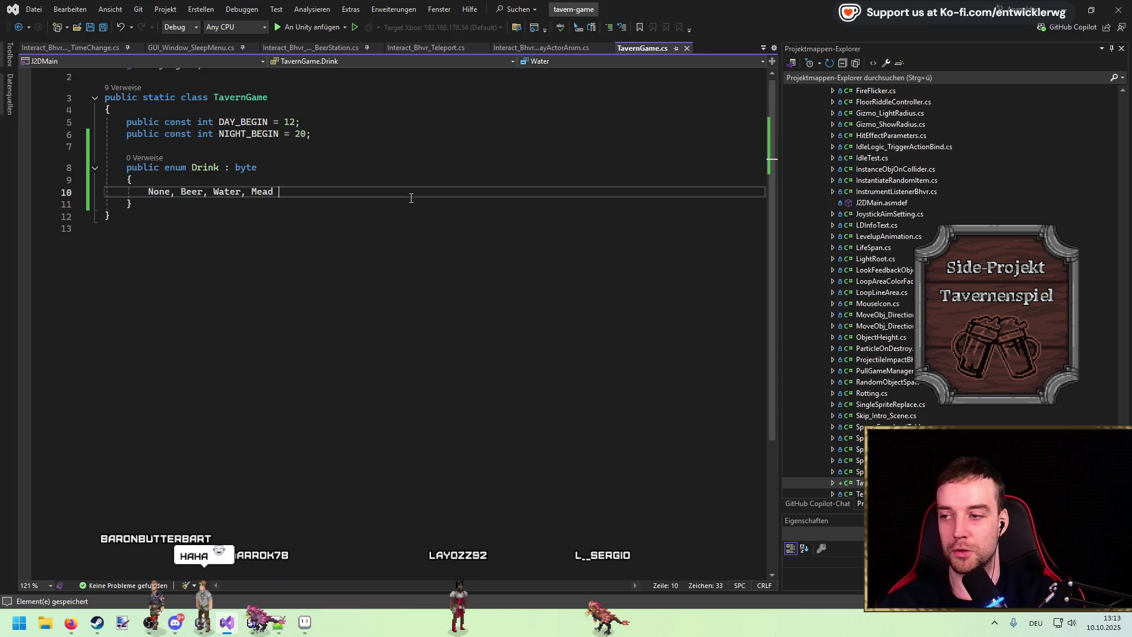
{"action": "scroll", "coordinate": [404, 245], "scroll_direction": "up", "scroll_amount": 1}
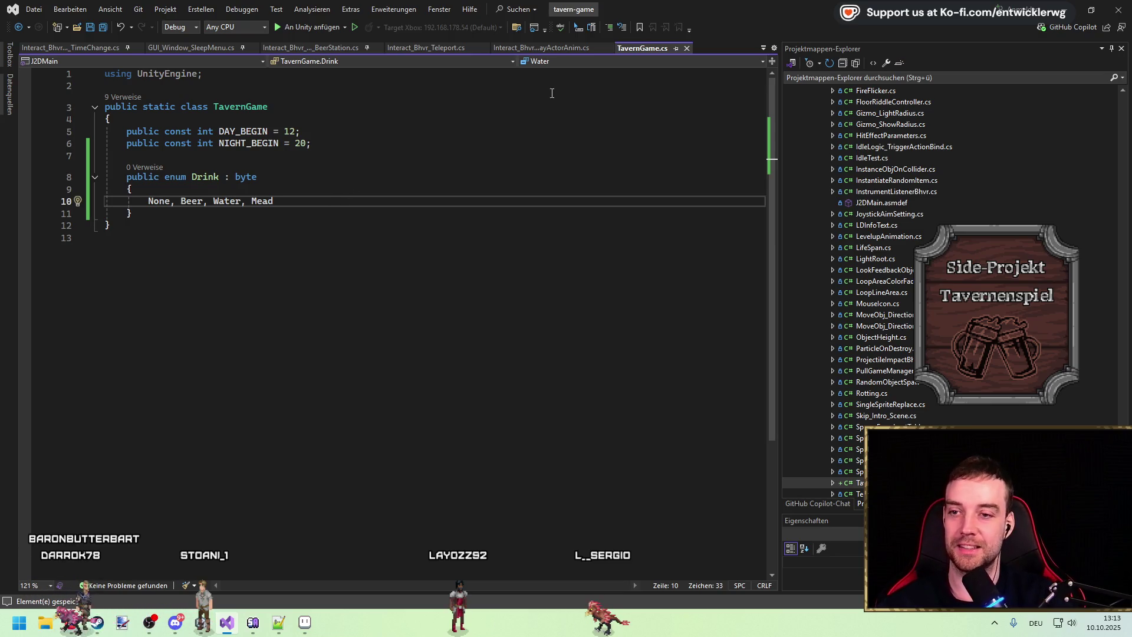
{"action": "left_click", "coordinate": [230, 179]}
{"action": "middle_click", "coordinate": [638, 49]}
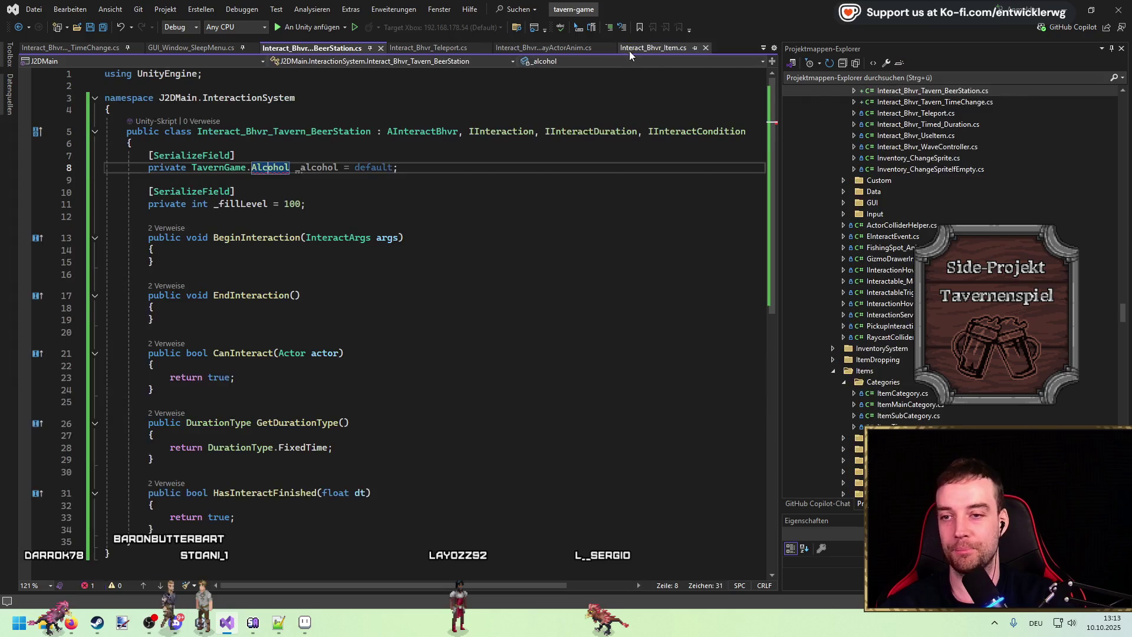
Make the field TavernGame.Drink _drink, remove the blank line above _fillLevel, and save
{"action": "key", "text": "ctrl+z"}
{"action": "key", "text": "ctrl+s"}
{"action": "double_click", "coordinate": [326, 168]}
{"action": "type", "text": "_drin"}
{"action": "key", "text": "Tab"}
{"action": "key", "text": "Down"}
{"action": "key", "text": "Delete"}
{"action": "left_click", "coordinate": [366, 192]}
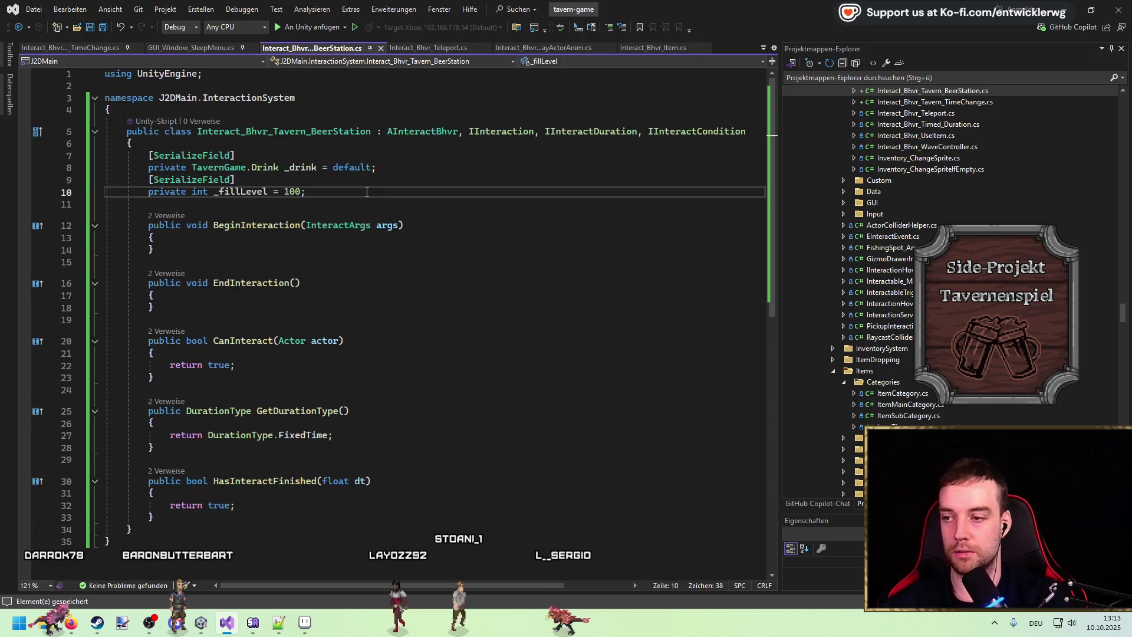
Review the Drink type and the _fillLevel field's value of 100
{"action": "double_click", "coordinate": [281, 168]}
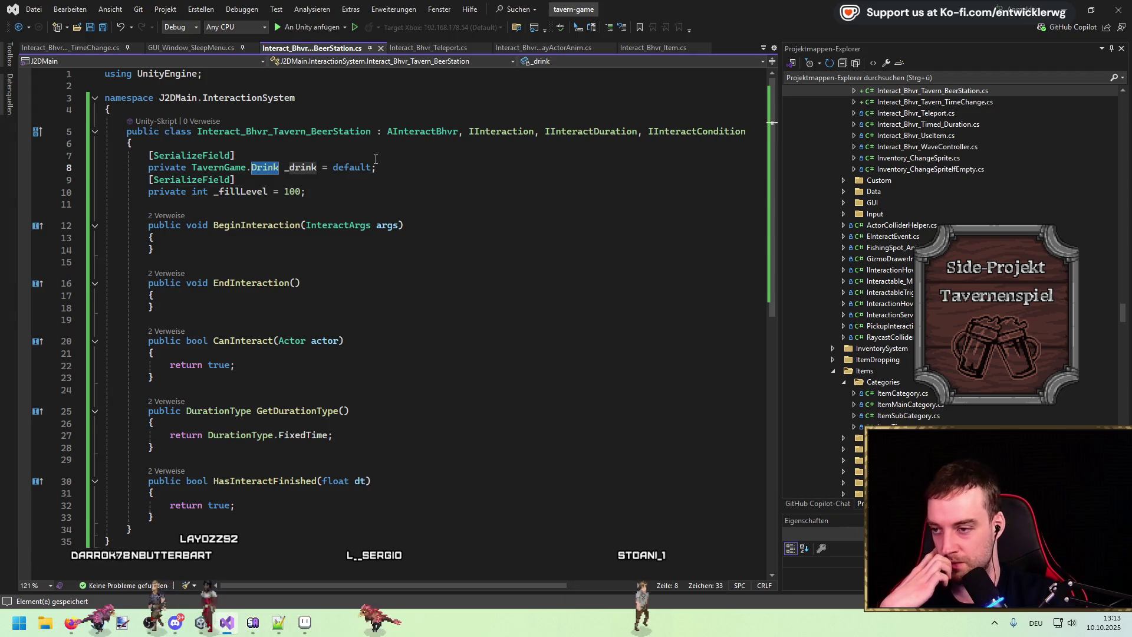
{"action": "left_click", "coordinate": [291, 192]}
{"action": "double_click", "coordinate": [290, 193]}
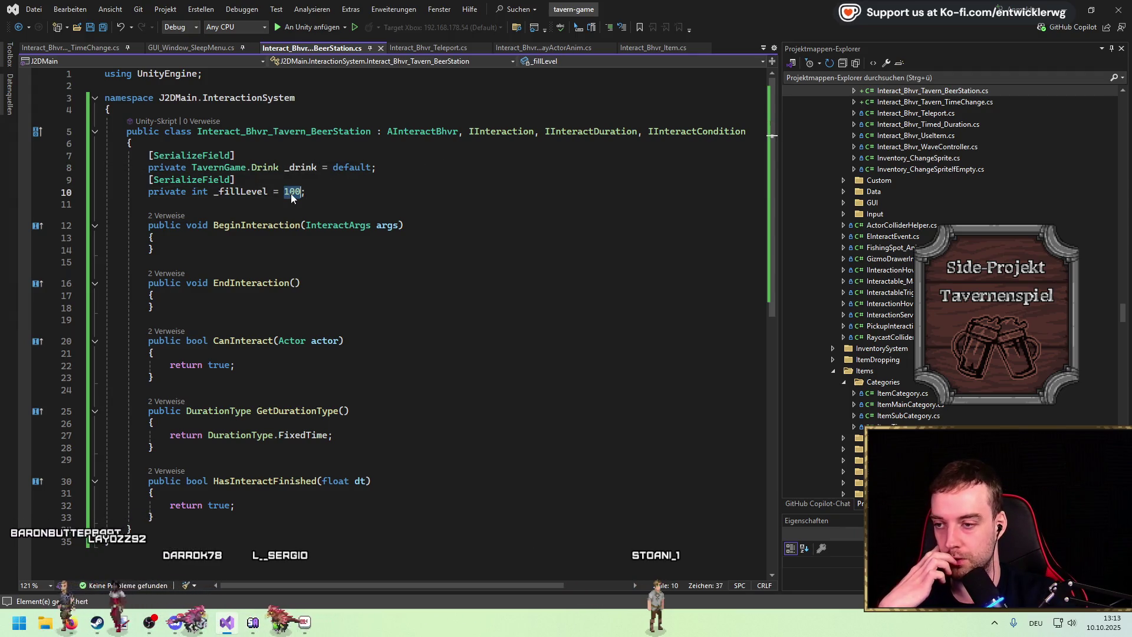
{"action": "left_click", "coordinate": [343, 187]}
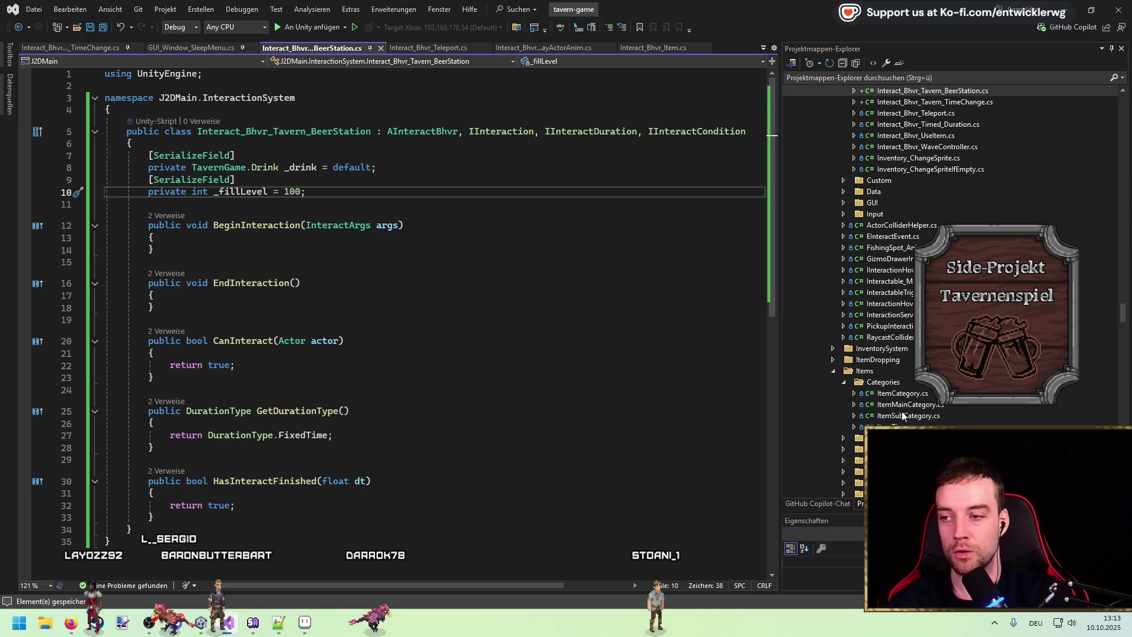
{"action": "double_click", "coordinate": [290, 190]}
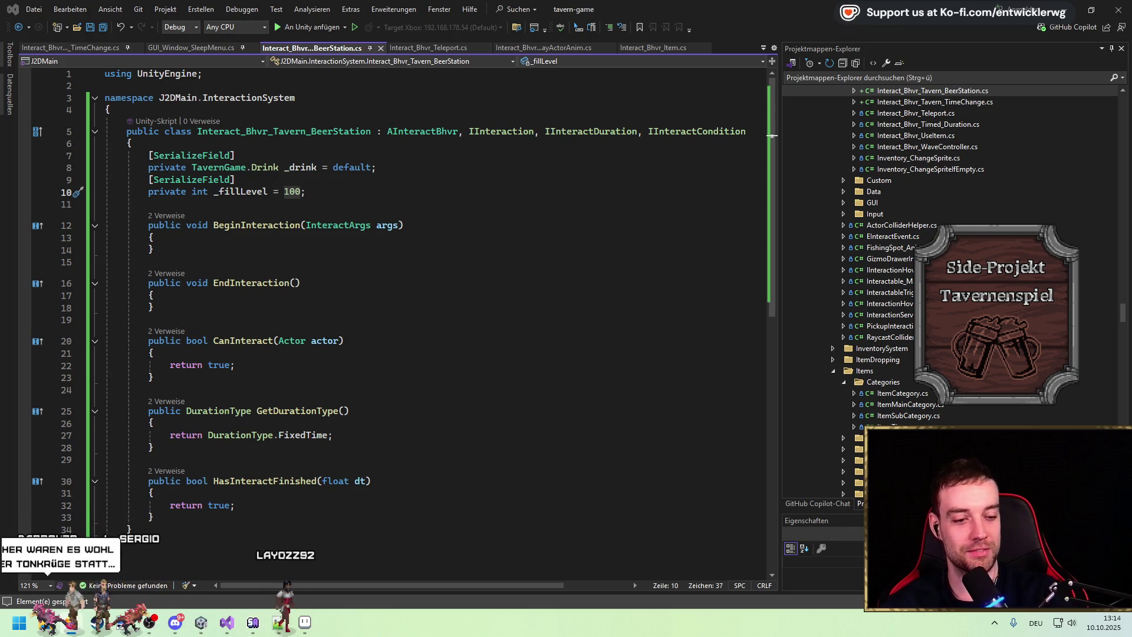
{"action": "double_click", "coordinate": [240, 192]}
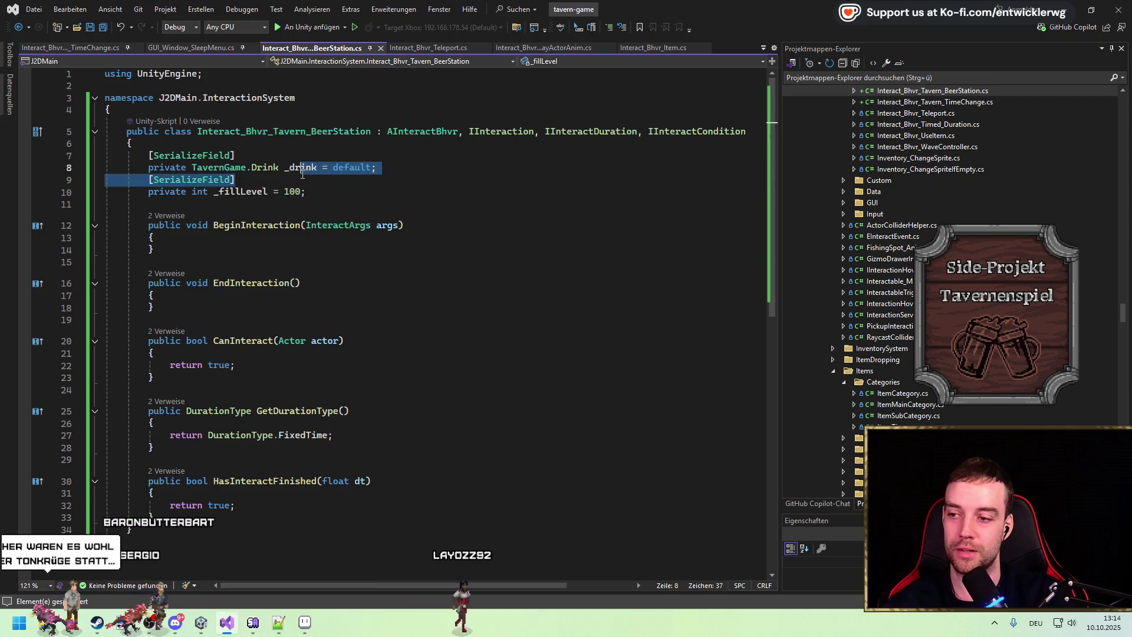
{"action": "double_click", "coordinate": [293, 193]}
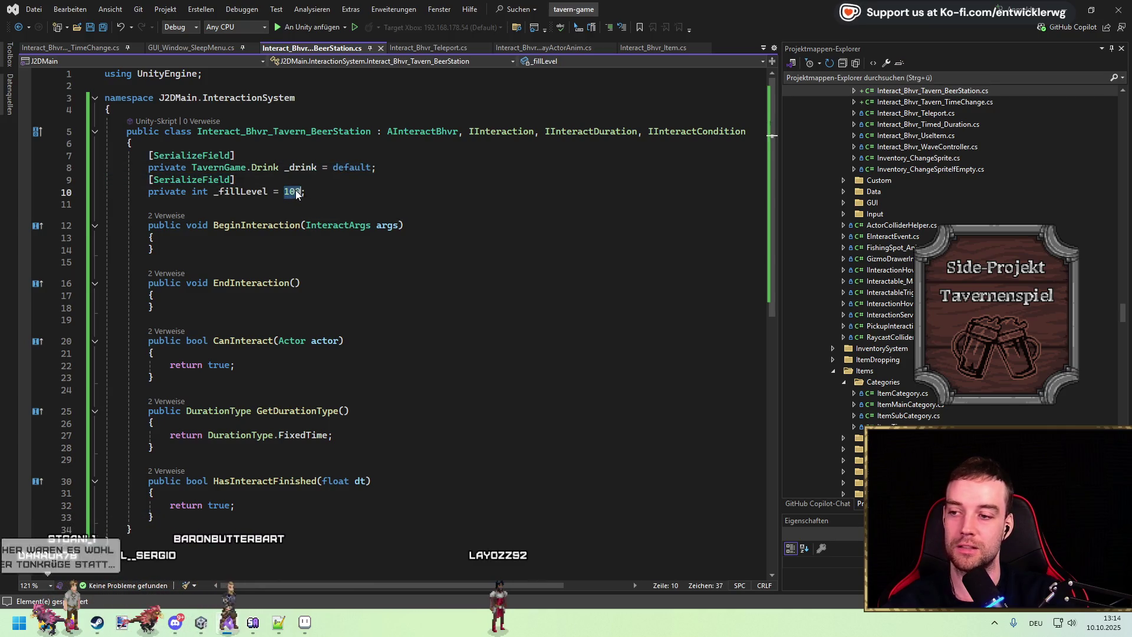
{"action": "left_click", "coordinate": [344, 193]}
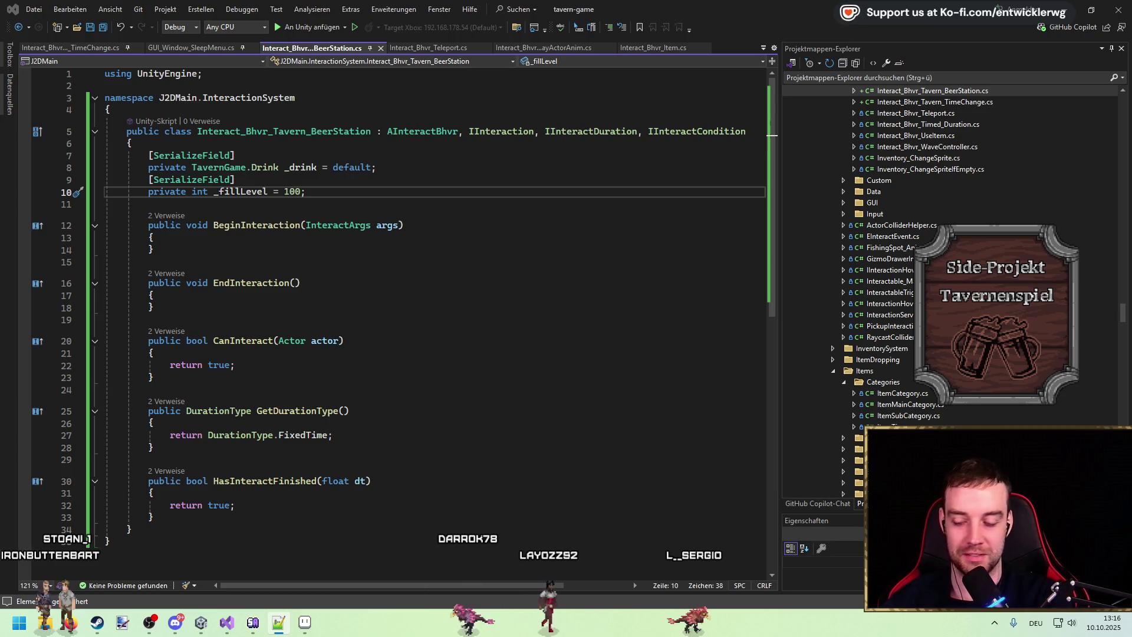
{"action": "left_click", "coordinate": [322, 249]}
{"action": "key", "text": "Up"}
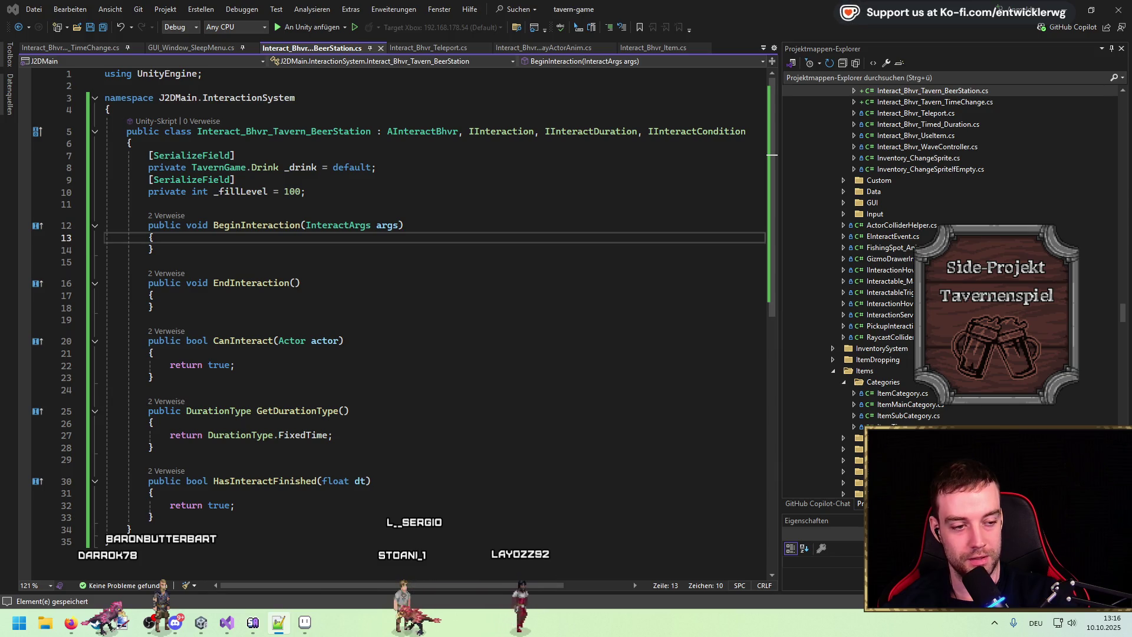
{"action": "left_click", "coordinate": [451, 163]}
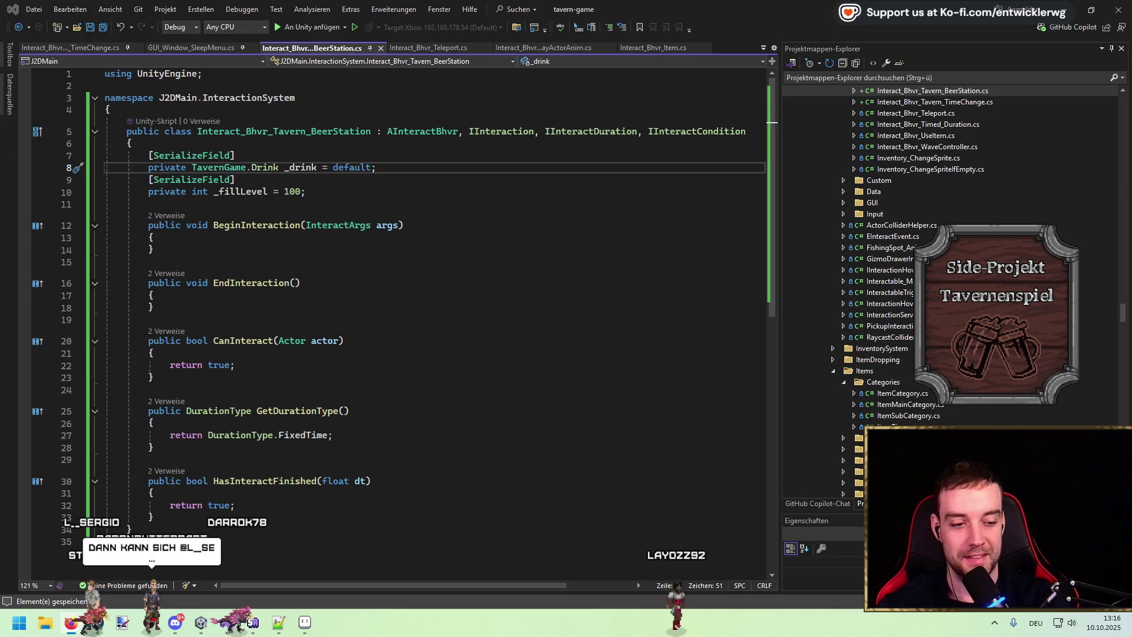
{"action": "left_click", "coordinate": [388, 238]}
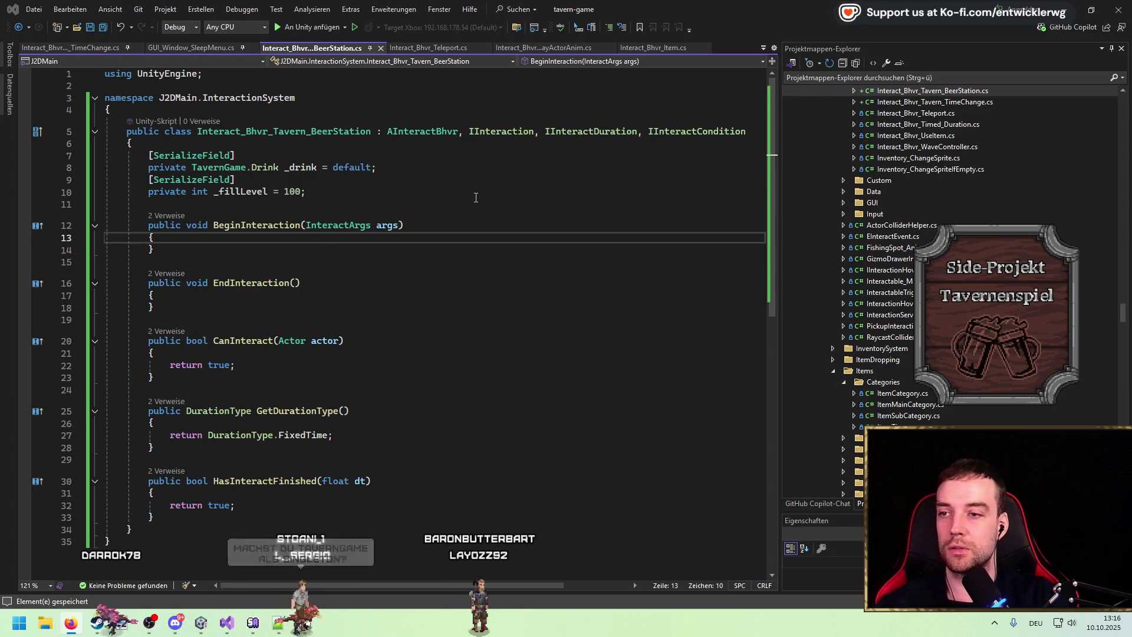
{"action": "left_click", "coordinate": [333, 192]}
{"action": "key", "text": "ctrl+t"}
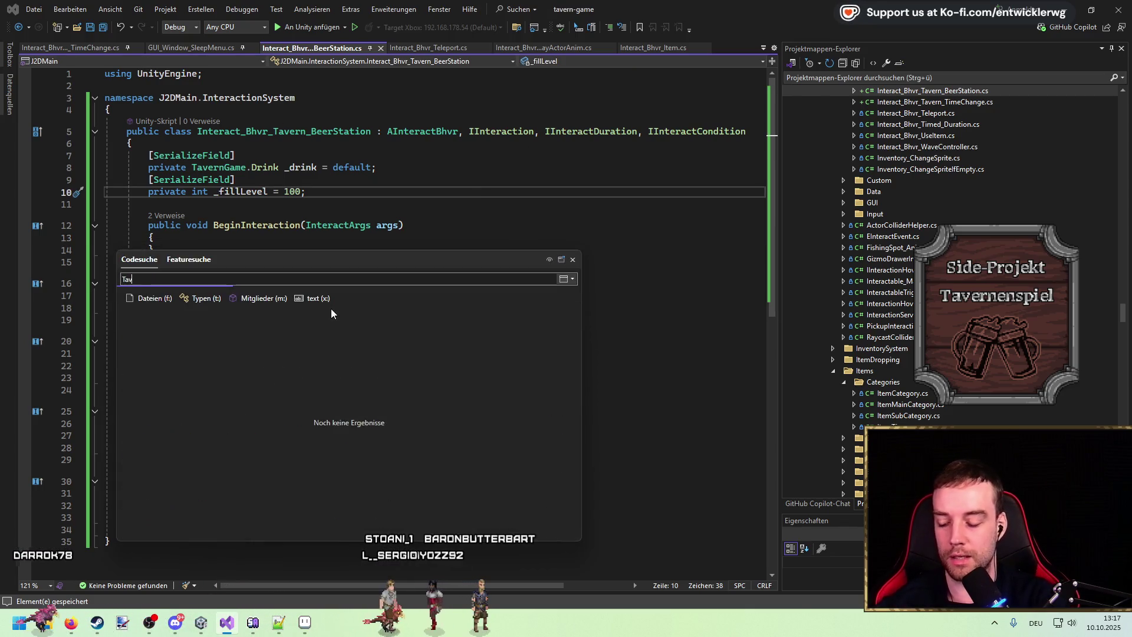
{"action": "type", "text": "TavernGame"}
{"action": "key", "text": "Return"}
{"action": "left_click", "coordinate": [400, 171]}
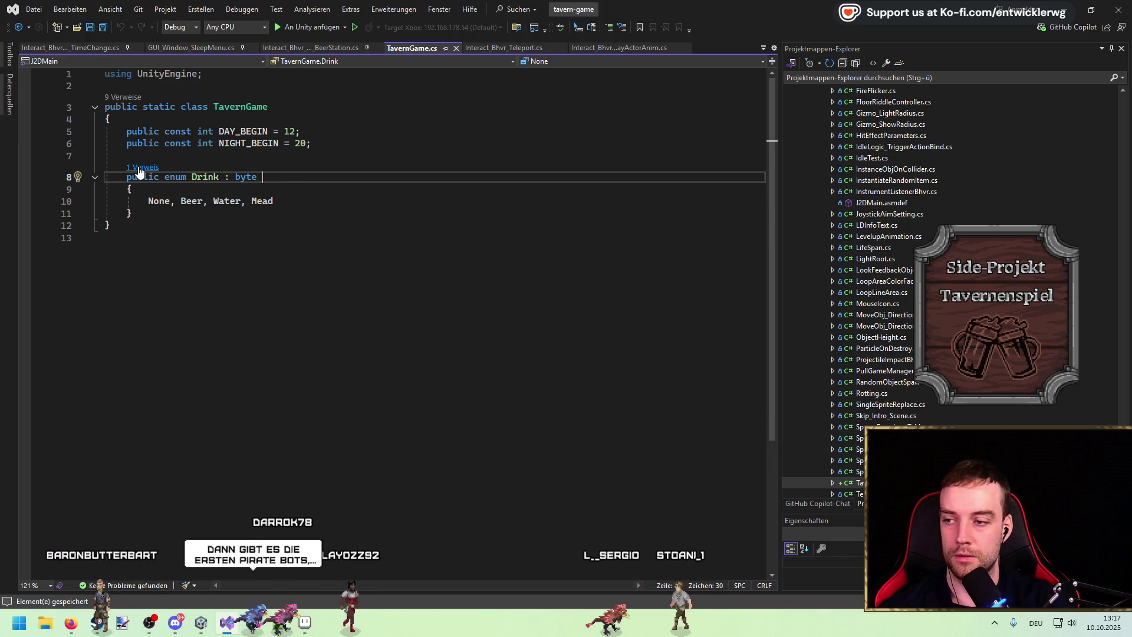
{"action": "mouse_move", "coordinate": [133, 213]}
{"action": "left_mouse_down"}
{"action": "mouse_move", "coordinate": [71, 177]}
{"action": "mouse_move", "coordinate": [44, 137]}
{"action": "left_mouse_up"}
{"action": "middle_click", "coordinate": [423, 45]}
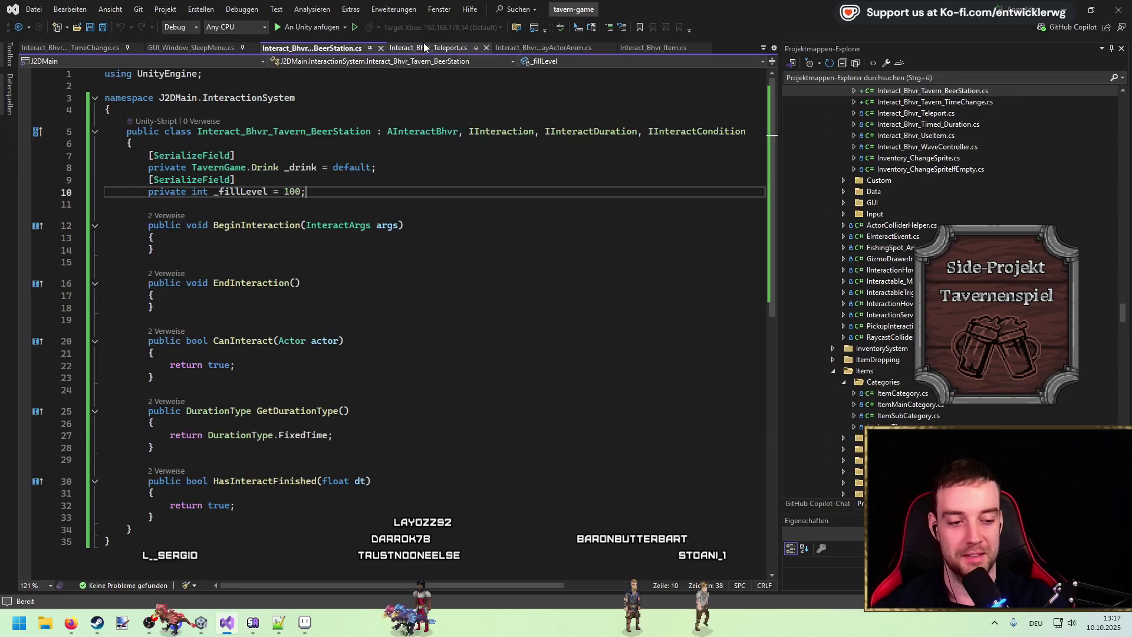
{"action": "left_click", "coordinate": [466, 260]}
{"action": "key", "text": "ctrl+s"}
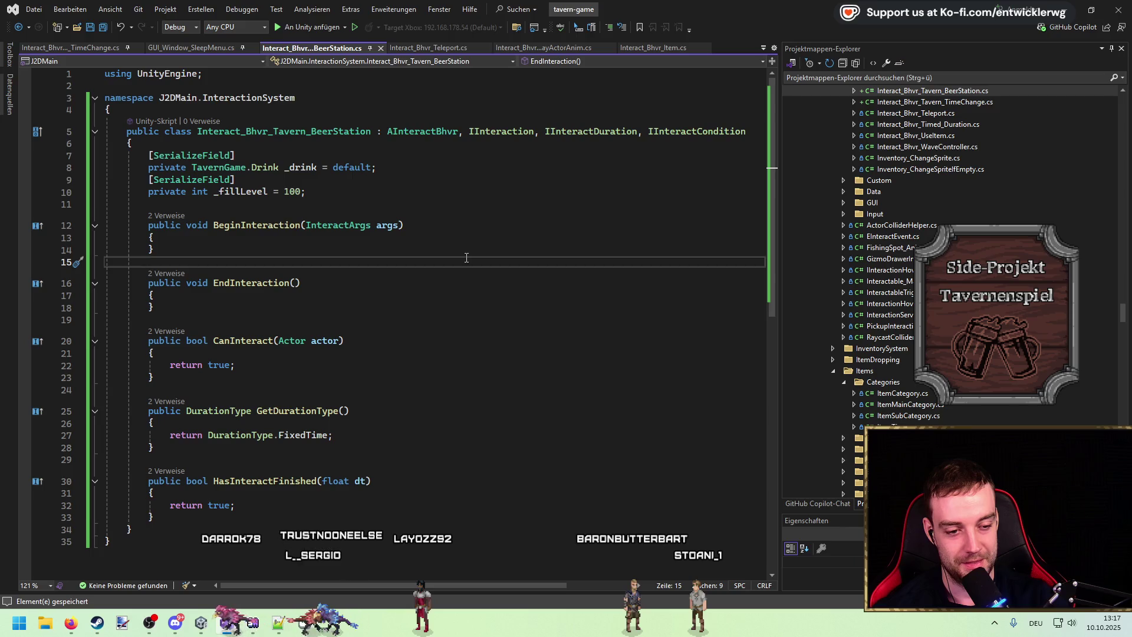
Inspect the _fillLevel field and CanInteract's true return value
{"action": "left_click", "coordinate": [286, 247]}
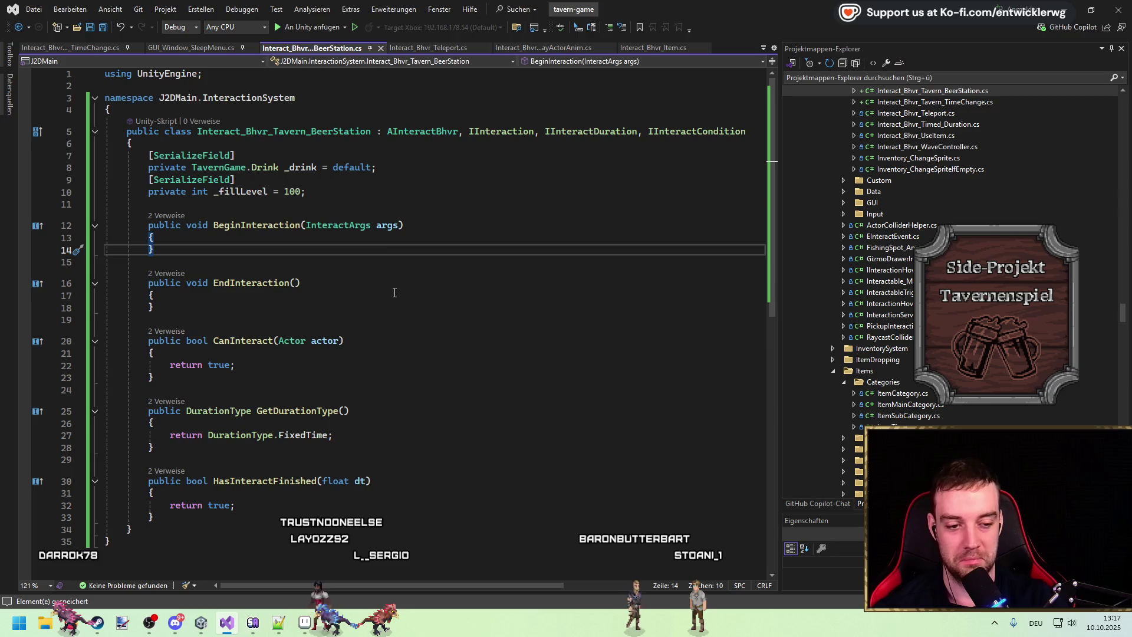
{"action": "double_click", "coordinate": [241, 192]}
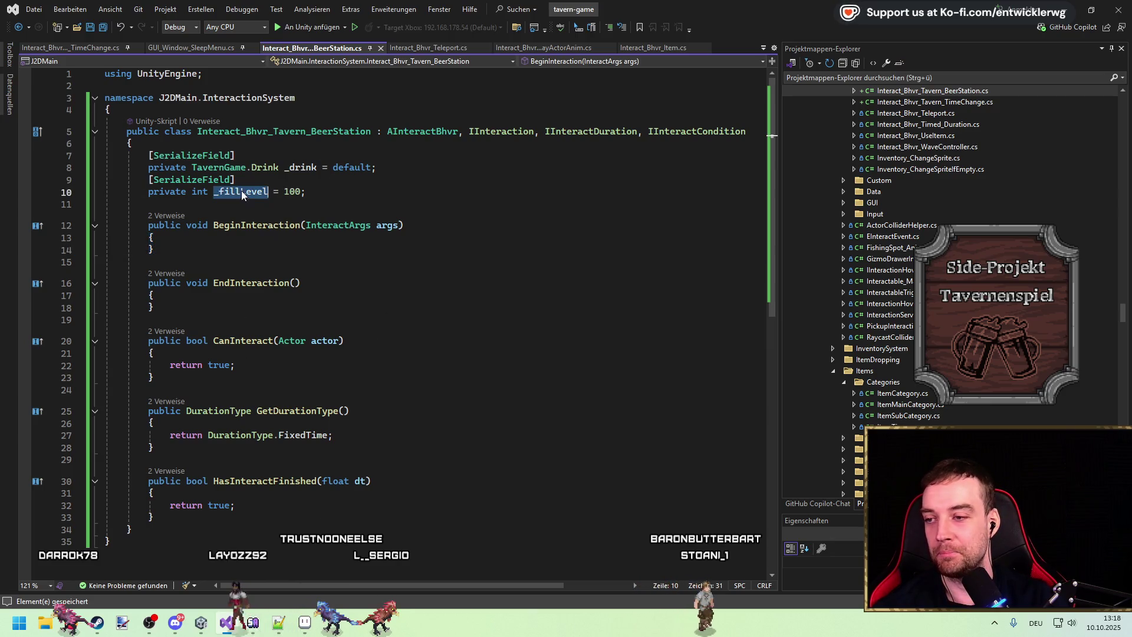
{"action": "double_click", "coordinate": [228, 367]}
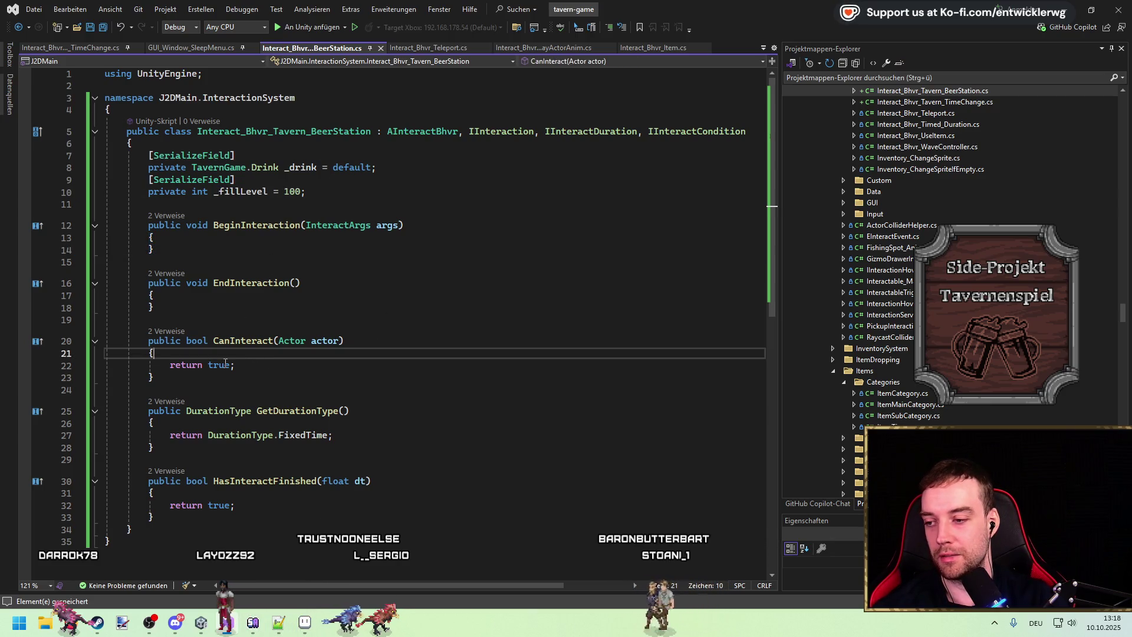
{"action": "left_click", "coordinate": [330, 192]}
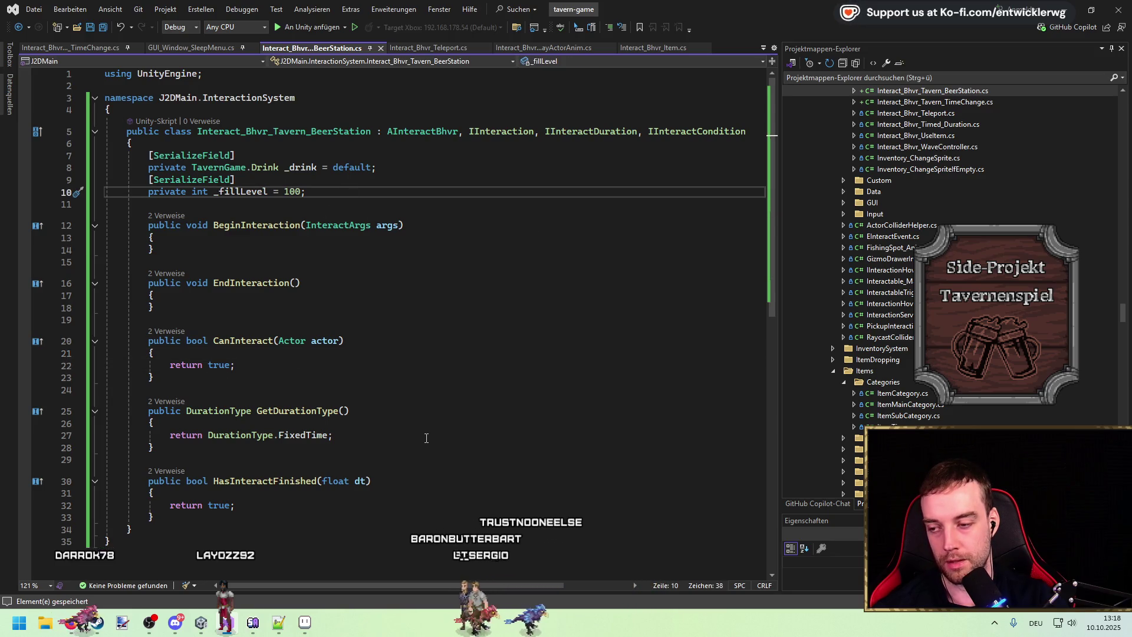
In BeginInteraction, add TODOs 'remove fillLevel and give item' and 'if empty, refill, remove item (?)', then save
{"action": "left_click", "coordinate": [193, 239]}
{"action": "key", "text": "Return"}
{"action": "type", "text": "//TODO: remove fillLevel and give item"}
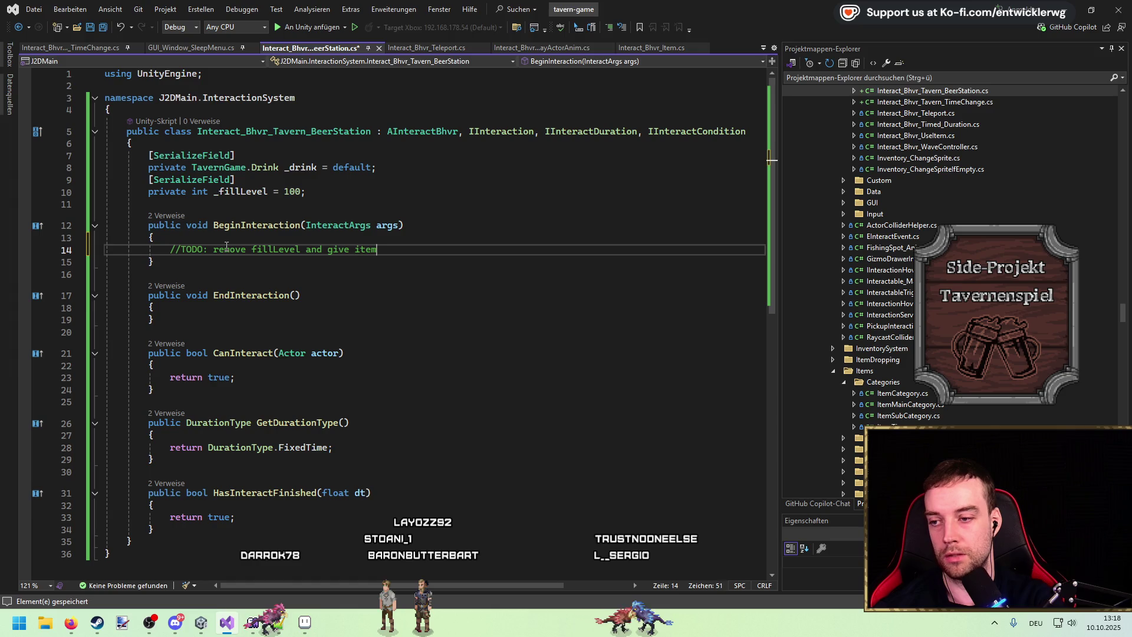
{"action": "key", "text": "Return"}
{"action": "type", "text": "//TODO: if empty, refill"}
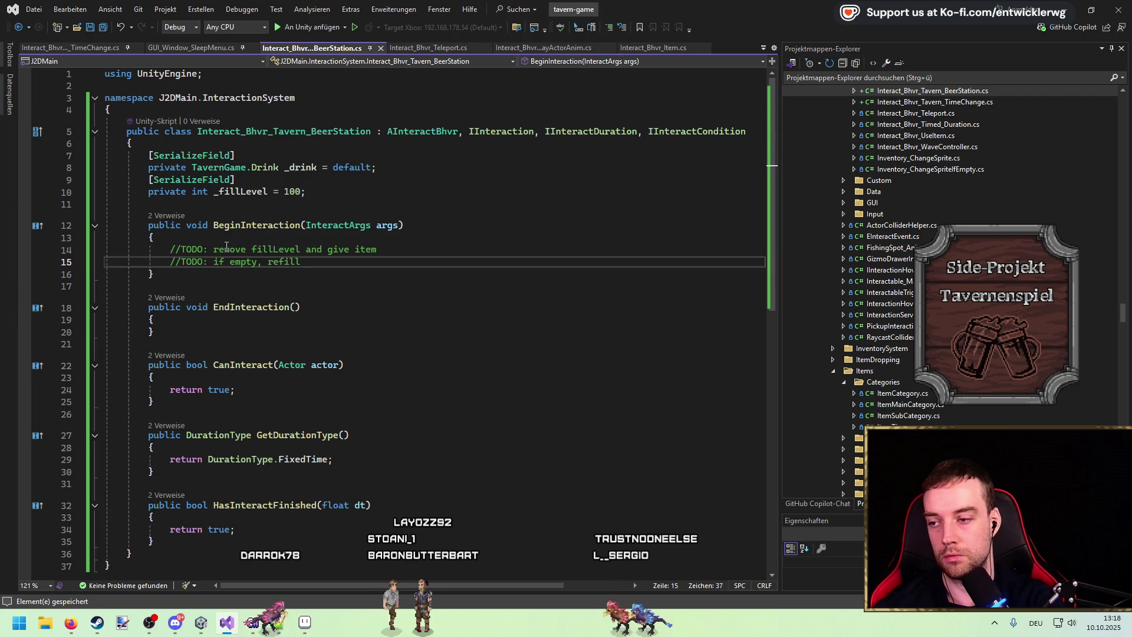
{"action": "type", "text": ", re"}
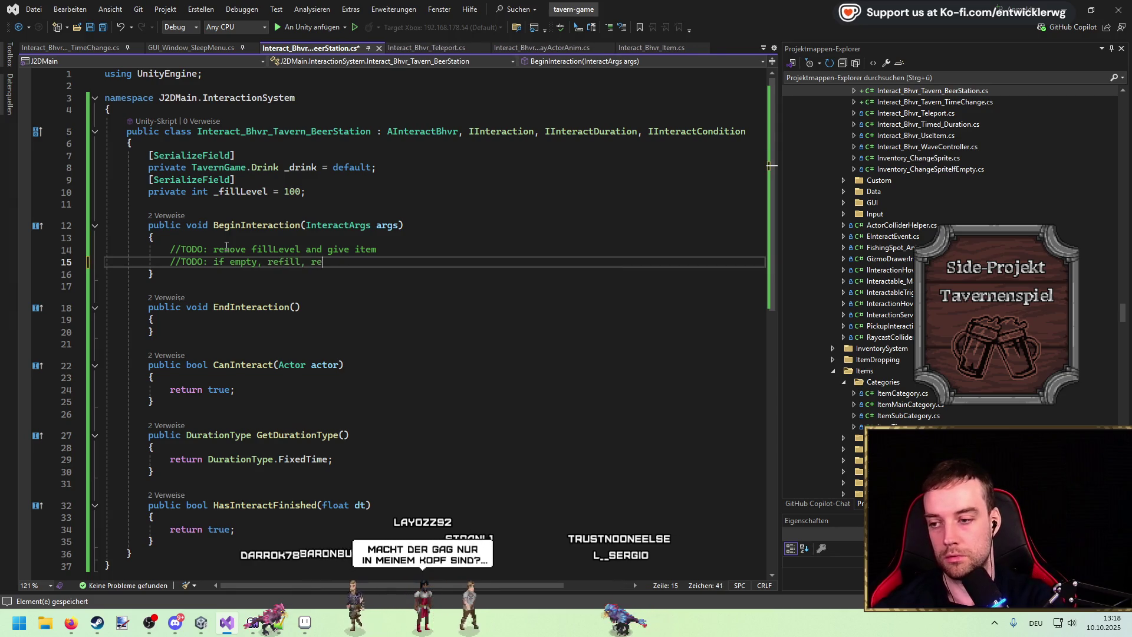
{"action": "type", "text": "move item (?)"}
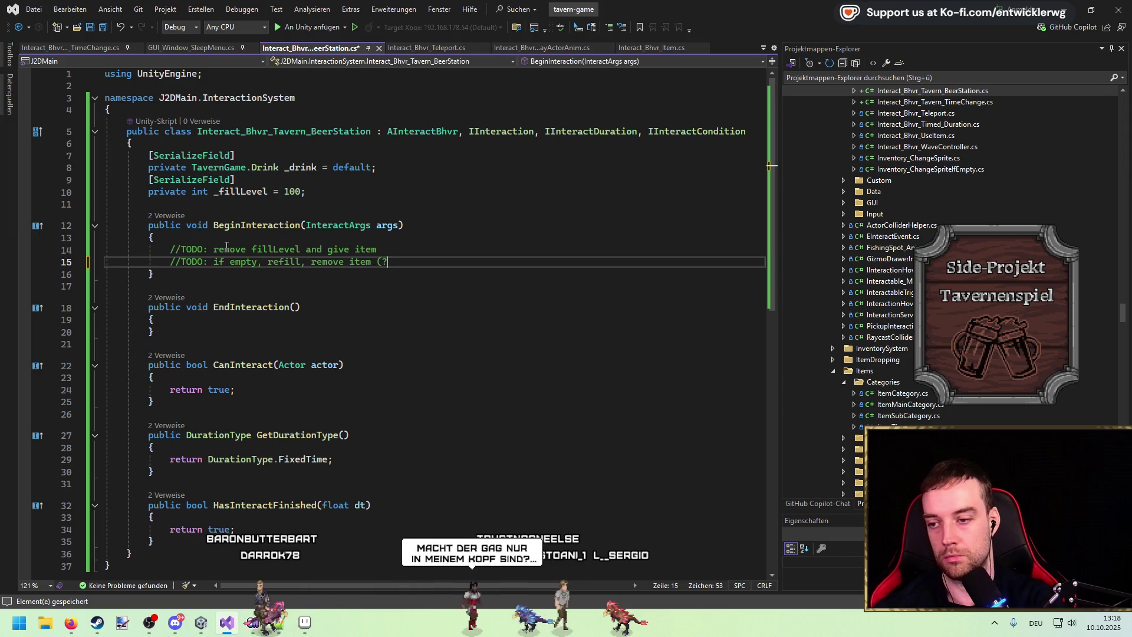
{"action": "key", "text": "Up"}
{"action": "key", "text": "Return"}
{"action": "key", "text": "ctrl+s"}
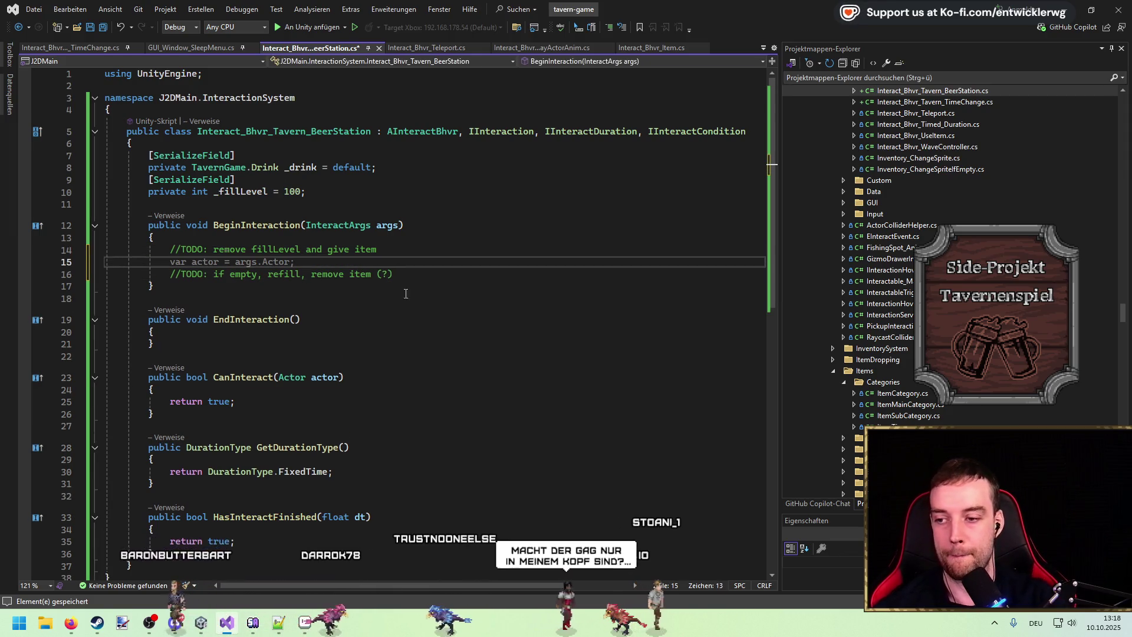
Check the _fillLevel declaration and its usages, returning to the blank line between the TODOs
{"action": "left_click", "coordinate": [427, 276]}
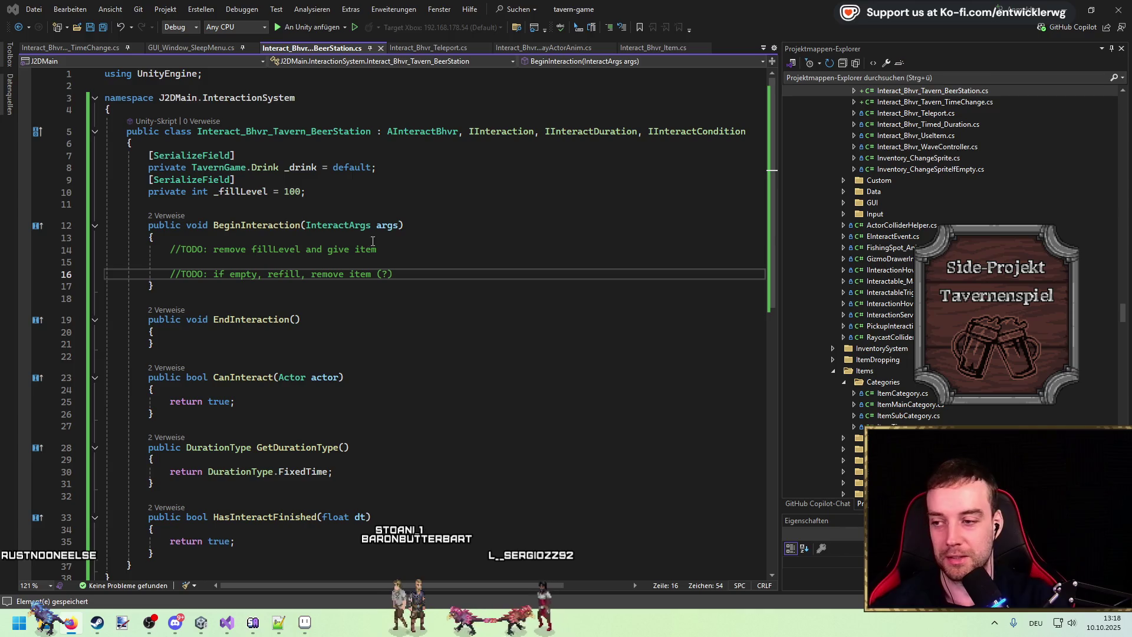
{"action": "left_click", "coordinate": [386, 184]}
{"action": "left_click", "coordinate": [385, 192]}
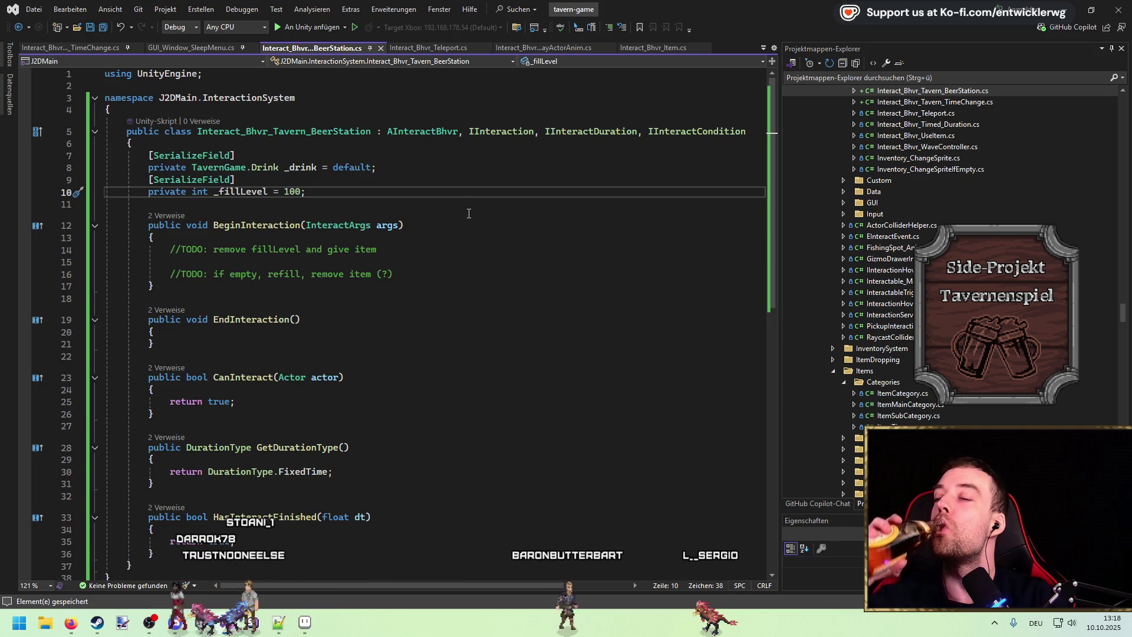
{"action": "left_click", "coordinate": [412, 267]}
{"action": "double_click", "coordinate": [245, 191]}
{"action": "scroll", "coordinate": [460, 273], "scroll_direction": "down", "scroll_amount": 4}
{"action": "scroll", "coordinate": [455, 273], "scroll_direction": "up", "scroll_amount": 4}
{"action": "left_click", "coordinate": [443, 262]}
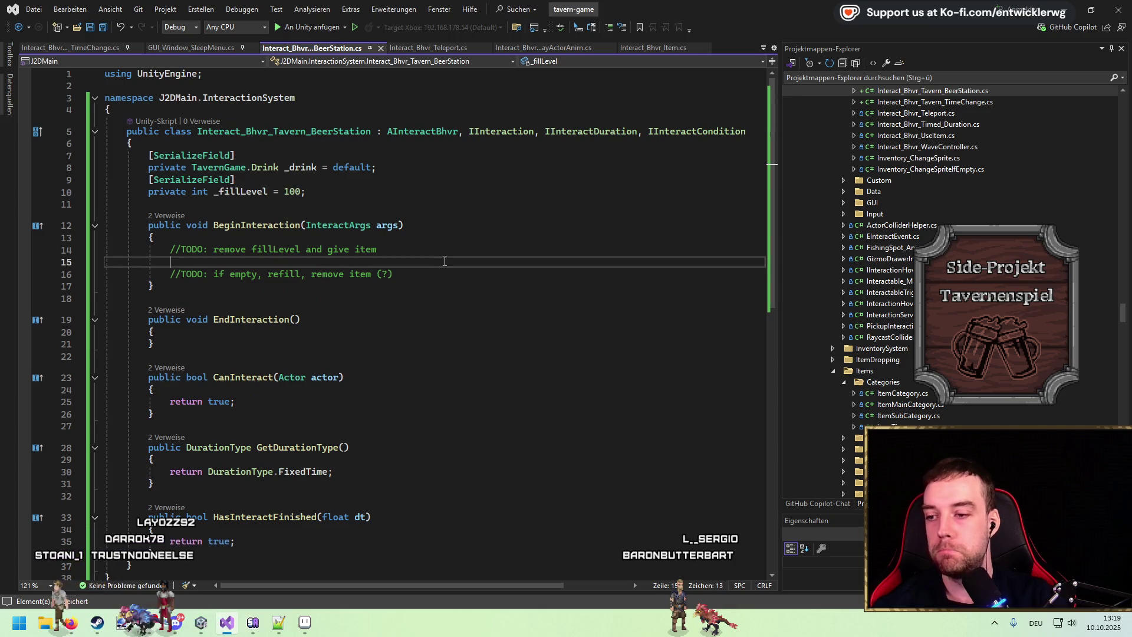
Add an if (_fillLevel <= 0) block with an else branch in BeginInteraction
{"action": "double_click", "coordinate": [246, 191]}
{"action": "left_click", "coordinate": [411, 238]}
{"action": "key", "text": "Return"}
{"action": "type", "text": "if(_fillLevel =="}
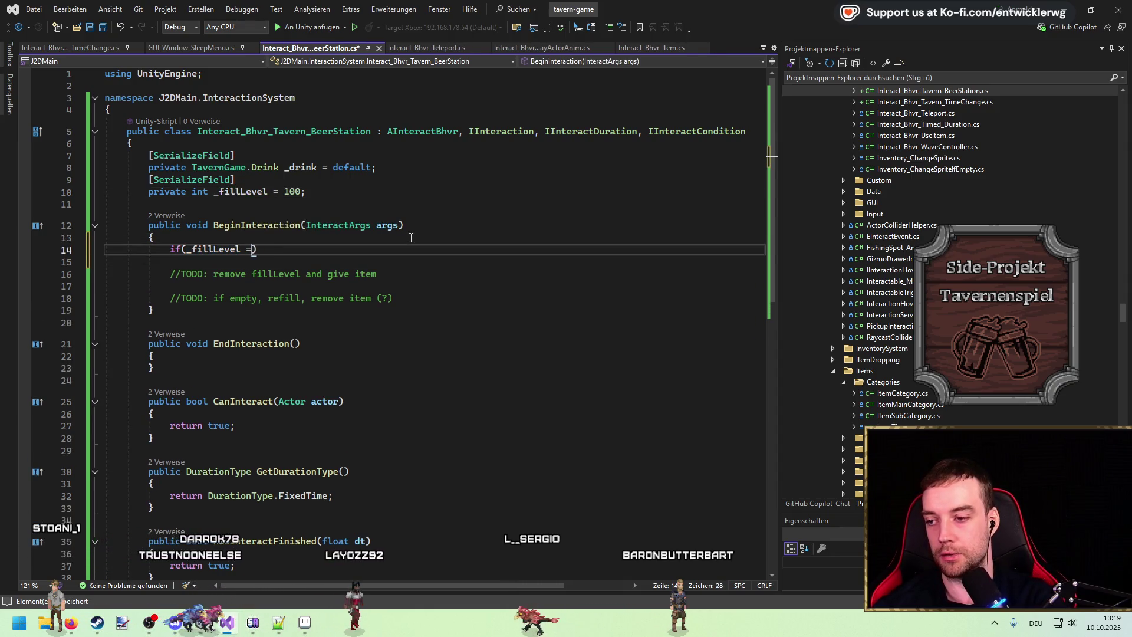
{"action": "key", "text": "BackSpace"}
{"action": "key", "text": "BackSpace"}
{"action": "key", "text": "BackSpace"}
{"action": "type", "text": "<0"}
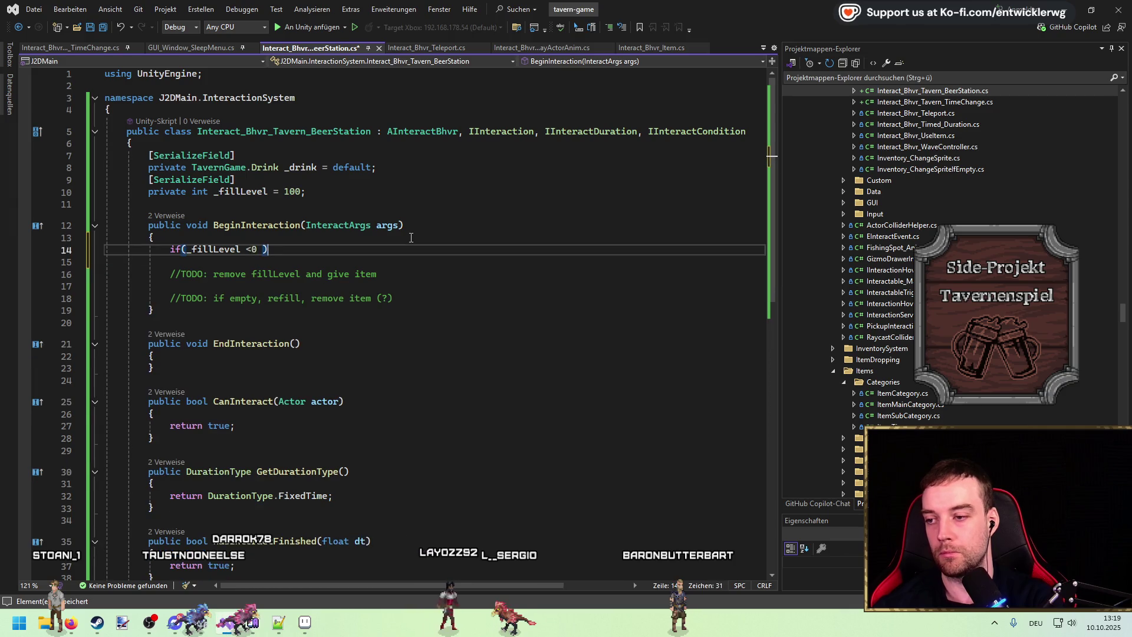
{"action": "key", "text": "BackSpace"}
{"action": "key", "text": "BackSpace"}
{"action": "key", "text": "BackSpace"}
{"action": "type", "text": "= 0)"}
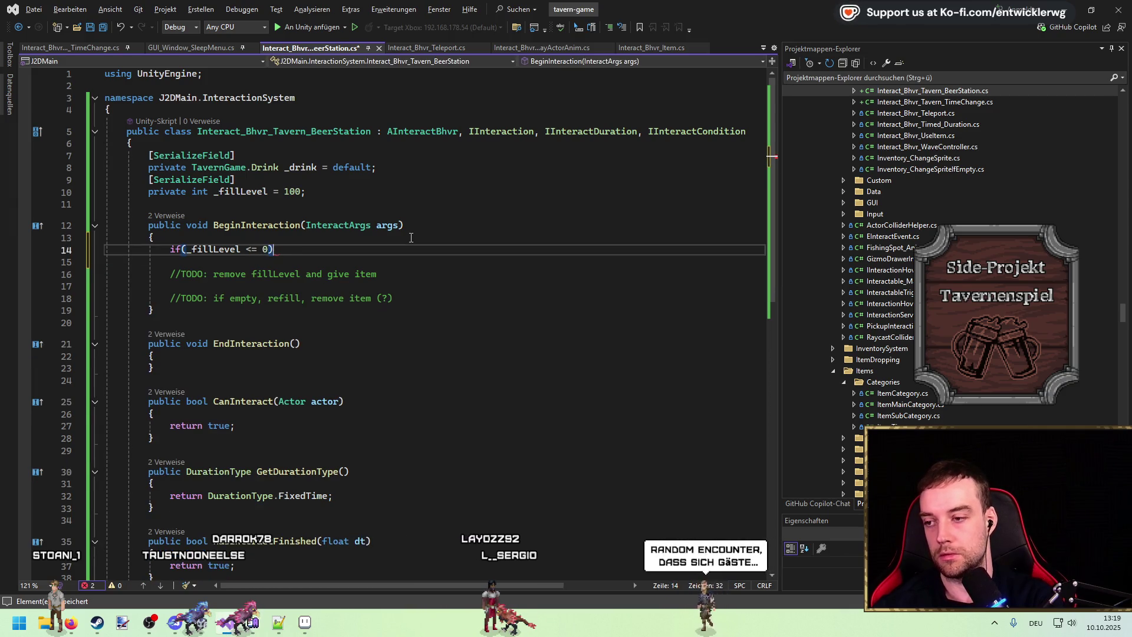
{"action": "type", "text": "{"}
{"action": "key", "text": "Return"}
{"action": "key", "text": "Down"}
{"action": "key", "text": "Return"}
{"action": "type", "text": "else"}
{"action": "key", "text": "Return"}
{"action": "type", "text": "{"}
{"action": "key", "text": "Return"}
{"action": "key", "text": "Up"}
{"action": "key", "text": "Up"}
{"action": "key", "text": "Up"}
{"action": "key", "text": "ctrl+shift+l"}
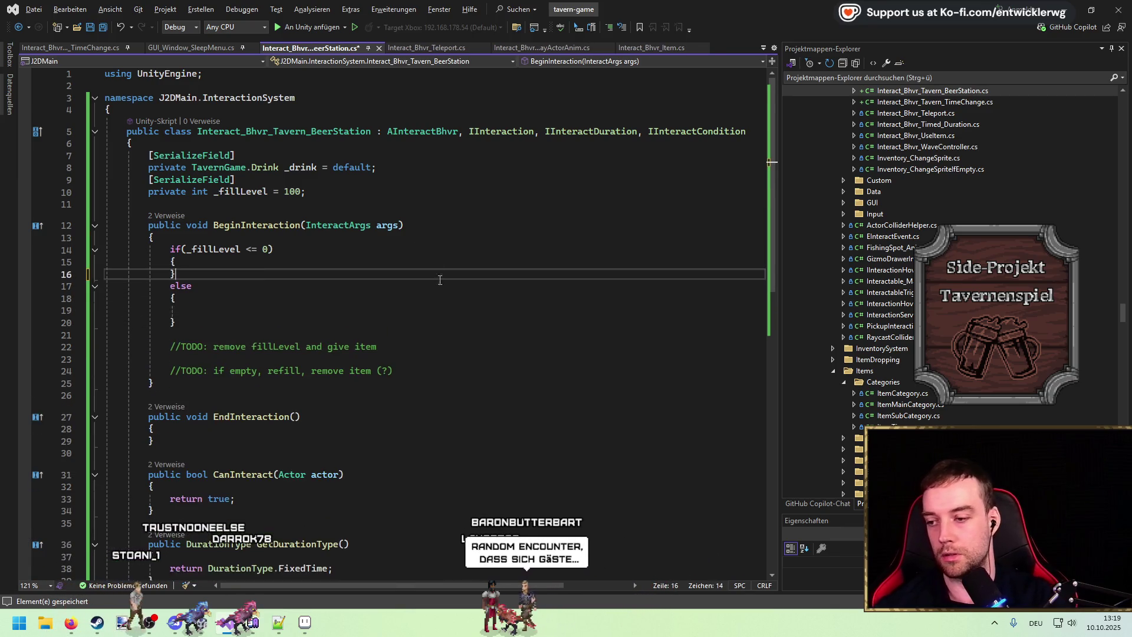
Move the refill TODO into the if branch and the give-item TODO into the else
{"action": "left_click", "coordinate": [413, 371]}
{"action": "key", "text": "ctrl+shift+l"}
{"action": "left_click", "coordinate": [336, 262]}
{"action": "key", "text": "Return"}
{"action": "type", "text": "//TODO: if empty, refill, remove item (?)"}
{"action": "left_click", "coordinate": [407, 360]}
{"action": "key", "text": "ctrl+x"}
{"action": "left_click", "coordinate": [306, 322]}
{"action": "key", "text": "ctrl+v"}
{"action": "key", "text": "Delete"}
{"action": "key", "text": "Delete"}
{"action": "left_click", "coordinate": [444, 323]}
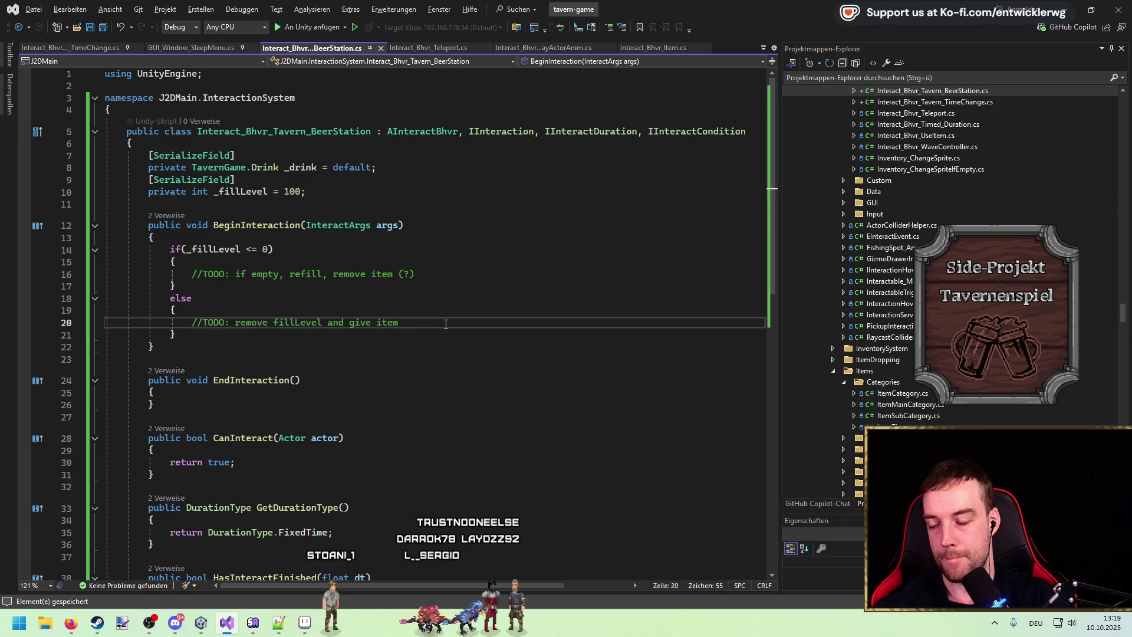
Try adding a new line below the _fillLevel declaration, then remove it
{"action": "left_click", "coordinate": [484, 192]}
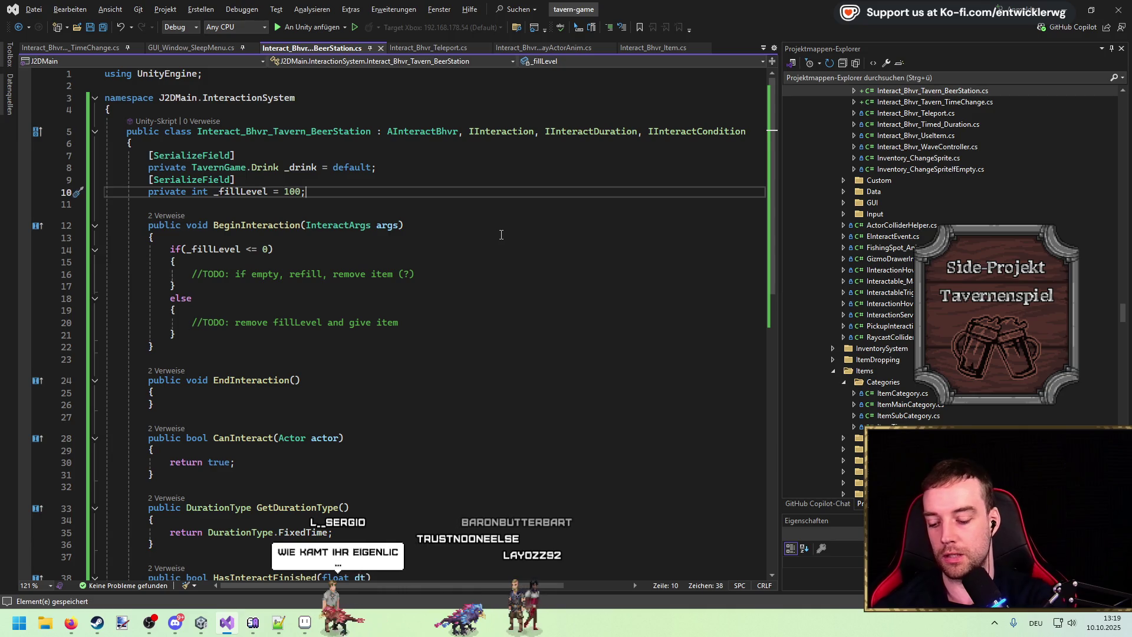
{"action": "key", "text": "Return"}
{"action": "key", "text": "Return"}
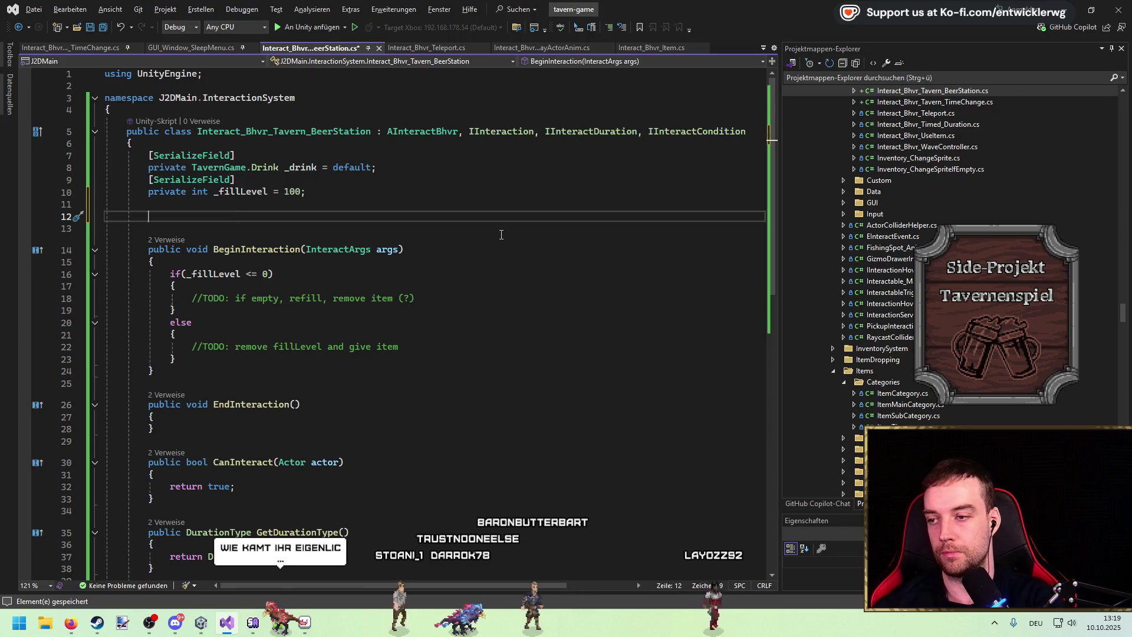
{"action": "key", "text": "BackSpace"}
{"action": "key", "text": "BackSpace"}
{"action": "left_click", "coordinate": [264, 167]}
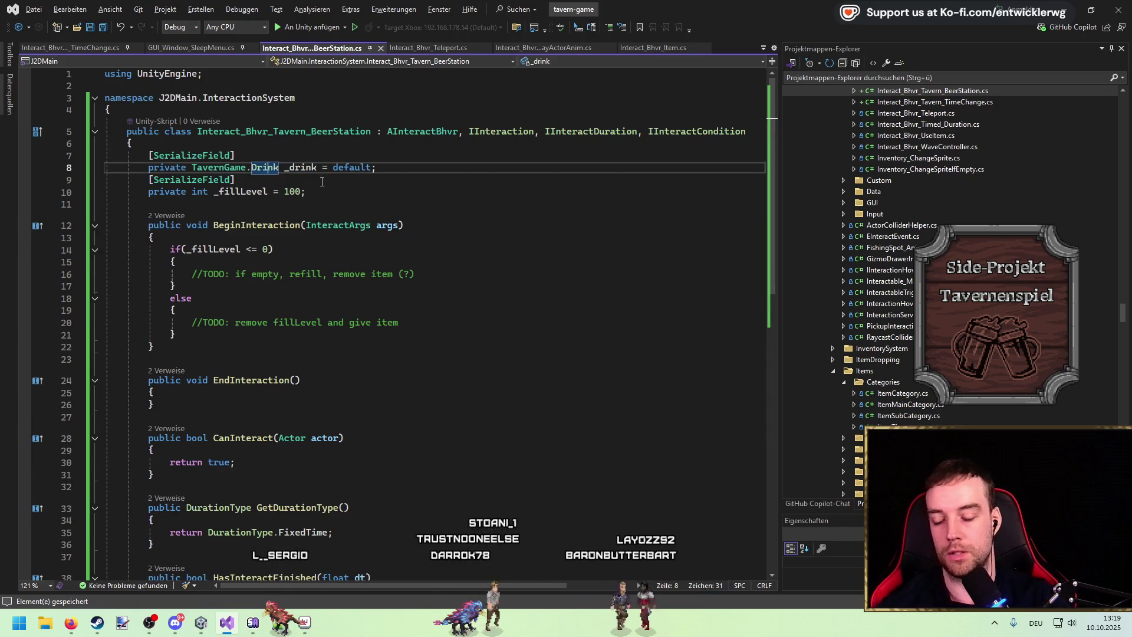
Delete Water and Mead from the Drink enum and close TavernGame.cs
{"action": "key", "text": "F12"}
{"action": "left_click_drag", "start_coordinate": [203, 201], "coordinate": [258, 201]}
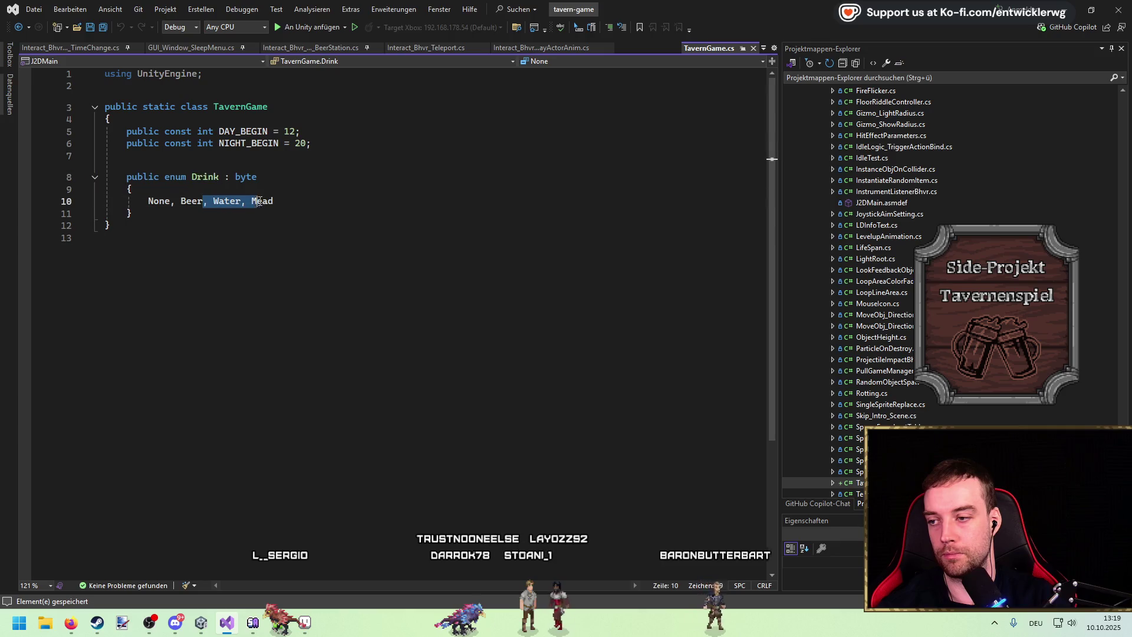
{"action": "key", "text": "BackSpace"}
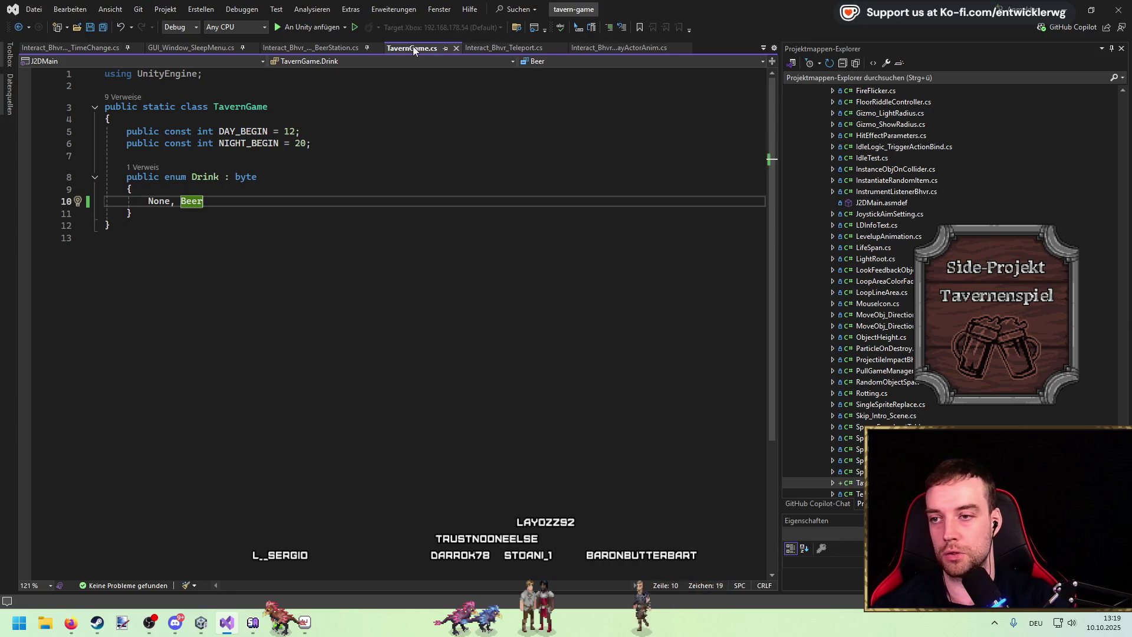
{"action": "middle_click", "coordinate": [412, 46]}
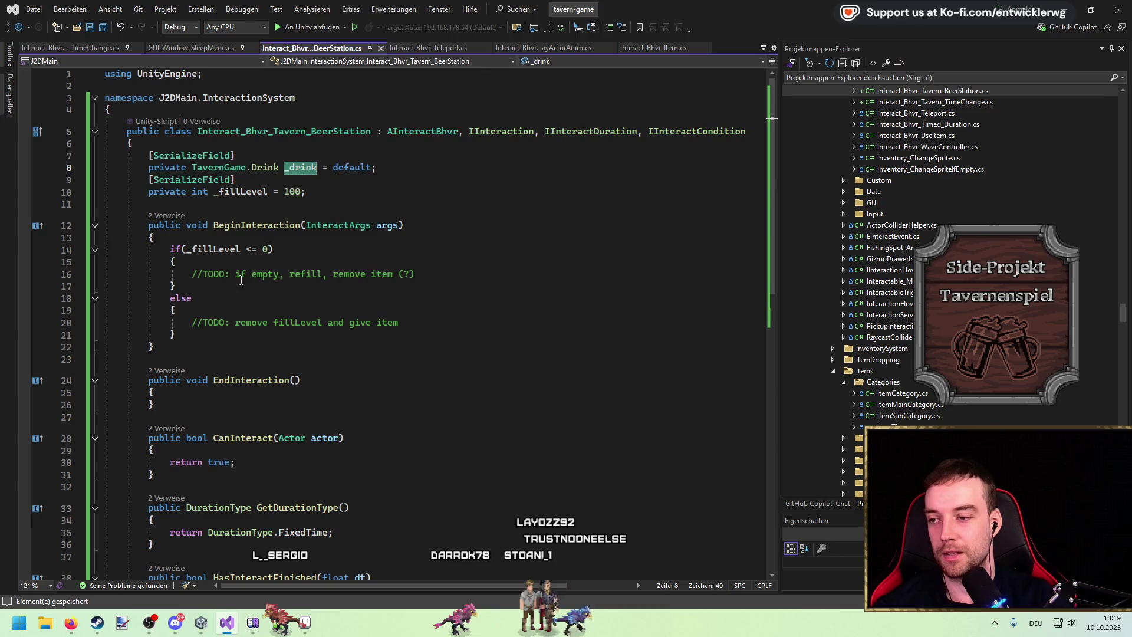
Make trial edits at the top of BeginInteraction and on the else line
{"action": "left_click", "coordinate": [283, 242]}
{"action": "key", "text": "Return"}
{"action": "key", "text": "Return"}
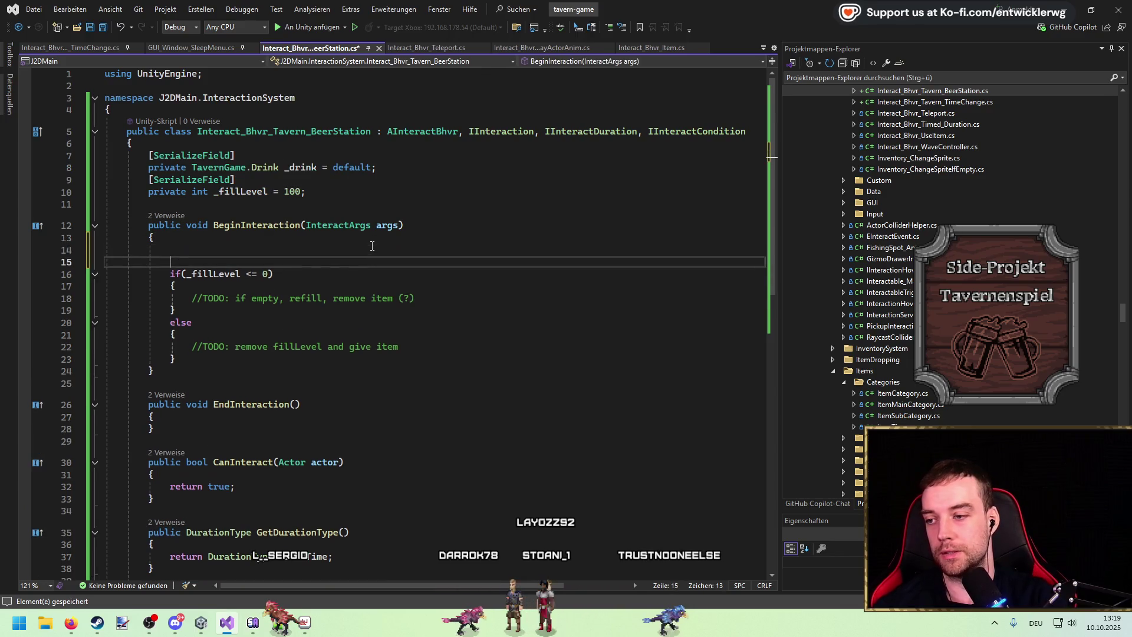
{"action": "key", "text": "ctrl+z"}
{"action": "key", "text": "ctrl+z"}
{"action": "left_click", "coordinate": [325, 299]}
{"action": "type", "text": "f("}
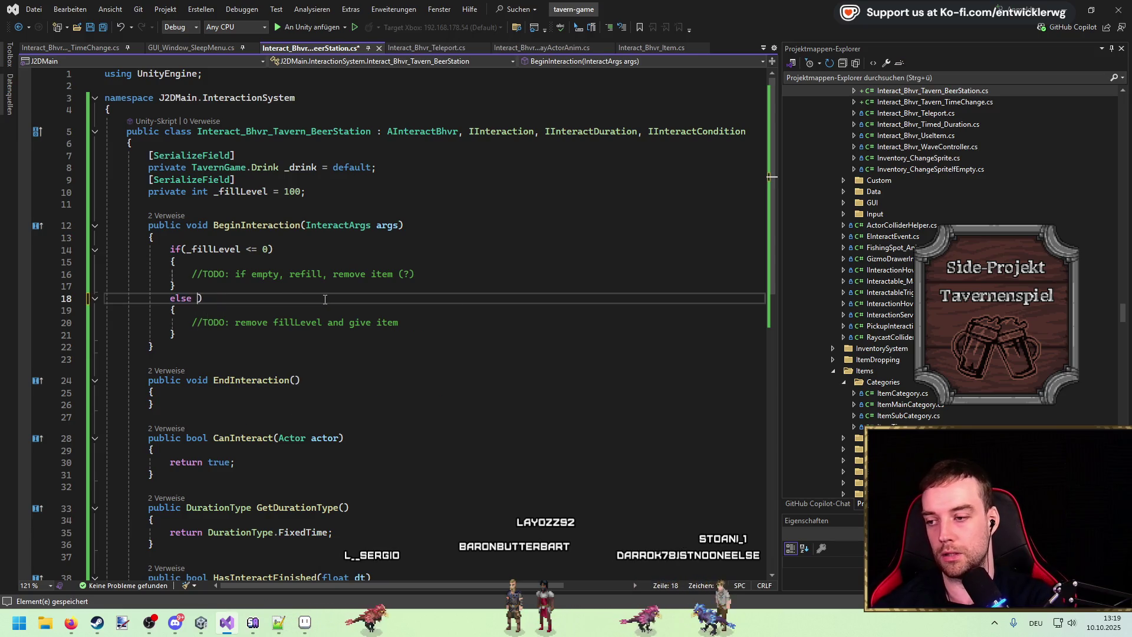
{"action": "left_click", "coordinate": [425, 266]}
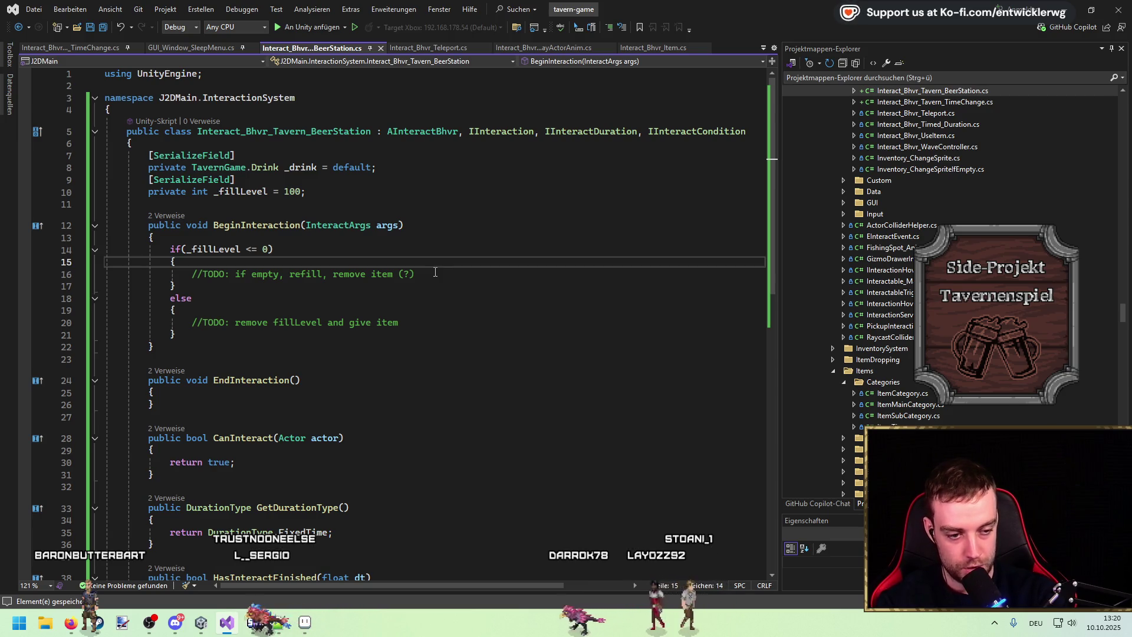
Review the _fillLevel <= 0 condition and refill TODO, then save the BeerStation script
{"action": "left_click", "coordinate": [436, 252]}
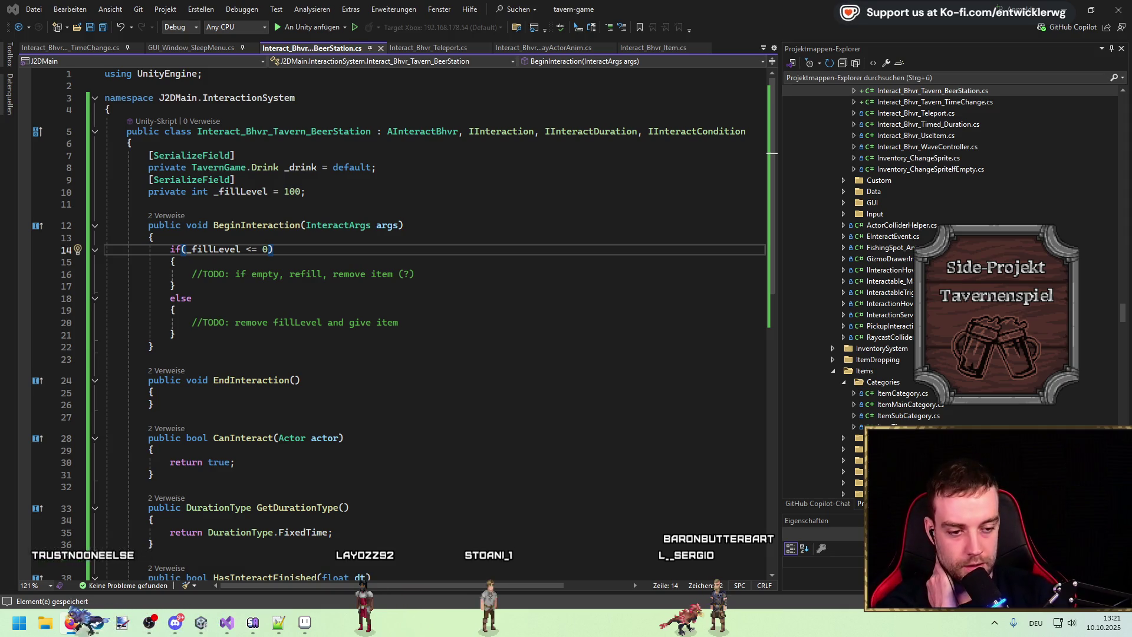
{"action": "left_click", "coordinate": [467, 271]}
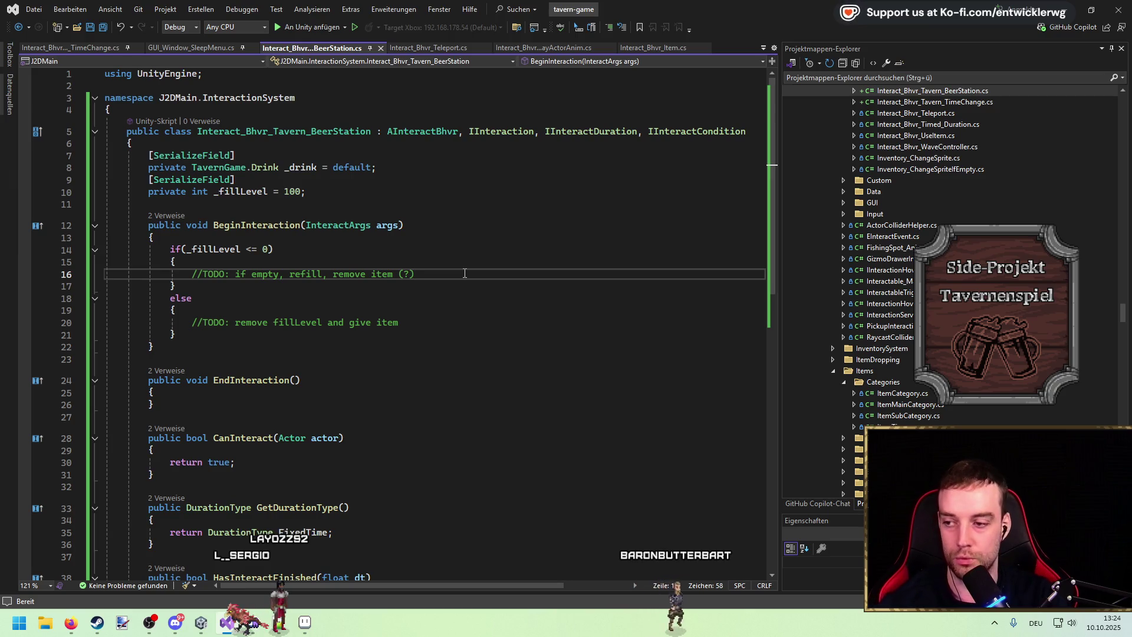
{"action": "key", "text": "ctrl+s"}
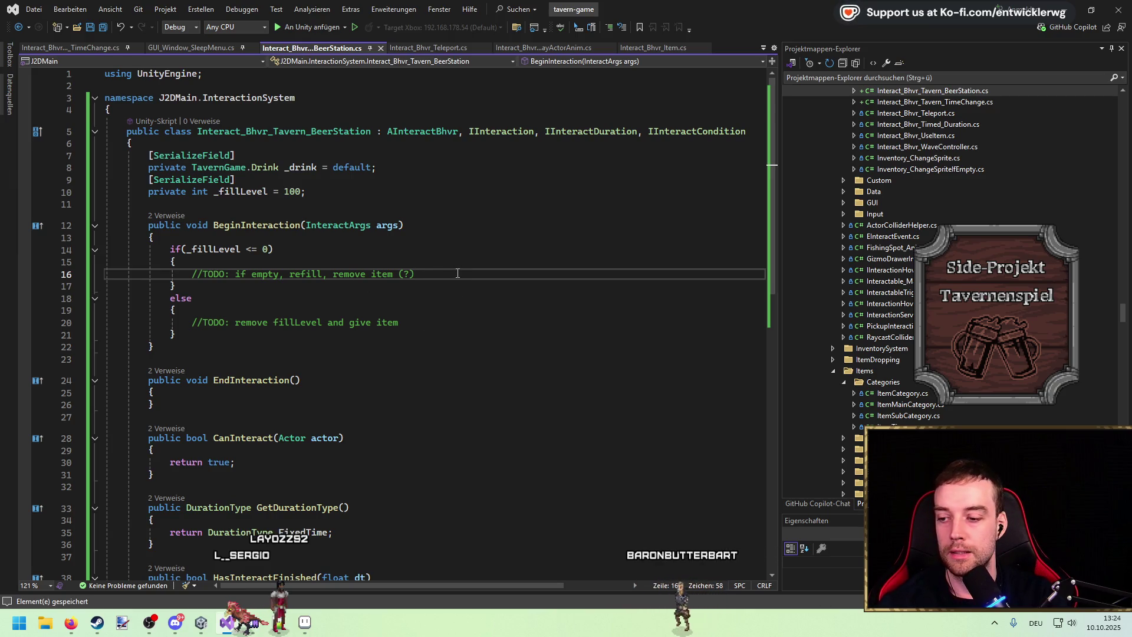
{"action": "scroll", "coordinate": [460, 273], "scroll_direction": "down", "scroll_amount": 5}
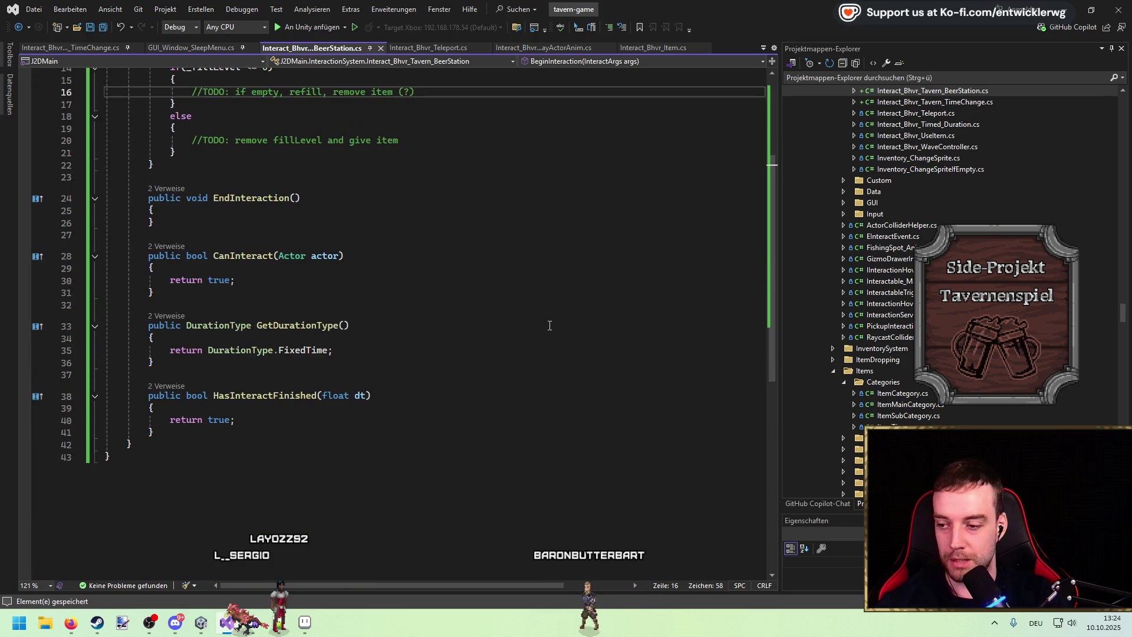
{"action": "scroll", "coordinate": [501, 312], "scroll_direction": "up", "scroll_amount": 5}
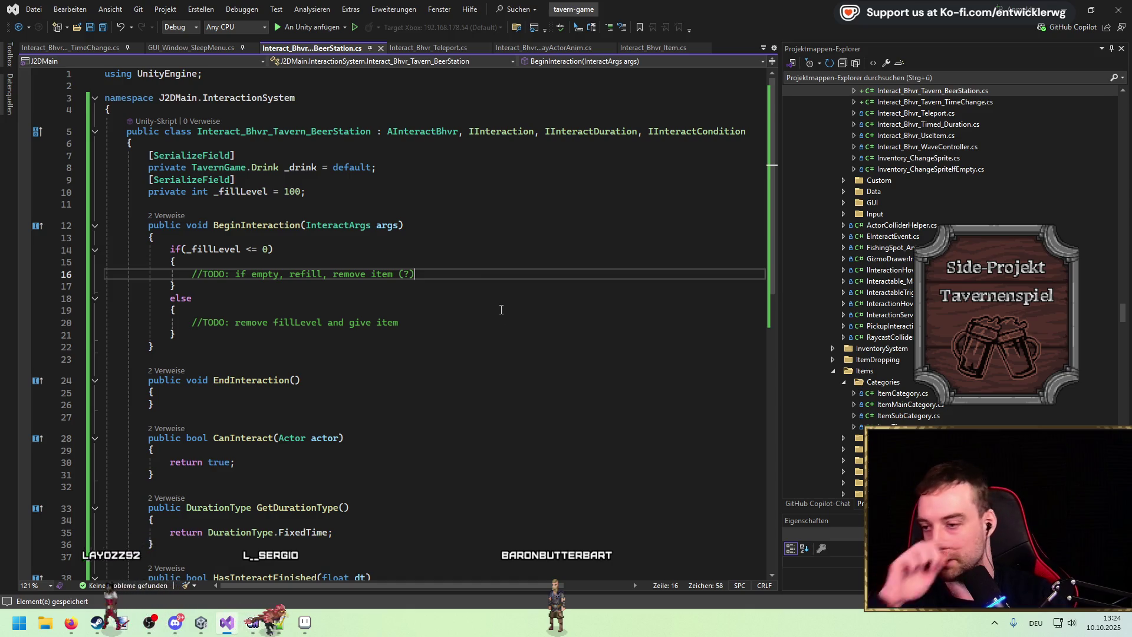
{"action": "left_click", "coordinate": [428, 263]}
Add 'var player = args.Actor;' at the top of BeginInteraction and save
{"action": "left_click", "coordinate": [502, 230]}
{"action": "key", "text": "Down"}
{"action": "key", "text": "Return"}
{"action": "key", "text": "Return"}
{"action": "key", "text": "Up"}
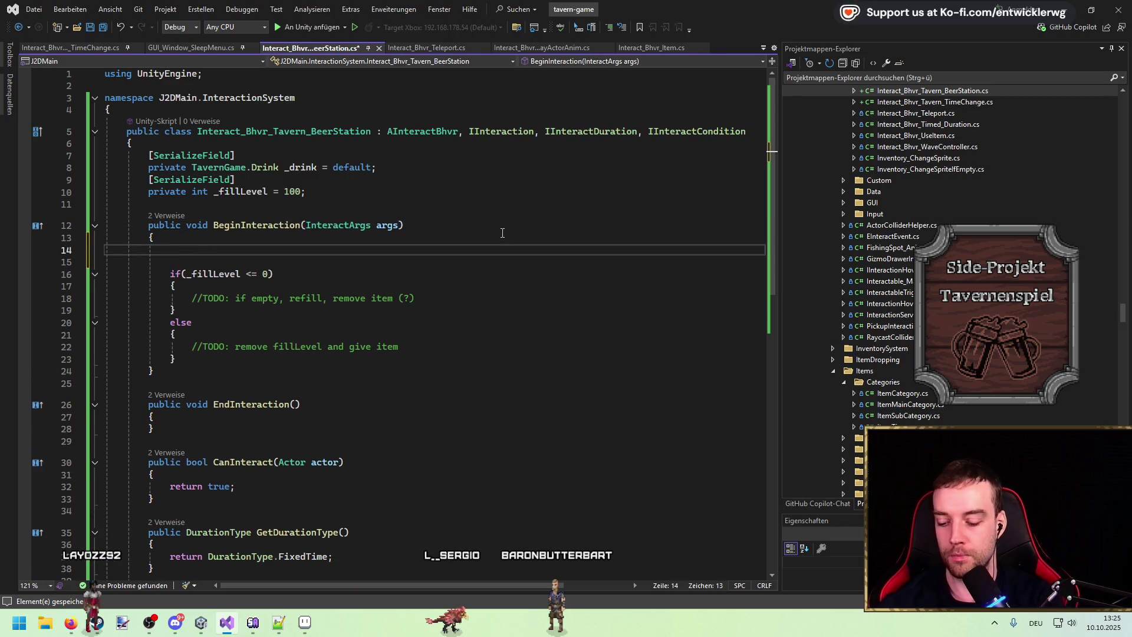
{"action": "type", "text": "player = args.aco"}
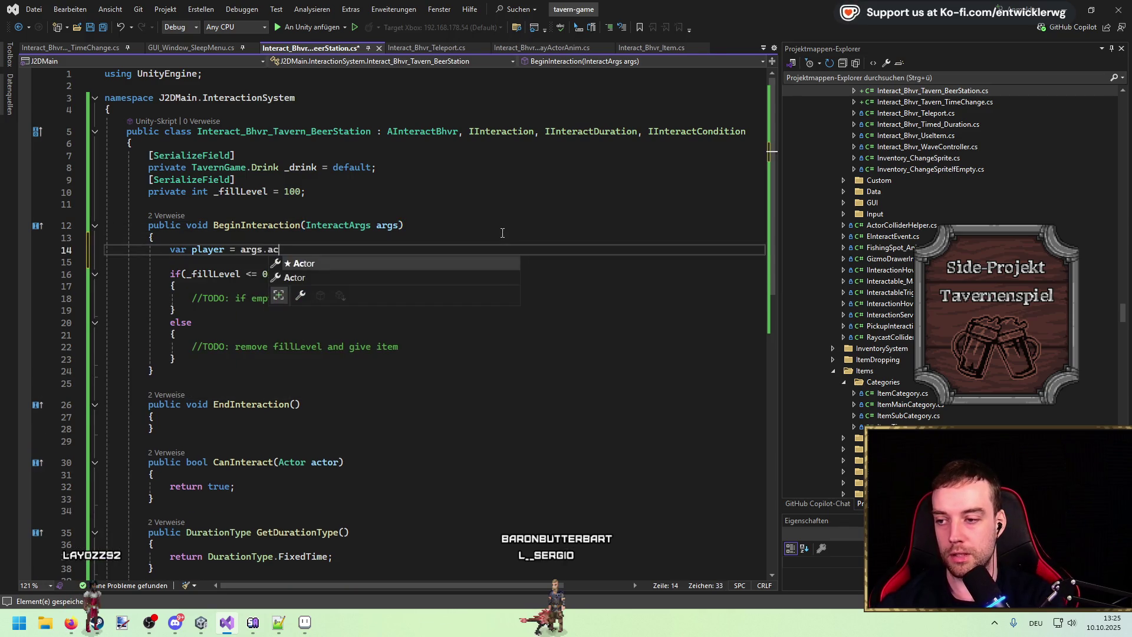
{"action": "key", "text": "Return"}
{"action": "key", "text": "BackSpace"}
{"action": "key", "text": "BackSpace"}
{"action": "type", "text": "t"}
{"action": "key", "text": "ctrl+s"}
{"action": "key", "text": "Left"}
{"action": "type", "text": ";"}
{"action": "key", "text": "ctrl+s"}
Add 'var inventory = player.GetInventoryActorModule().GetDefaultInventory();' below it and save
{"action": "left_click", "coordinate": [216, 249]}
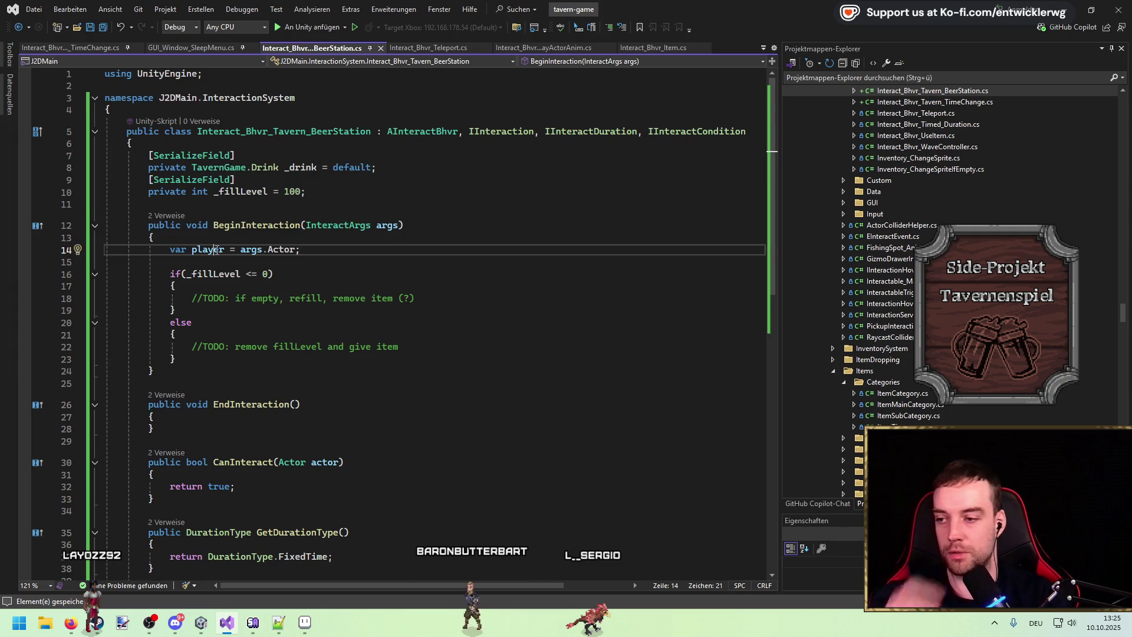
{"action": "left_click", "coordinate": [339, 253]}
{"action": "key", "text": "Return"}
{"action": "key", "text": "Return"}
{"action": "type", "text": "player.GetInventory"}
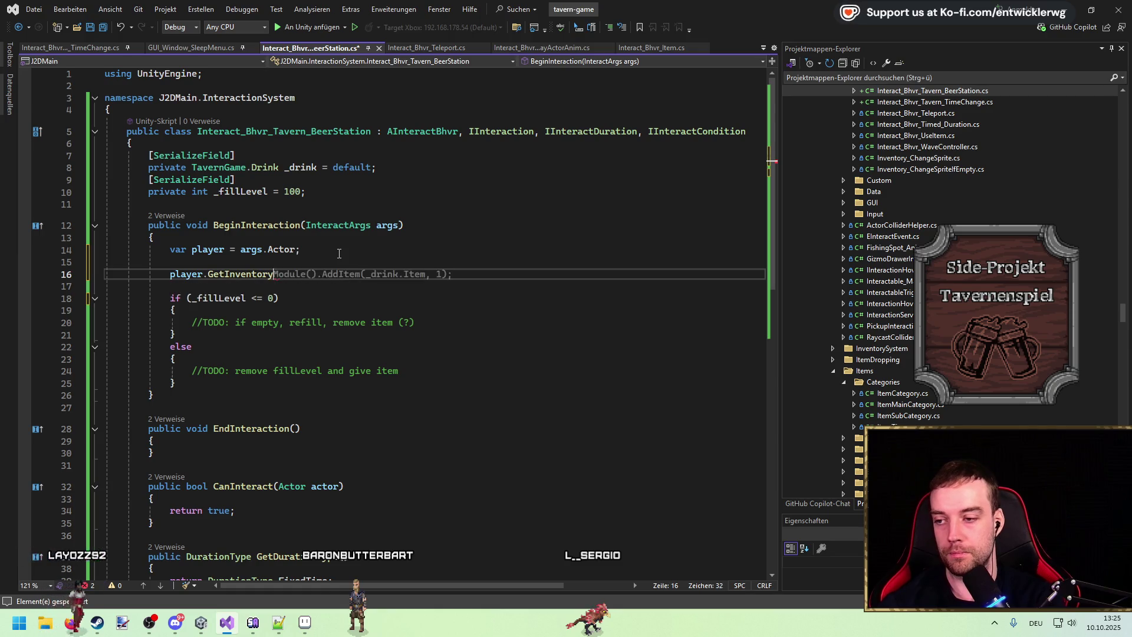
{"action": "type", "text": "A()"}
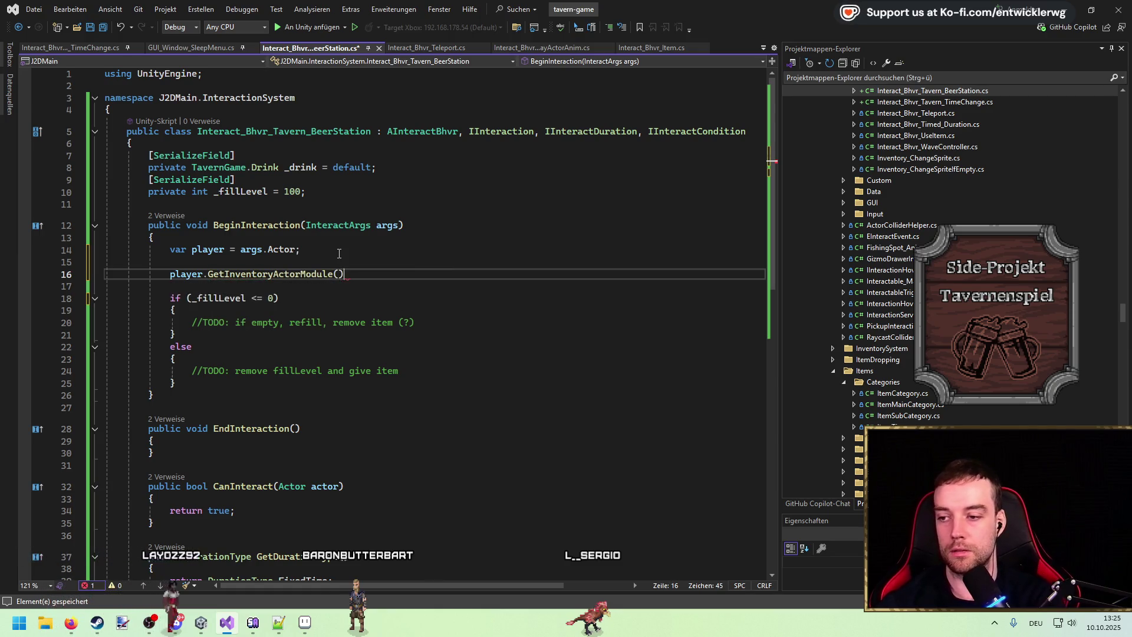
{"action": "type", "text": ".defa"}
{"action": "key", "text": "Down"}
{"action": "type", "text": "("}
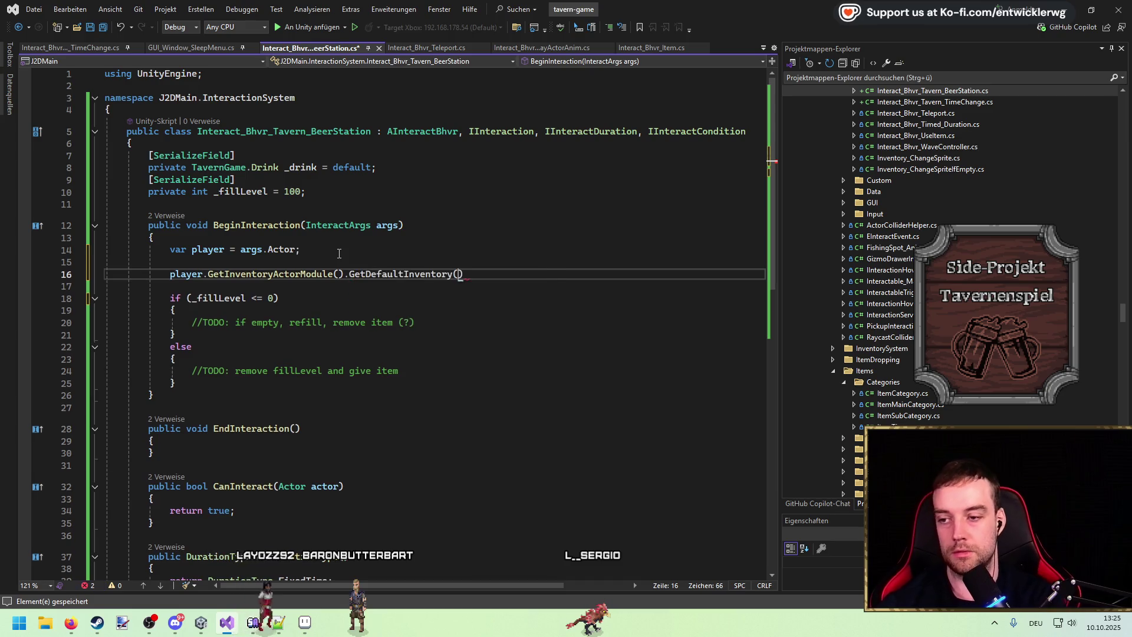
{"action": "key", "text": "Home"}
{"action": "key", "text": "Home"}
{"action": "type", "text": "var inventory ="}
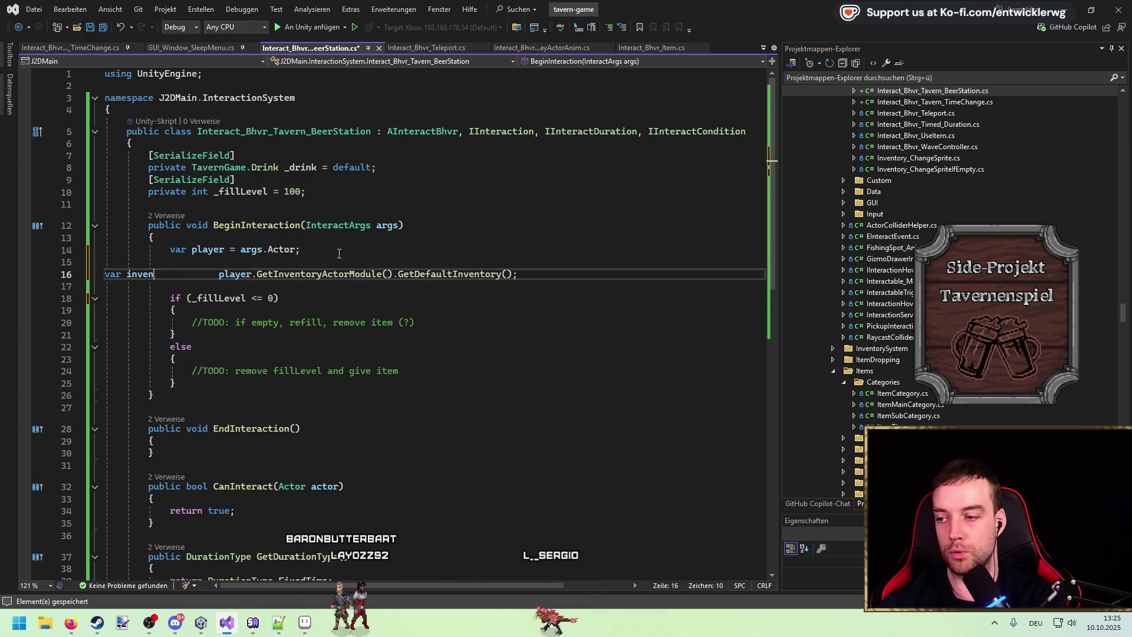
{"action": "key", "text": "ctrl+Delete"}
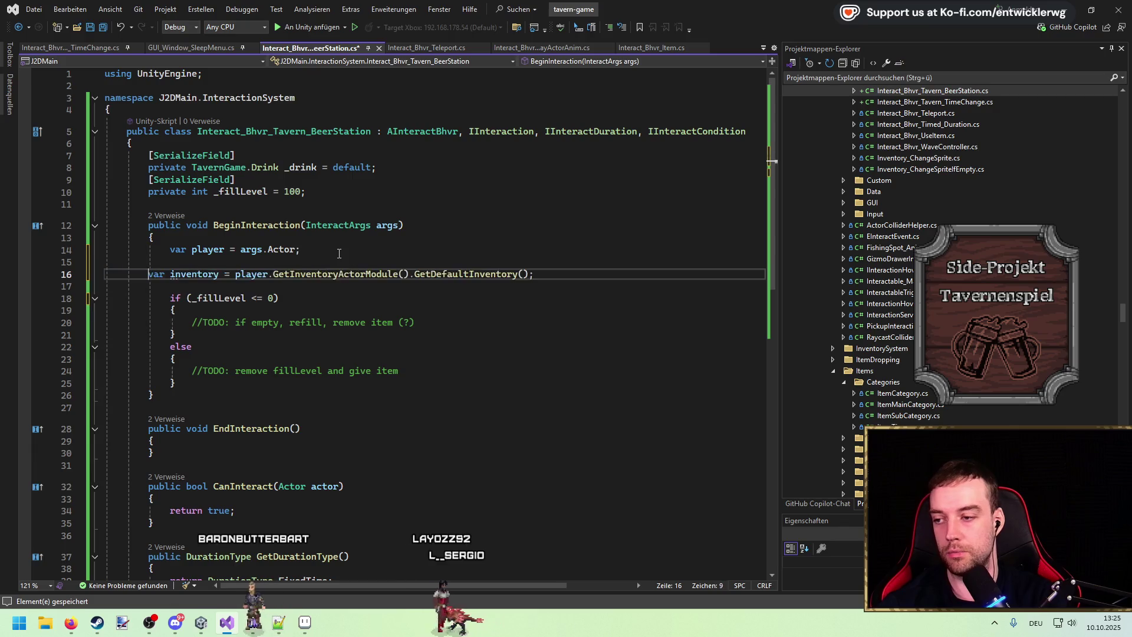
{"action": "key", "text": "Home"}
{"action": "key", "text": "BackSpace"}
{"action": "key", "text": "Down"}
{"action": "key", "text": "Return"}
{"action": "key", "text": "Return"}
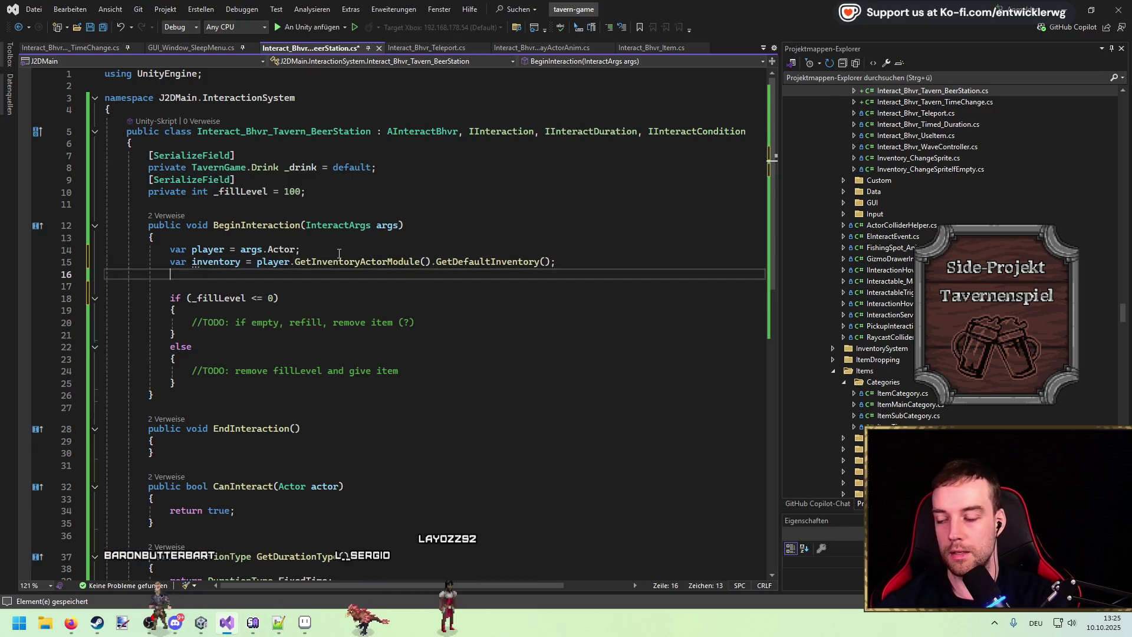
{"action": "key", "text": "Up"}
{"action": "key", "text": "ctrl+s"}
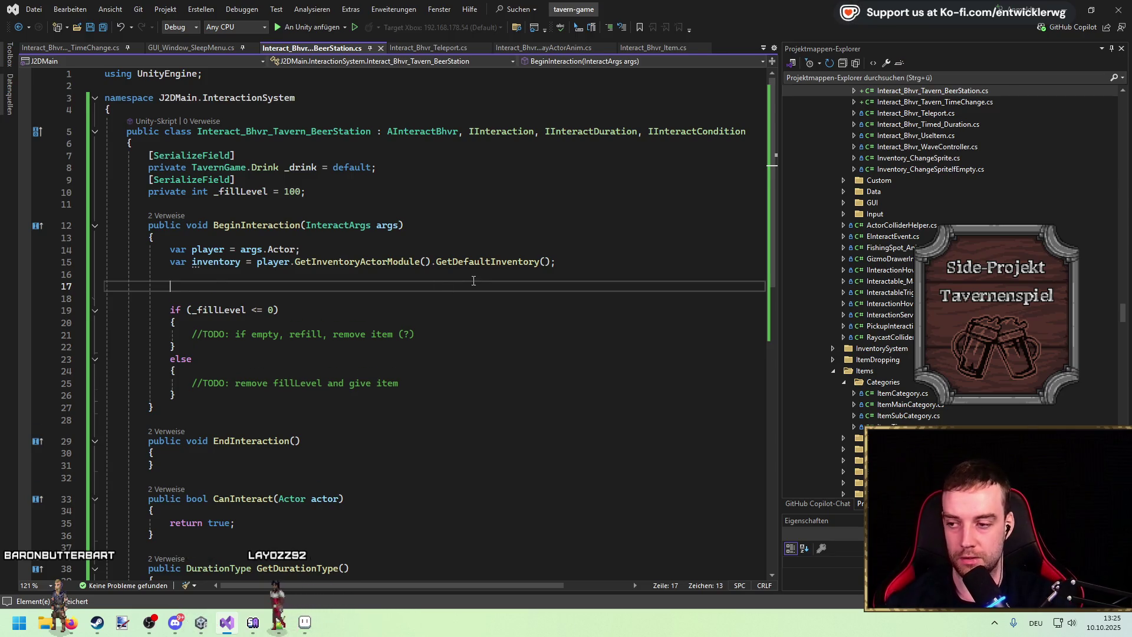
Remove the extra blank lines and go to the Unity editor
{"action": "key", "text": "Delete"}
{"action": "key", "text": "Delete"}
{"action": "key", "text": "Up"}
{"action": "key", "text": "Up"}
{"action": "key", "text": "alt+Tab"}
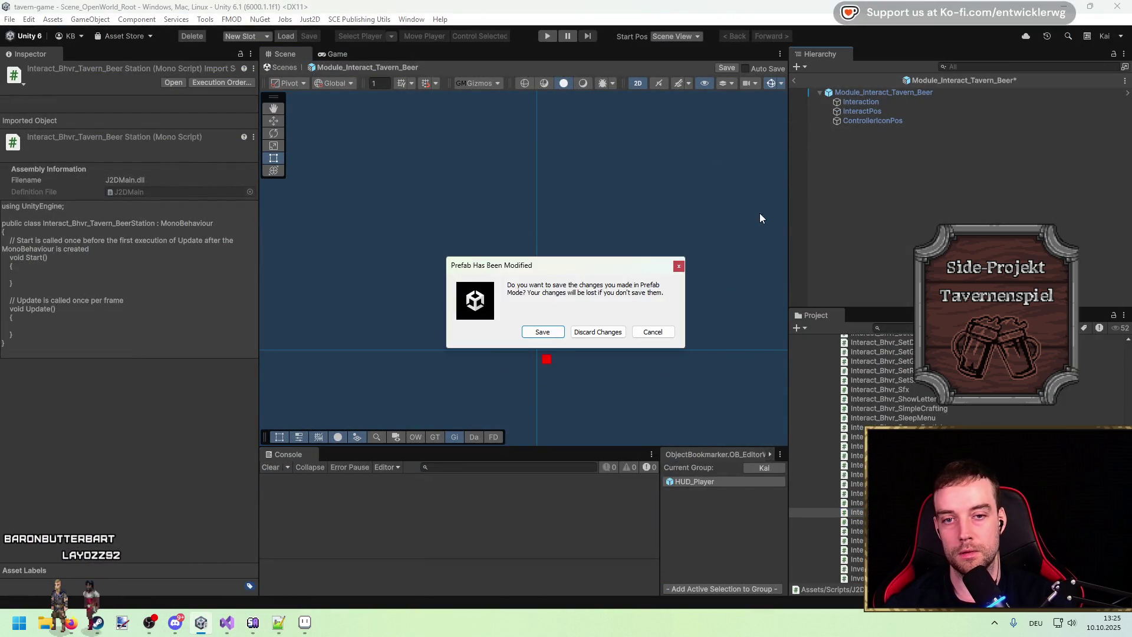
Check the prefab's Interaction object components, search the Project for 'reward', then return to the scene
{"action": "key", "text": "Escape"}
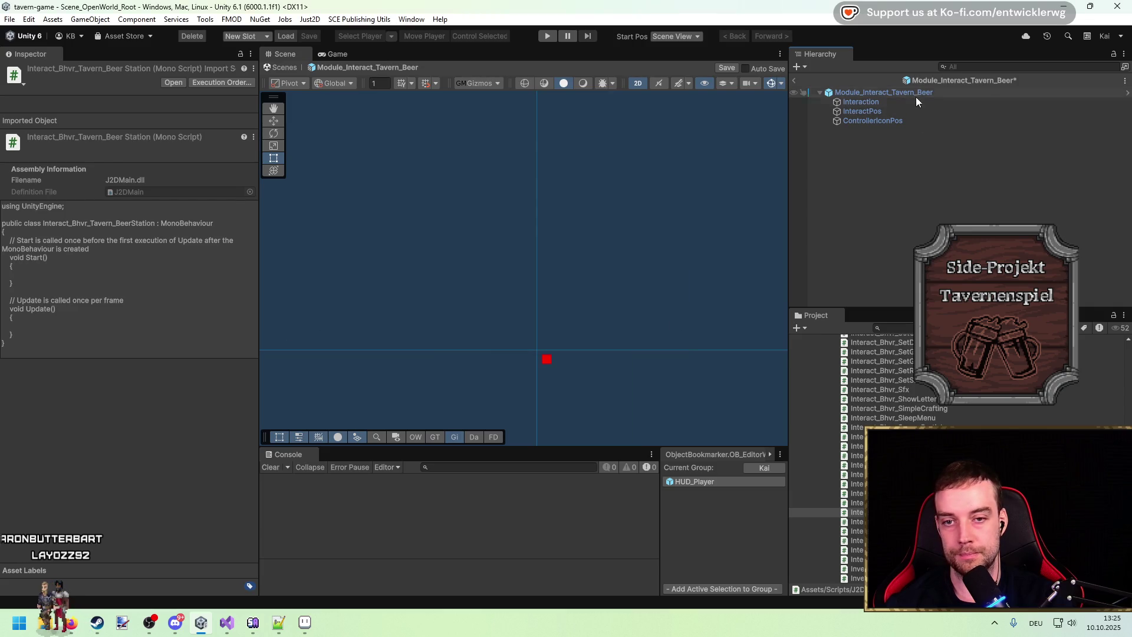
{"action": "left_click", "coordinate": [911, 101]}
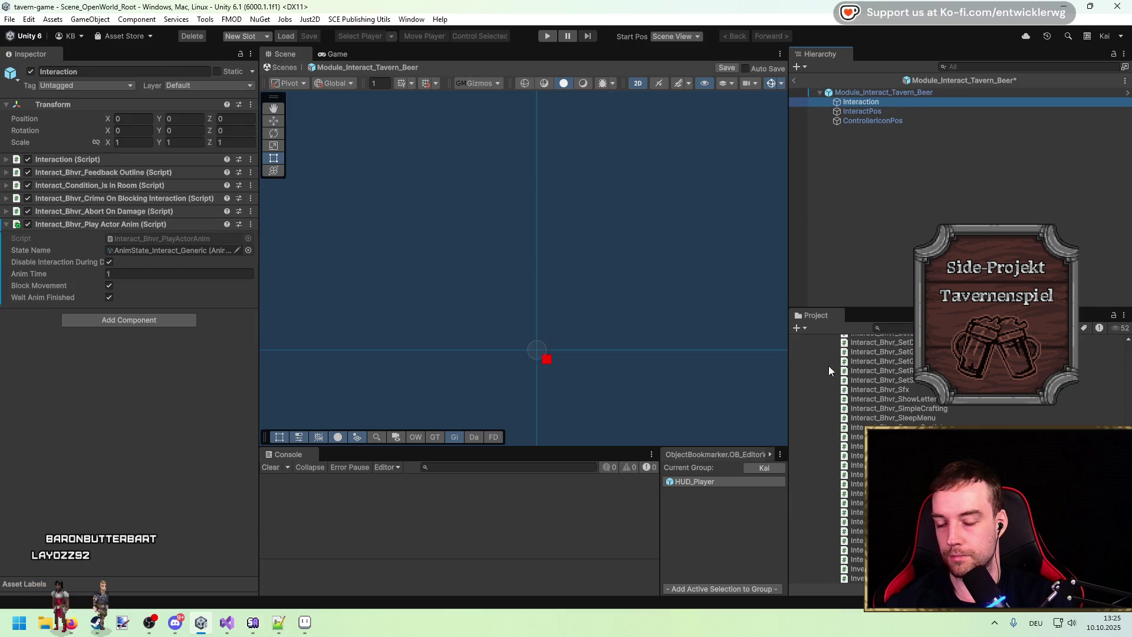
{"action": "left_click", "coordinate": [893, 328]}
{"action": "type", "text": "reward"}
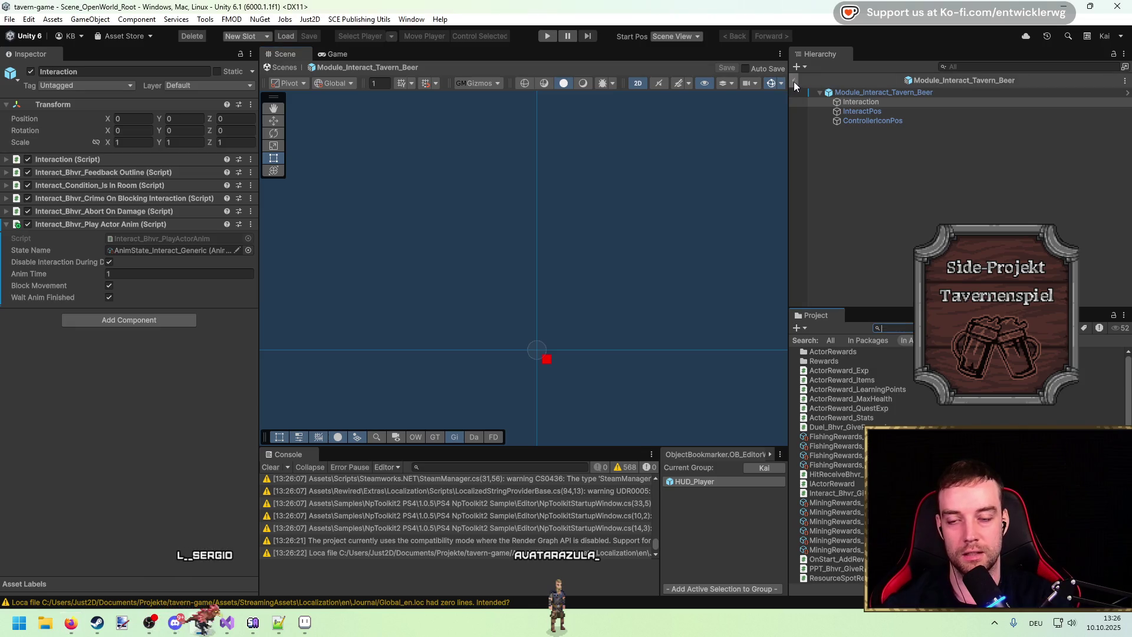
{"action": "left_click", "coordinate": [285, 67]}
Duplicate the Consumable_Food_Beer item as Consumable_Food_Beer_Barrel and clear the console errors
{"action": "left_click", "coordinate": [281, 469]}
{"action": "scroll", "coordinate": [490, 243], "scroll_direction": "up", "scroll_amount": 2}
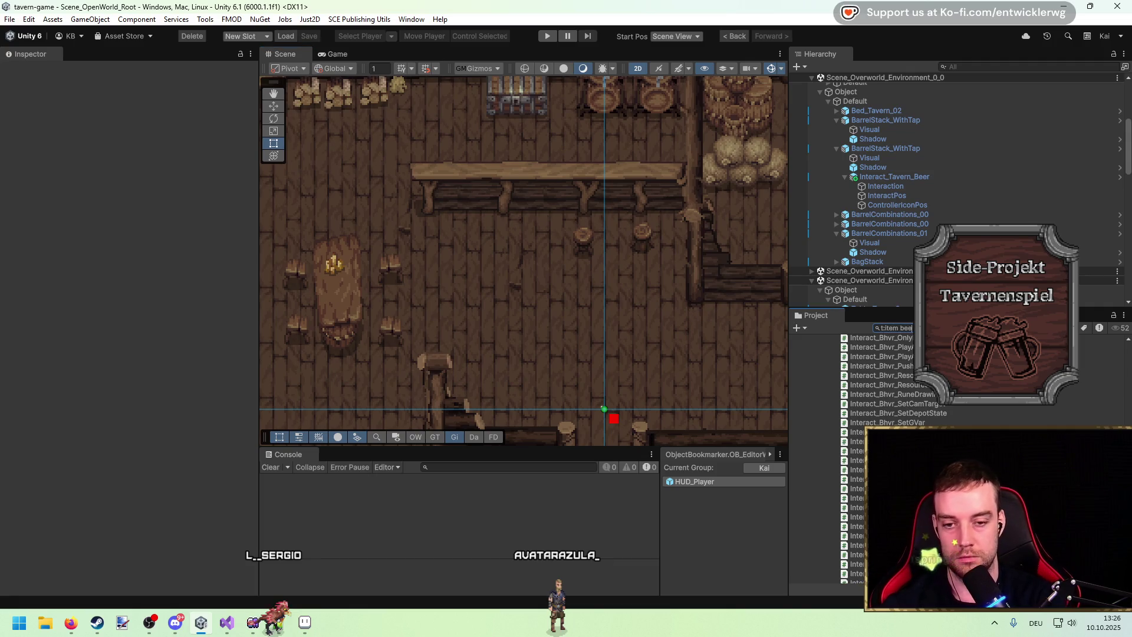
{"action": "type", "text": "r"}
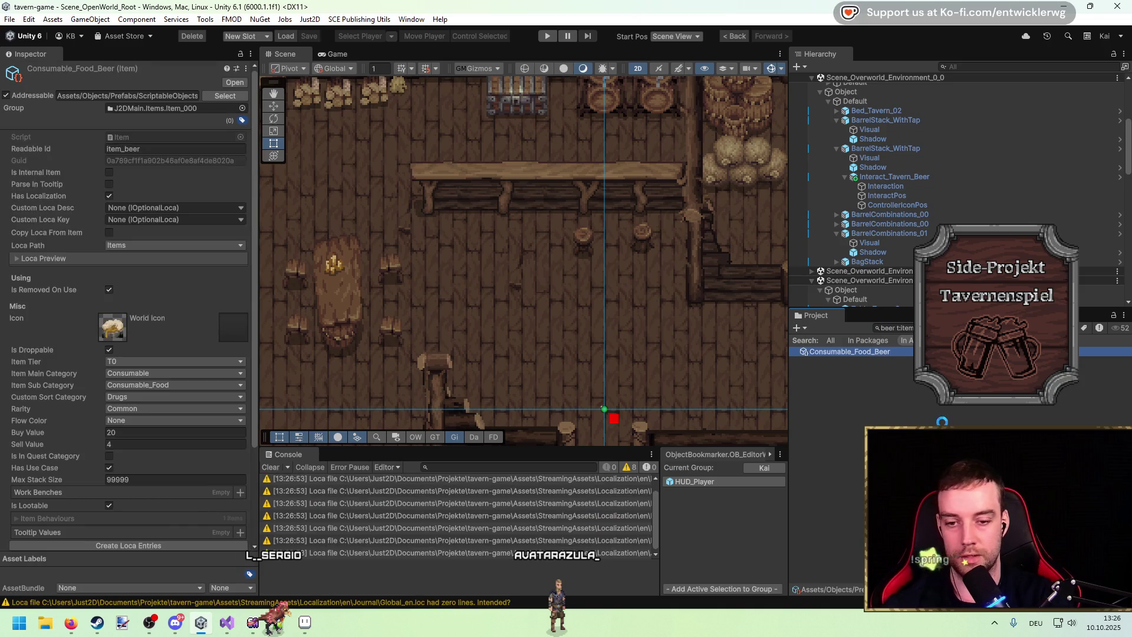
{"action": "key", "text": "ctrl+d"}
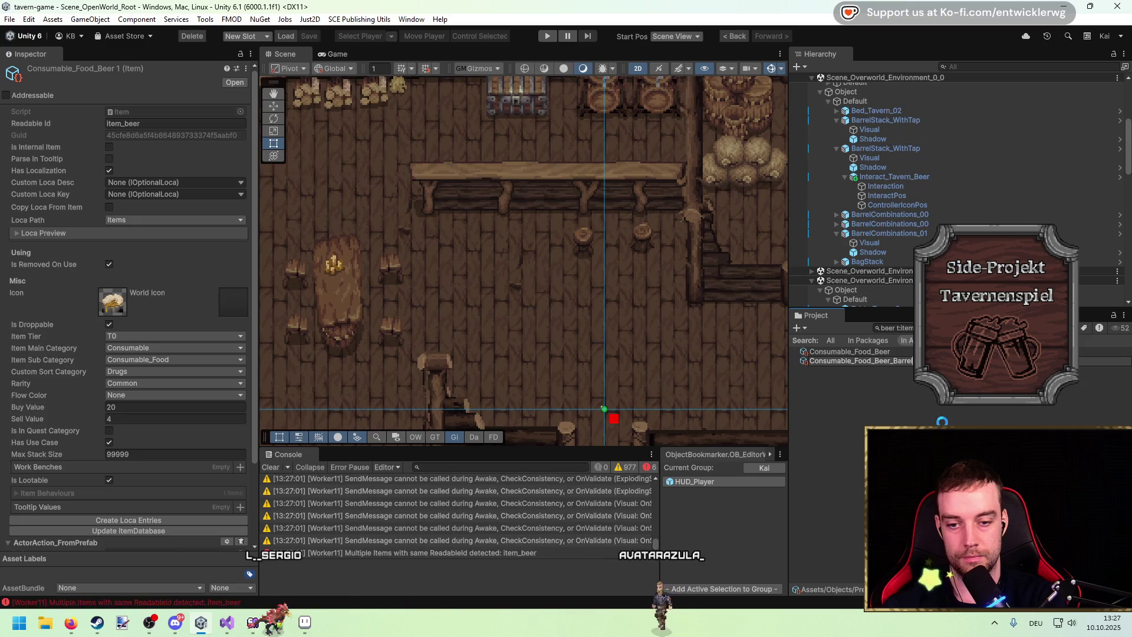
{"action": "key", "text": "Return"}
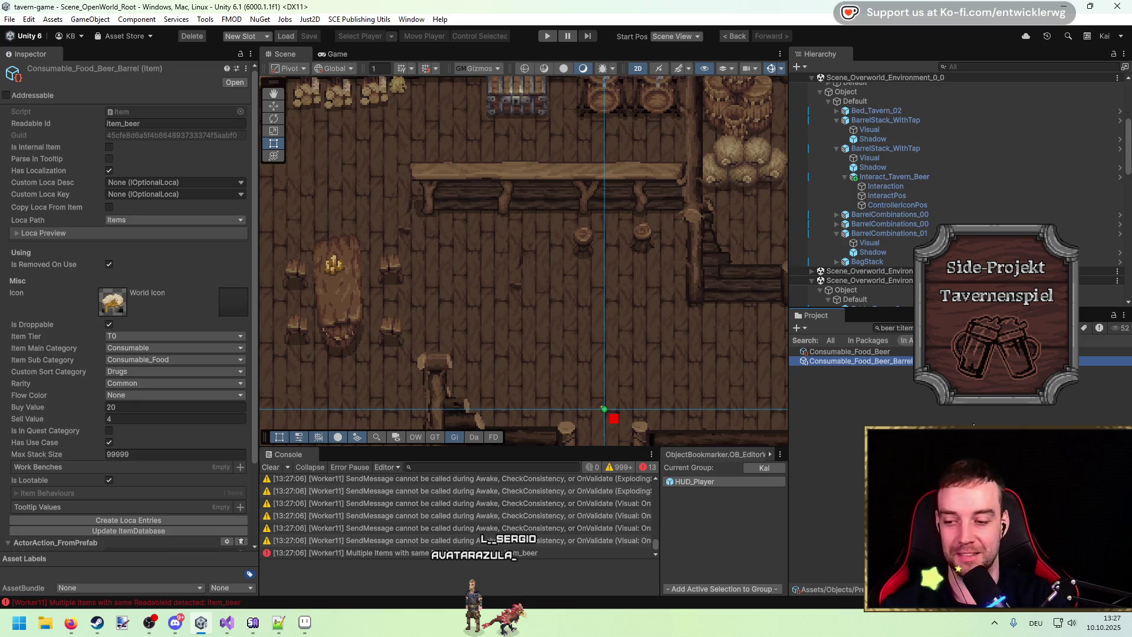
{"action": "left_click", "coordinate": [267, 468]}
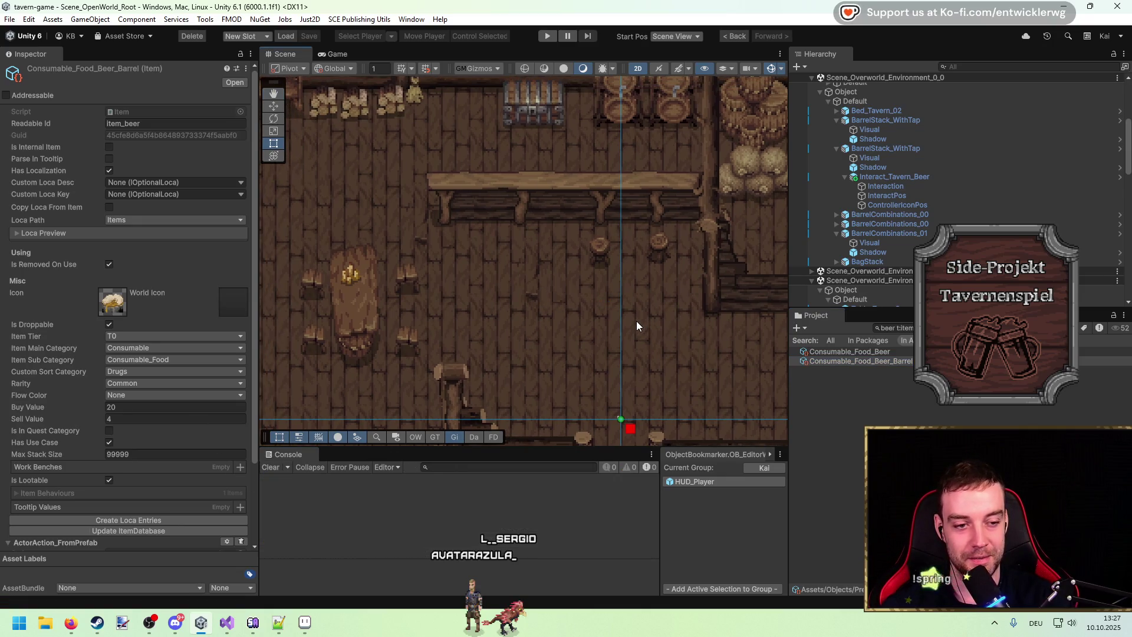
Append '_barrel' to Consumable_Food_Beer_Barrel's Readable Id and remove its ActorAction_FromPrefab behaviour
{"action": "left_click", "coordinate": [900, 358]}
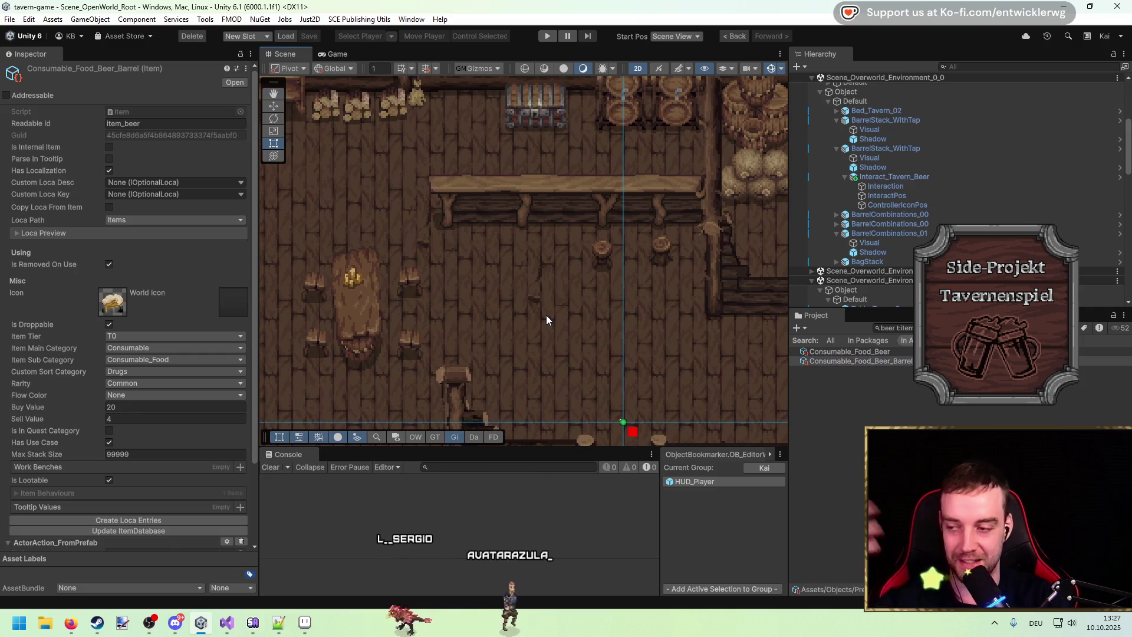
{"action": "left_click", "coordinate": [220, 124]}
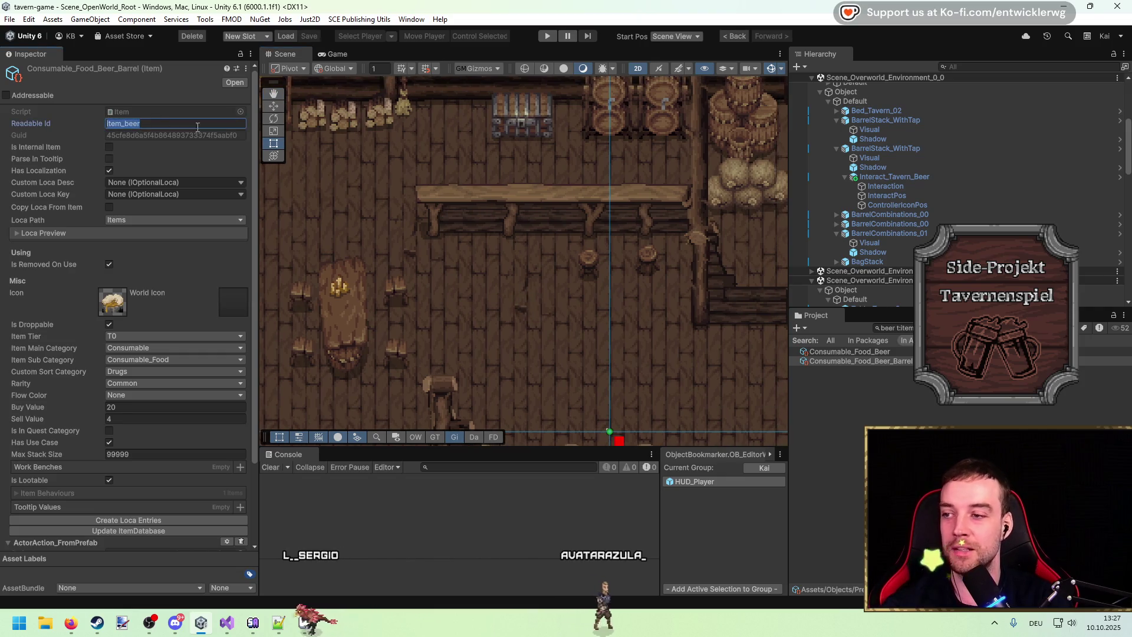
{"action": "key", "text": "End"}
{"action": "type", "text": "_barrel"}
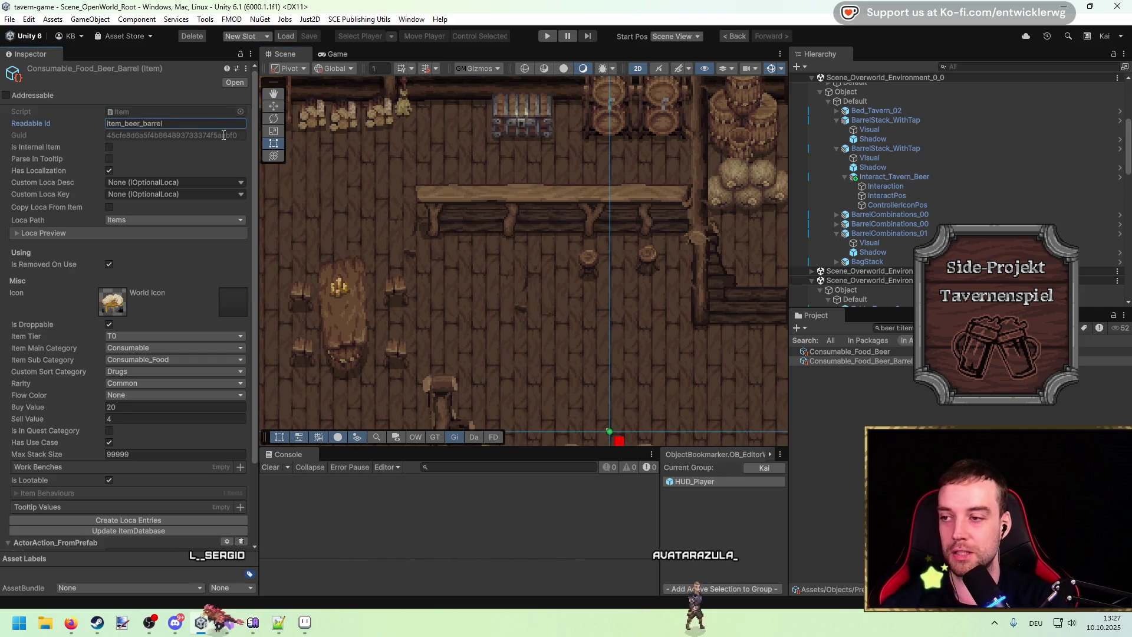
{"action": "scroll", "coordinate": [30, 239], "scroll_direction": "down", "scroll_amount": 3}
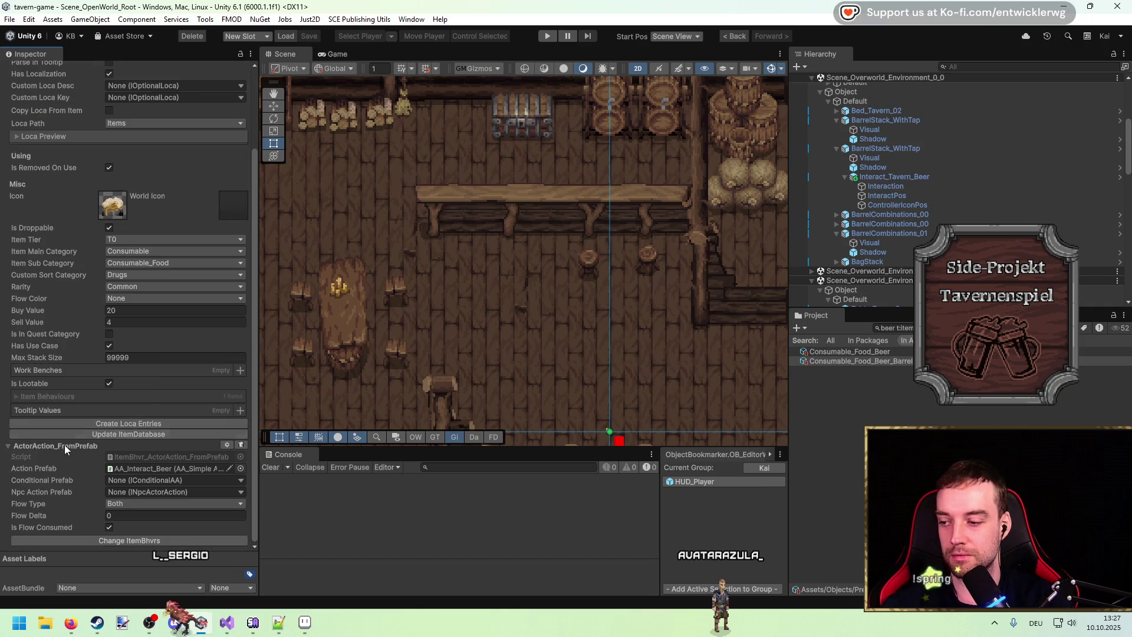
{"action": "left_click", "coordinate": [241, 444]}
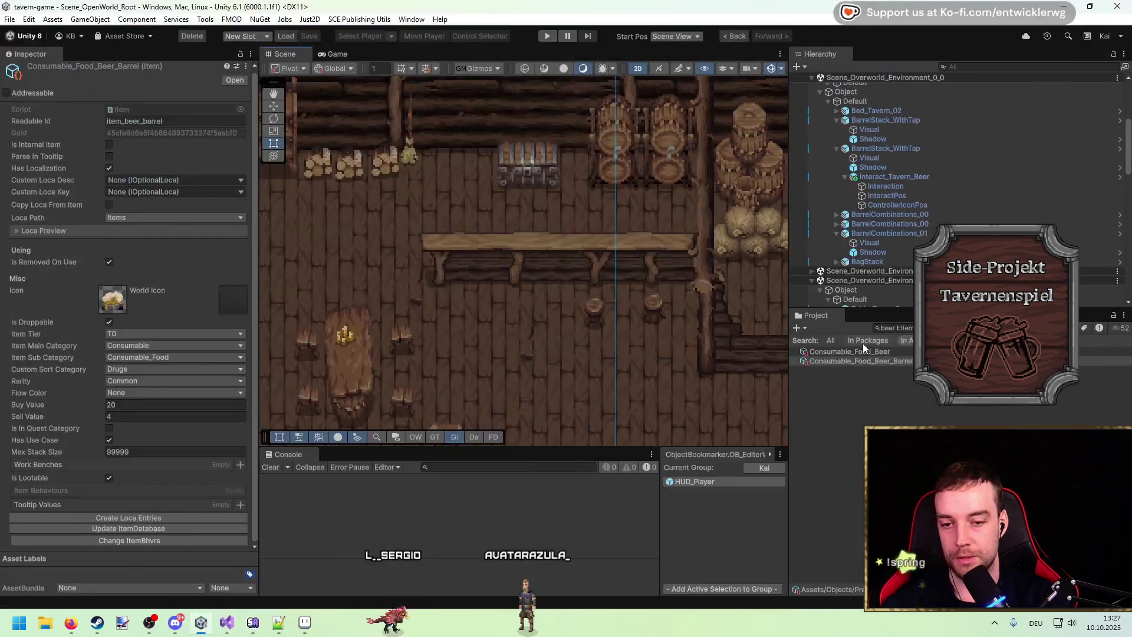
Search the Project for 'tarvar' and open TavernGame.cs in Visual Studio
{"action": "left_click", "coordinate": [865, 352]}
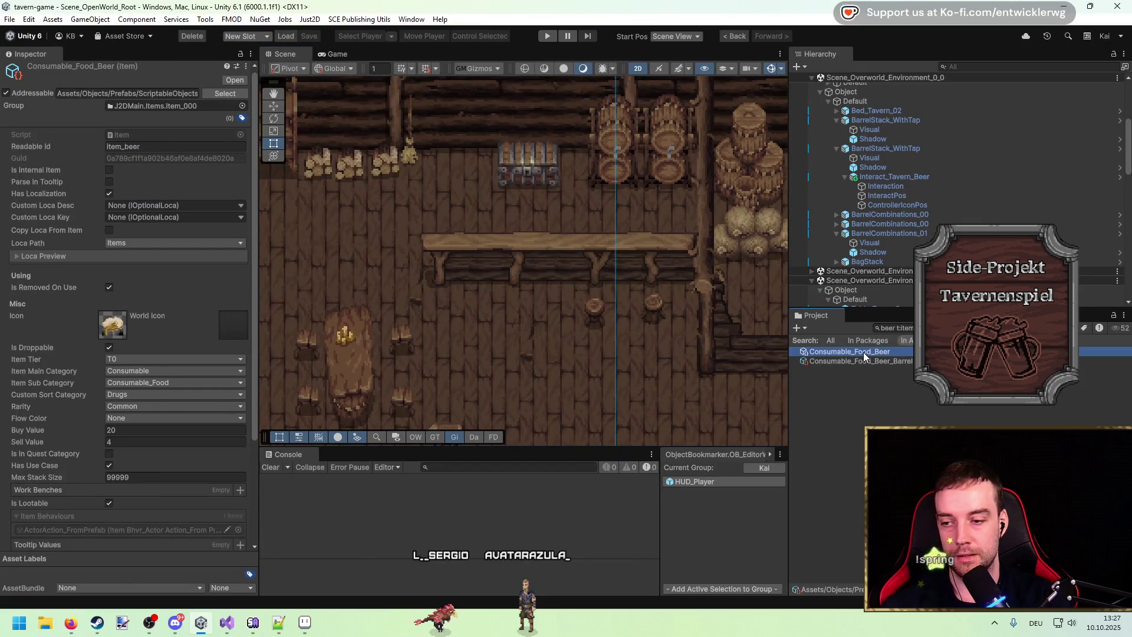
{"action": "key", "text": "ctrl+f"}
{"action": "type", "text": "tar"}
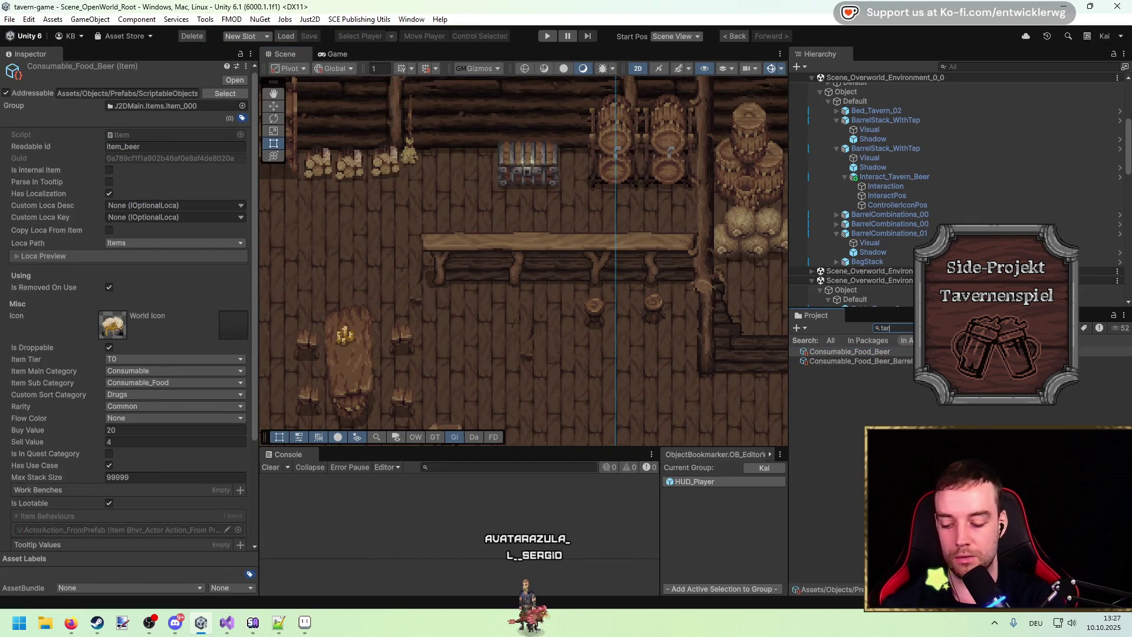
{"action": "type", "text": "var"}
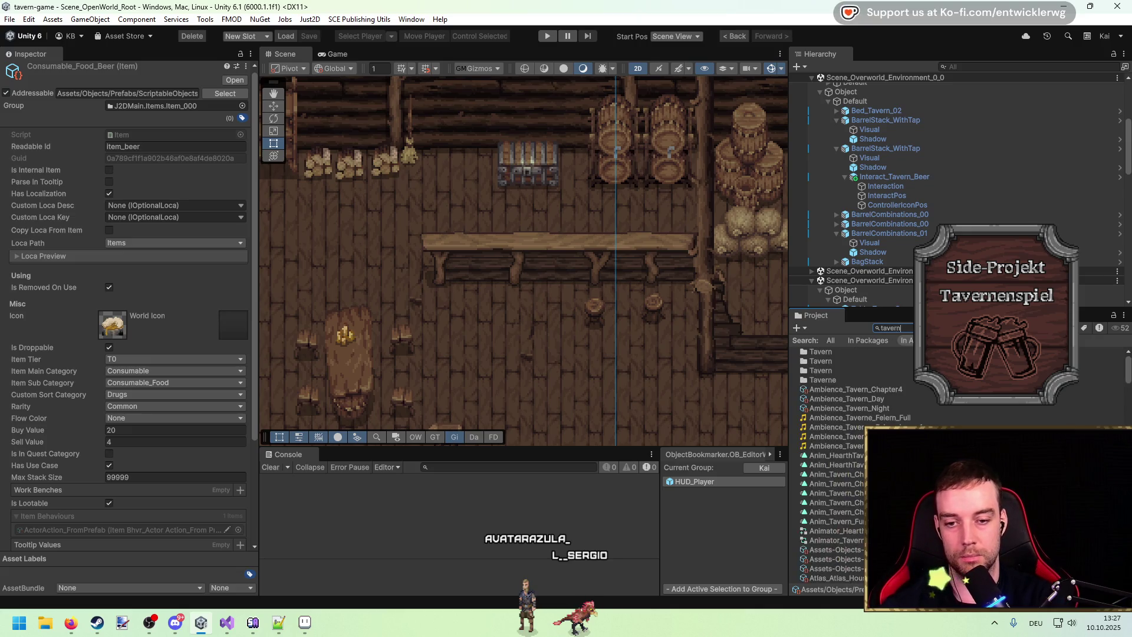
{"action": "left_click", "coordinate": [830, 352]}
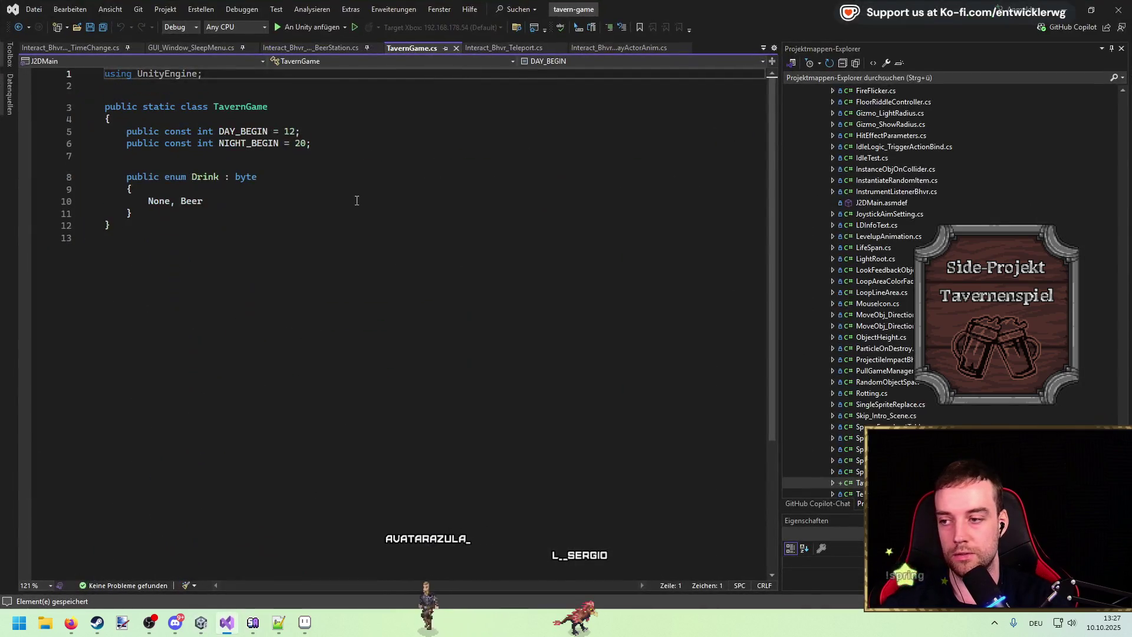
{"action": "left_click", "coordinate": [354, 200]}
{"action": "left_click", "coordinate": [466, 156]}
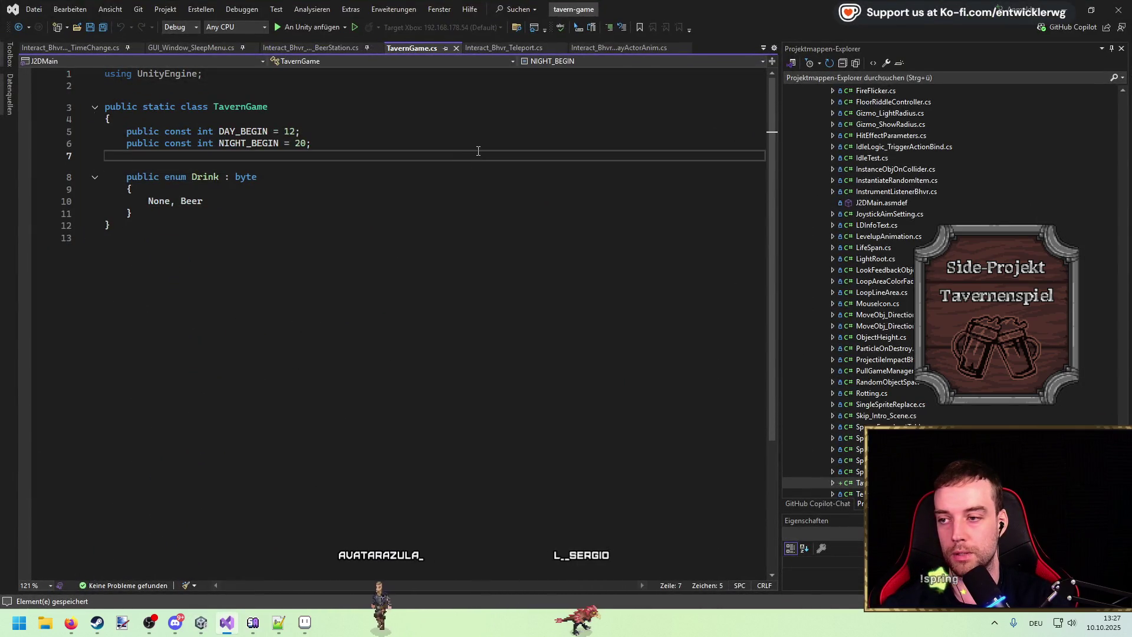
Declare public const string GUID_ITEM_BEER = "" and a GUID_ITEM_BEER_BARREL copy, then save TavernGame
{"action": "key", "text": "Return"}
{"action": "key", "text": "Return"}
{"action": "key", "text": "Up"}
{"action": "type", "text": "public const string GUID_ITEM_BEE"}
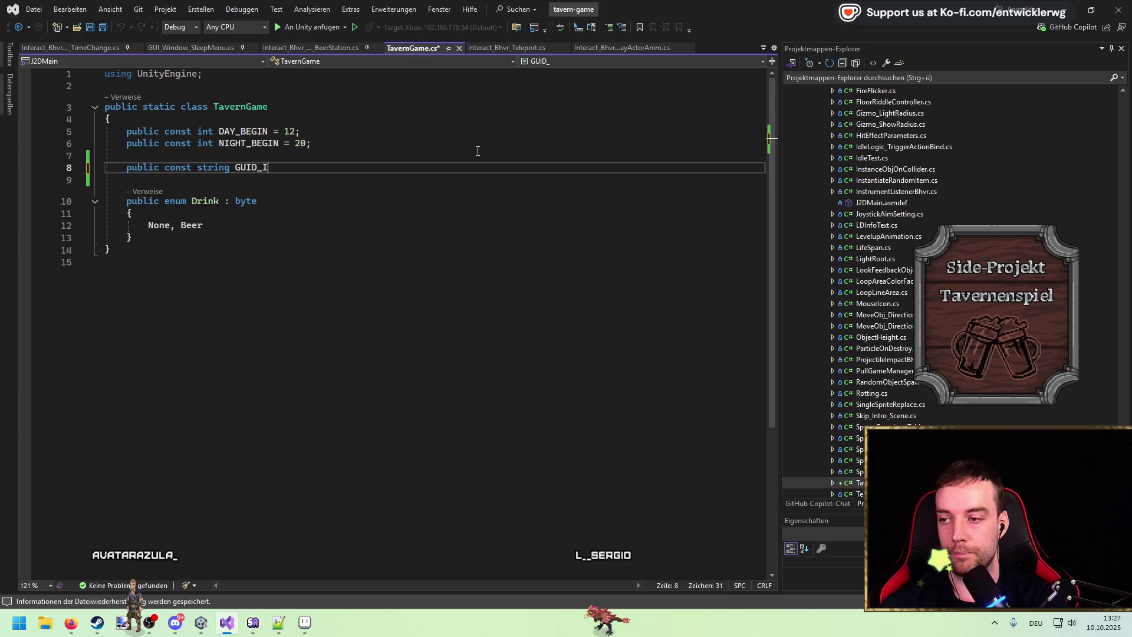
{"action": "type", "text": "R = \"\";"}
{"action": "key", "text": "ctrl+d"}
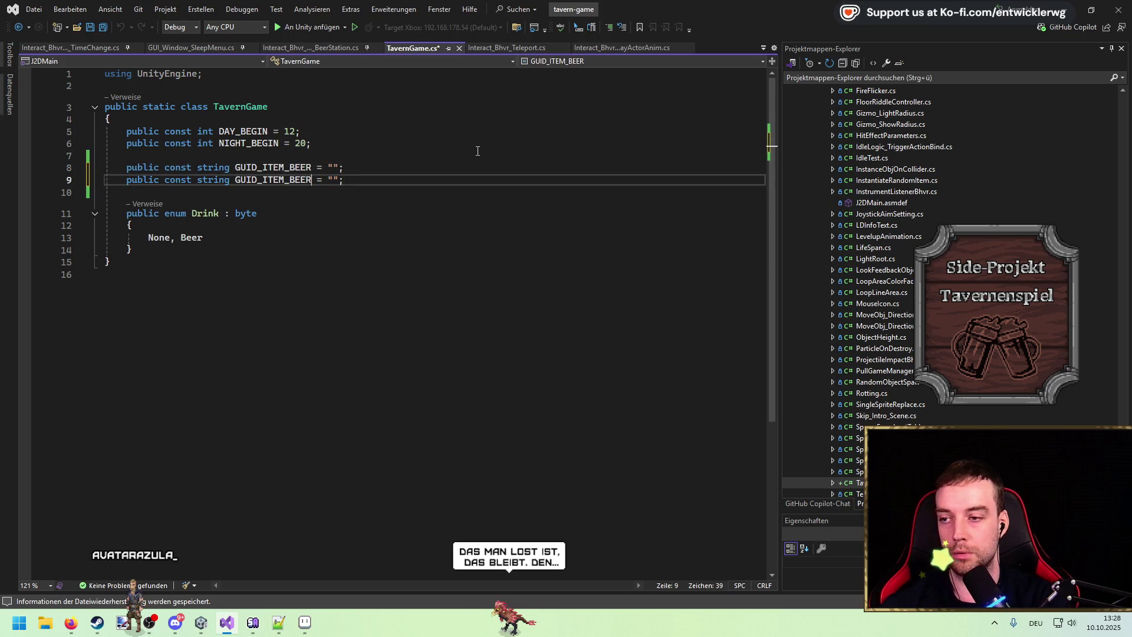
{"action": "type", "text": "_BARREL"}
{"action": "key", "text": "Down"}
{"action": "key", "text": "ctrl+s"}
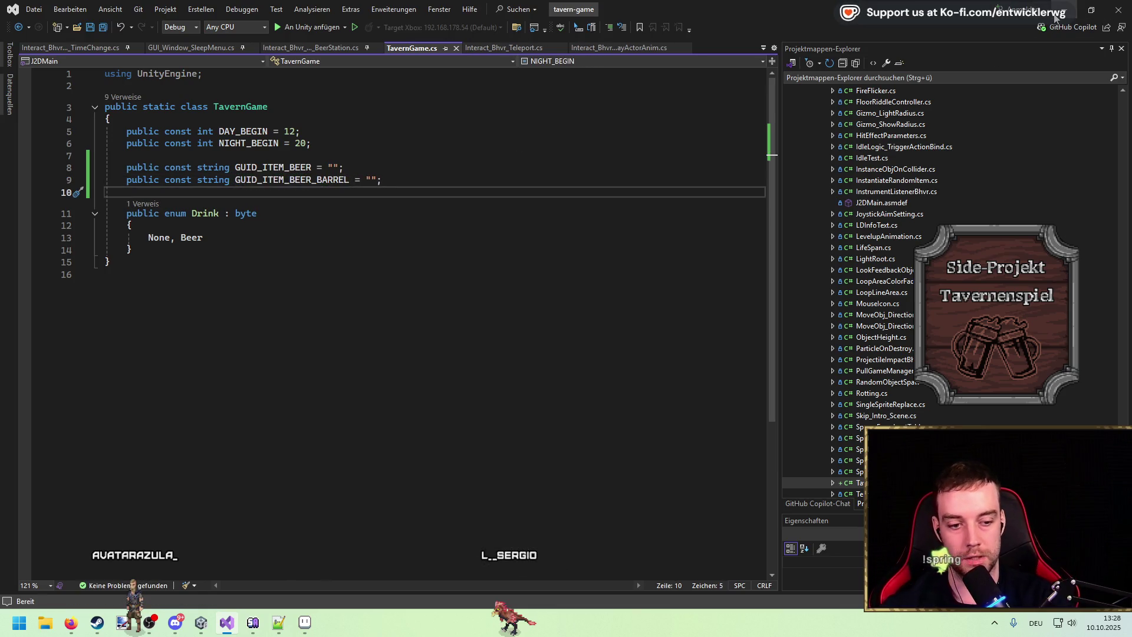
{"action": "key", "text": "alt+Tab"}
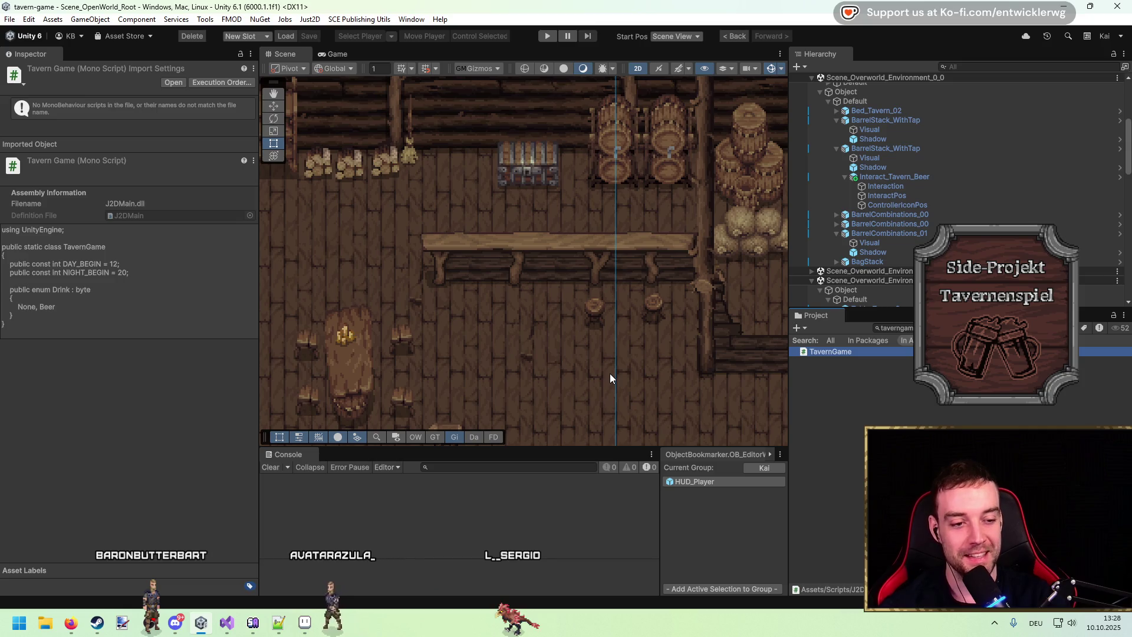
{"action": "left_click_drag", "start_coordinate": [567, 347], "coordinate": [530, 320]}
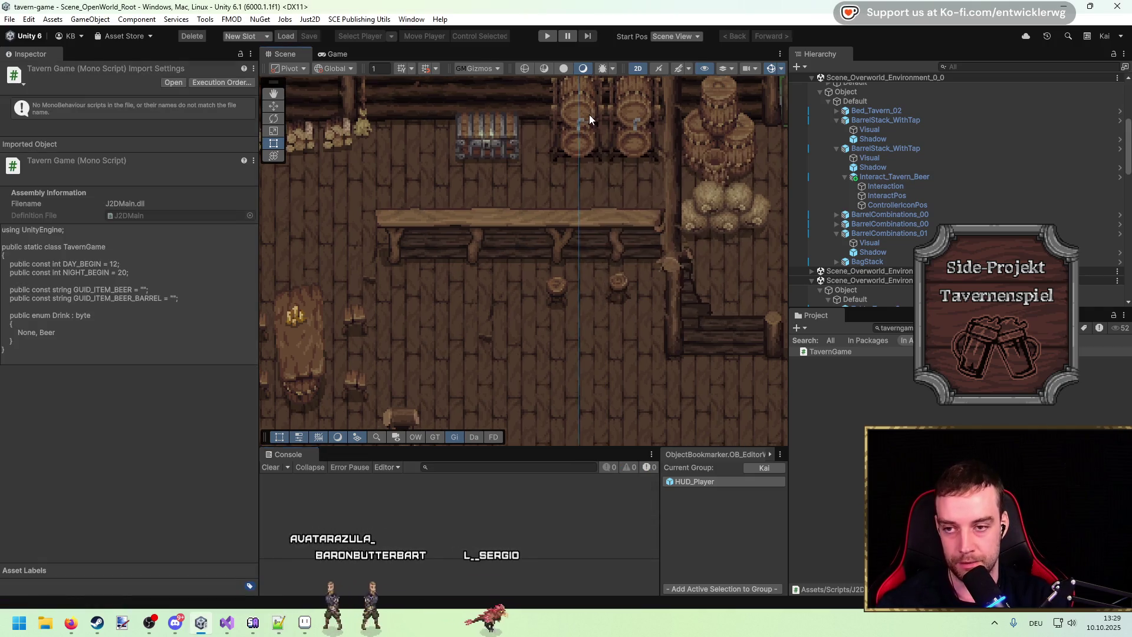
{"action": "left_click_drag", "start_coordinate": [586, 112], "coordinate": [567, 174]}
{"action": "key", "text": "Right"}
{"action": "key", "text": "Down"}
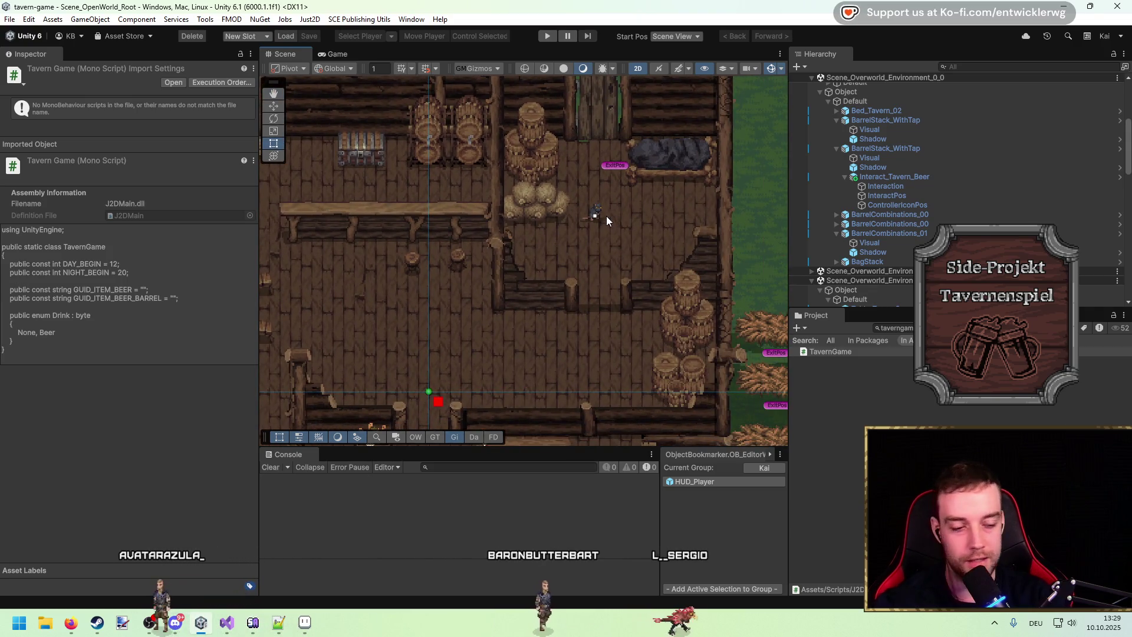
{"action": "key", "text": "Left"}
{"action": "key", "text": "Up"}
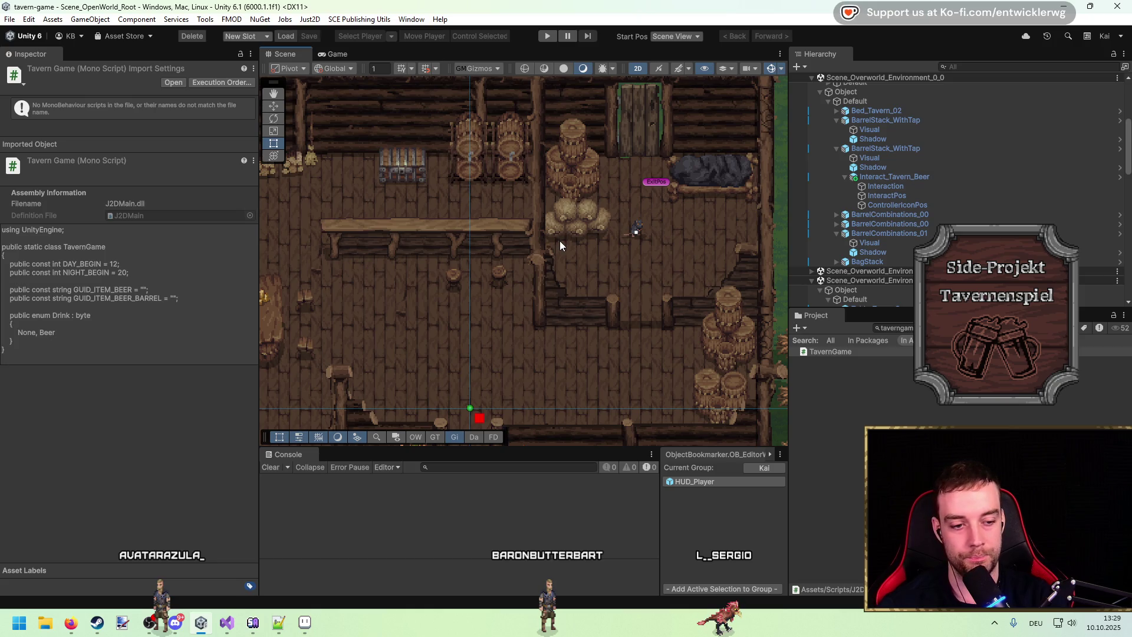
{"action": "scroll", "coordinate": [555, 238], "scroll_direction": "up", "scroll_amount": 5}
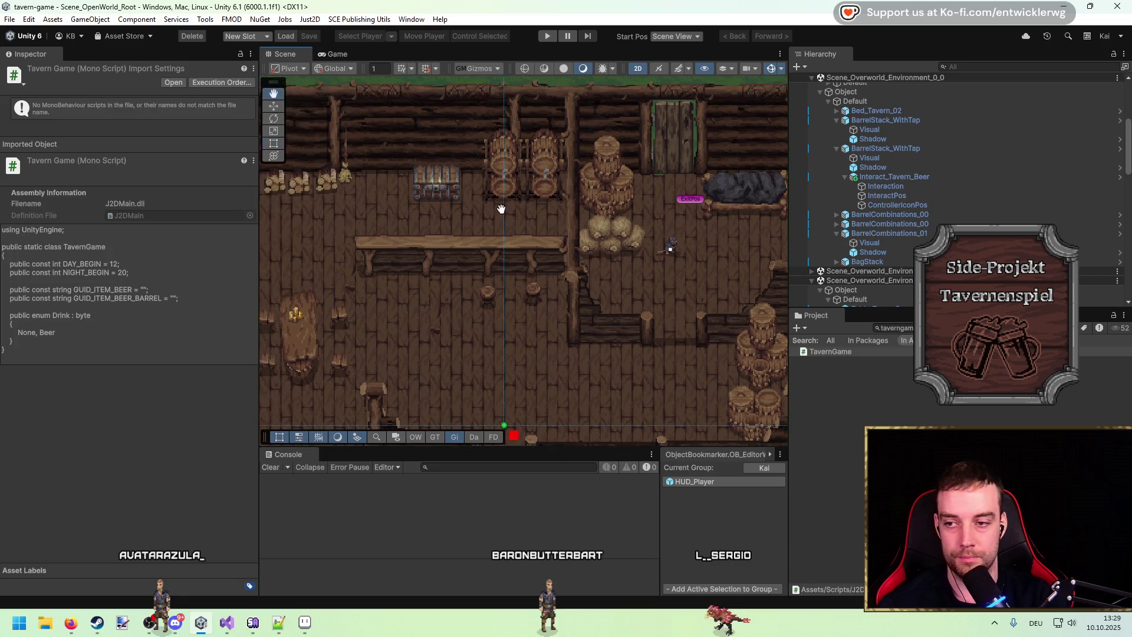
{"action": "key", "text": "alt+Tab"}
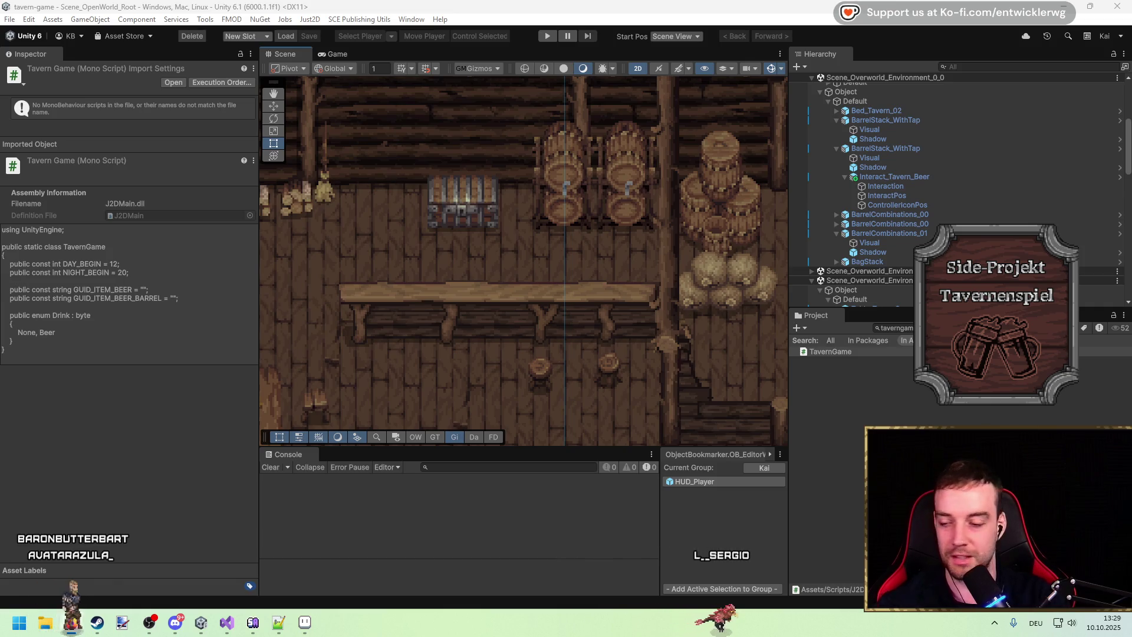
{"action": "scroll", "coordinate": [455, 313], "scroll_direction": "up", "scroll_amount": 2}
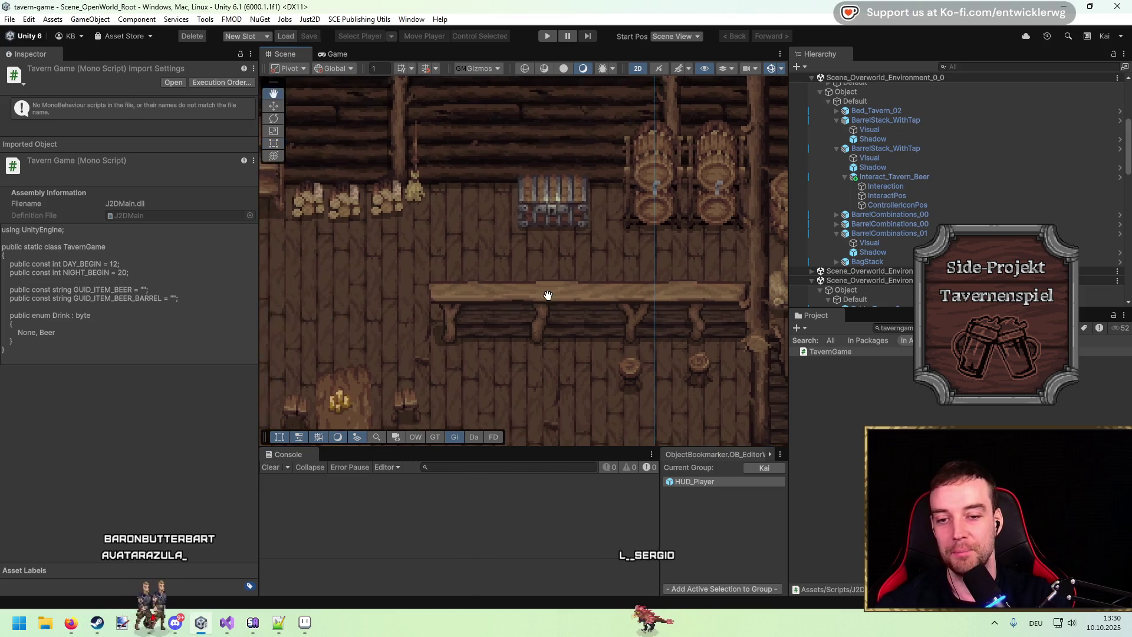
Search the Project for 't:item beer' and view Consumable_Food_Beer in the Inspector
{"action": "scroll", "coordinate": [543, 296], "scroll_direction": "down", "scroll_amount": 2}
{"action": "double_click", "coordinate": [894, 328]}
{"action": "type", "text": "t:item be"}
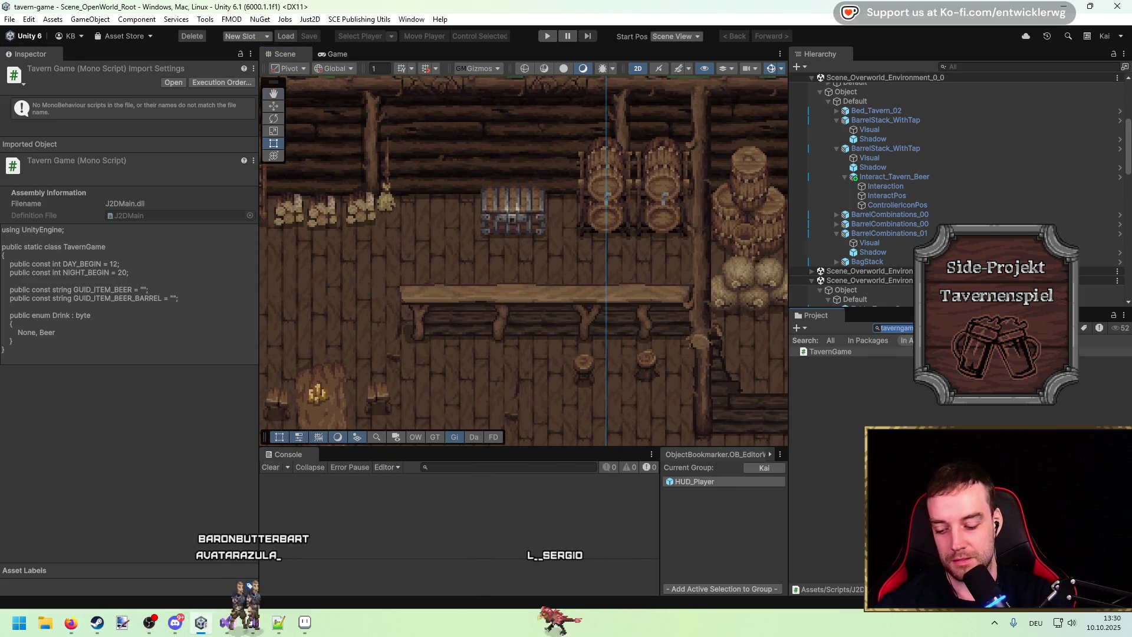
{"action": "type", "text": "er t:item"}
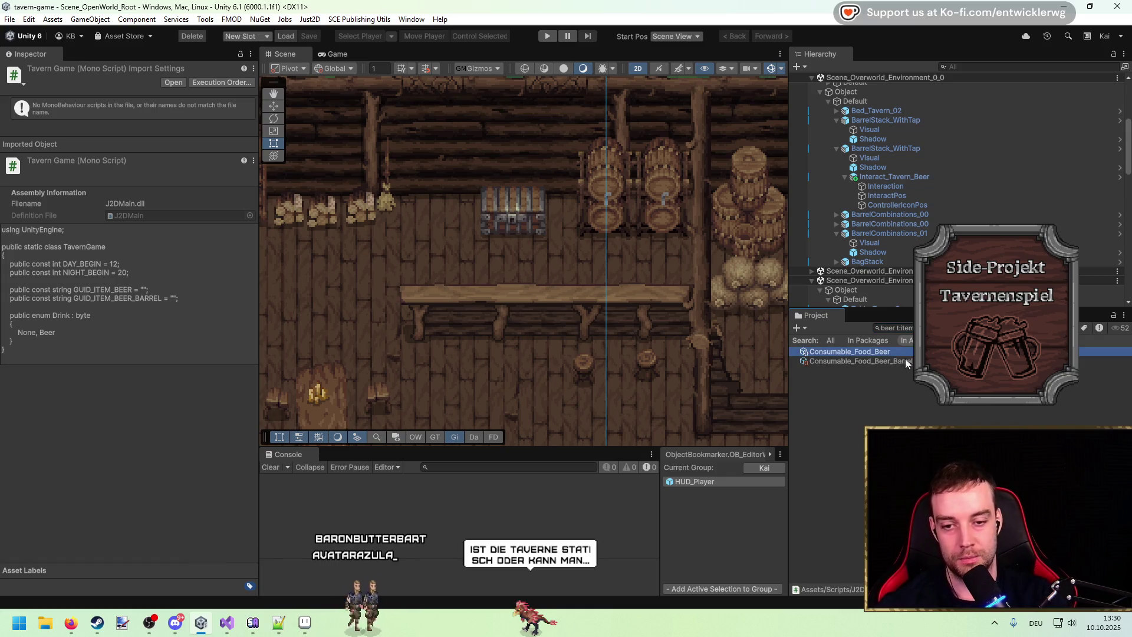
{"action": "left_click", "coordinate": [881, 352]}
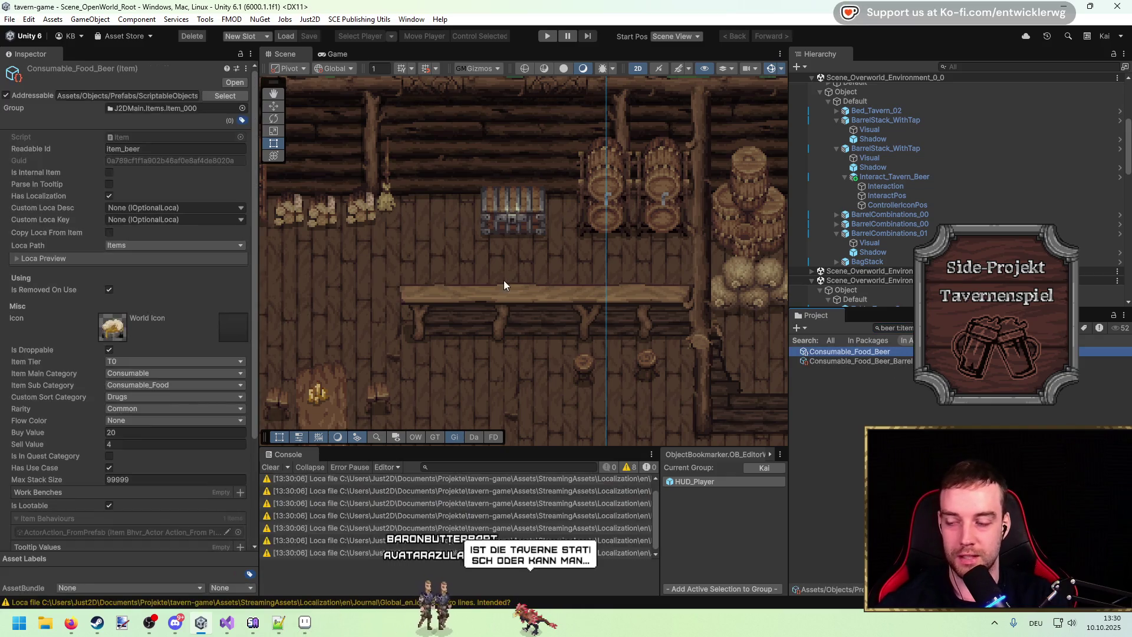
{"action": "left_click", "coordinate": [271, 467]}
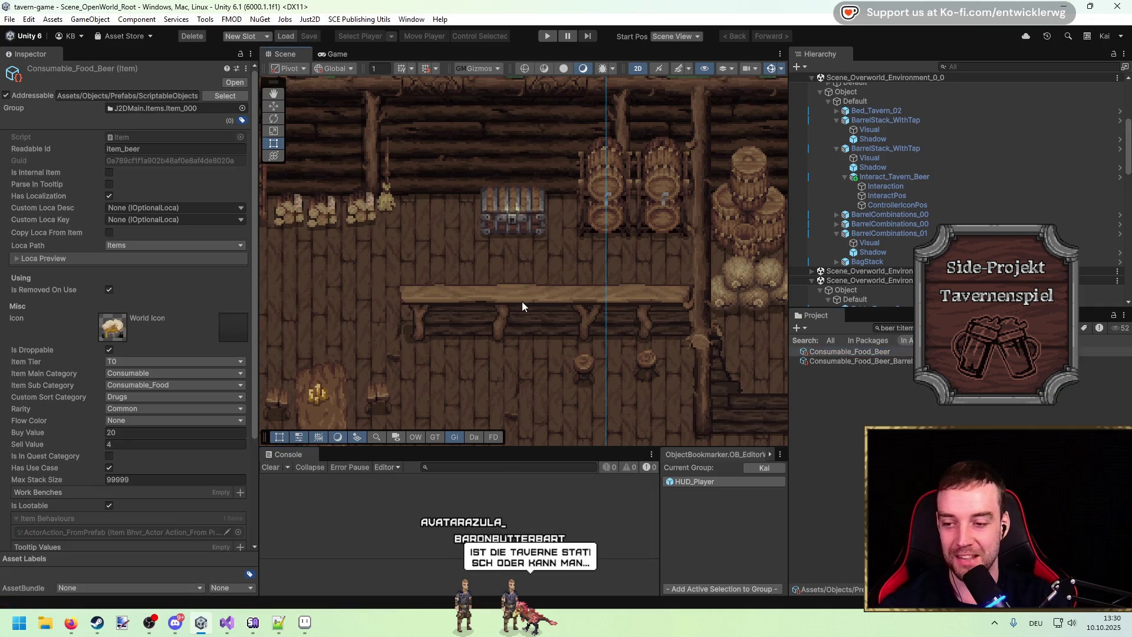
Pan and zoom around the tavern scene, then return to BeerStation.cs in Visual Studio
{"action": "left_click_drag", "start_coordinate": [522, 301], "coordinate": [524, 324]}
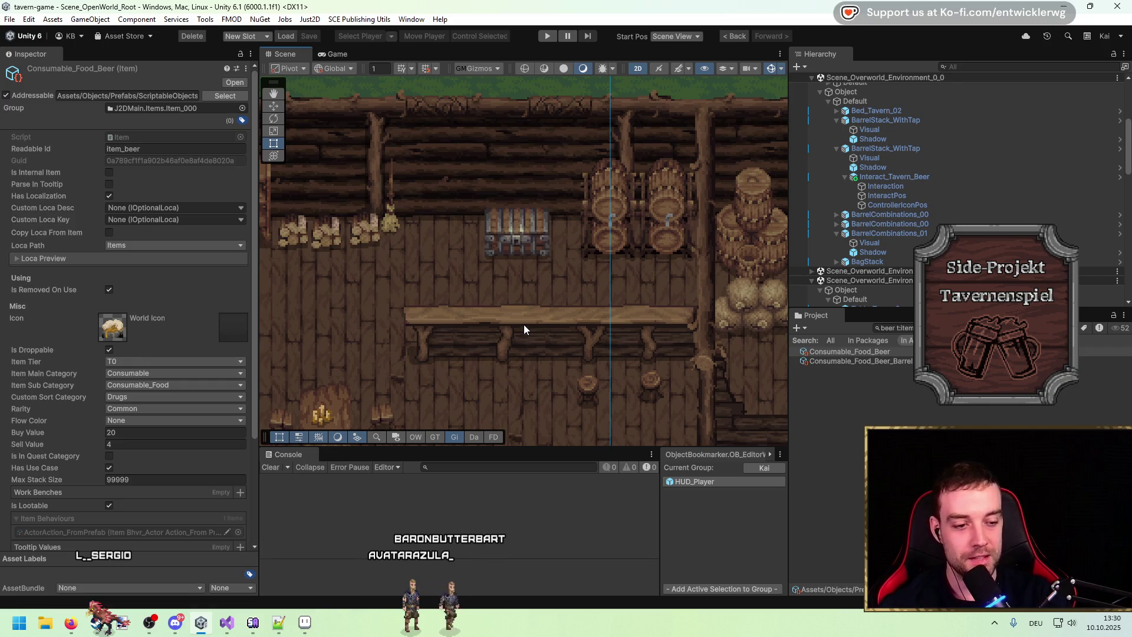
{"action": "left_click_drag", "start_coordinate": [487, 302], "coordinate": [540, 206]}
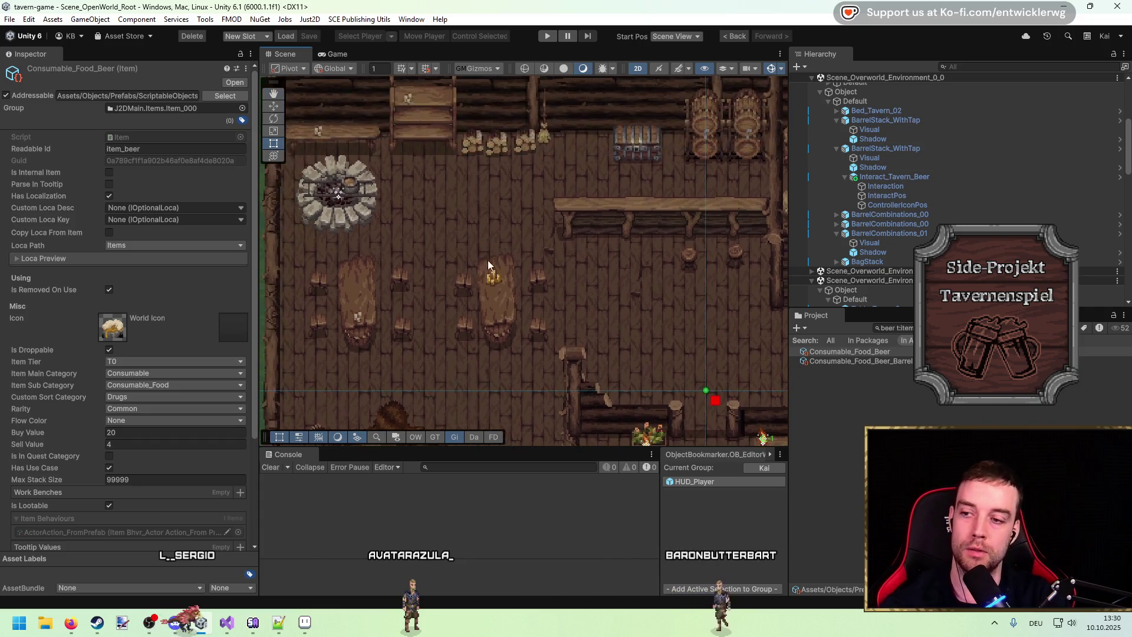
{"action": "left_click_drag", "start_coordinate": [586, 287], "coordinate": [500, 286]}
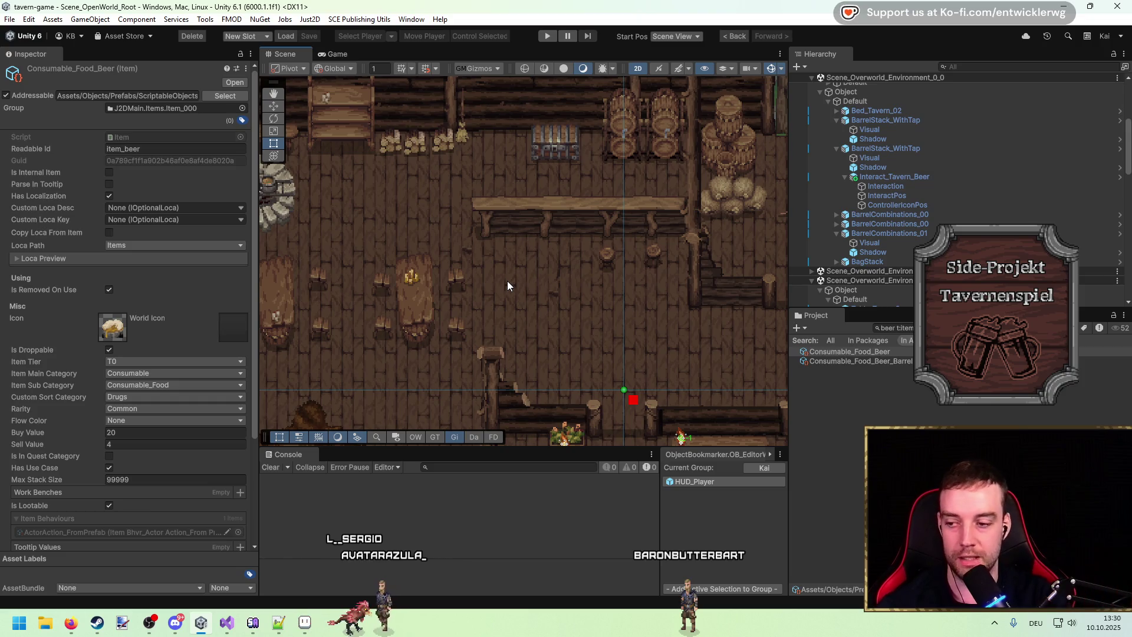
{"action": "scroll", "coordinate": [520, 292], "scroll_direction": "up", "scroll_amount": 2}
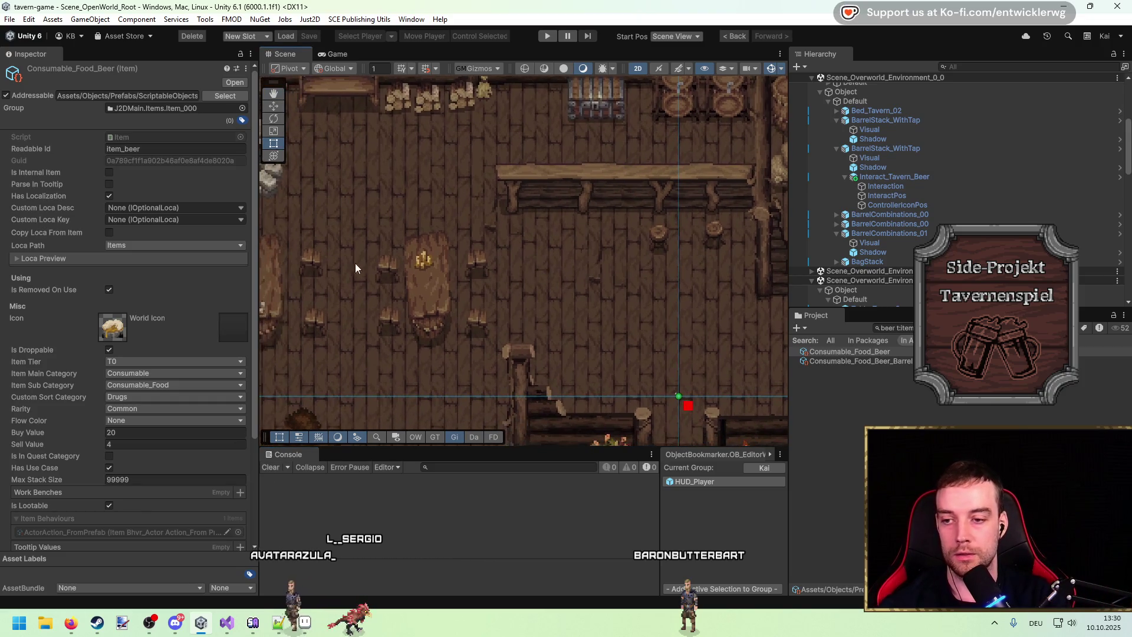
{"action": "scroll", "coordinate": [608, 306], "scroll_direction": "up", "scroll_amount": 1}
{"action": "scroll", "coordinate": [387, 282], "scroll_direction": "down", "scroll_amount": 3}
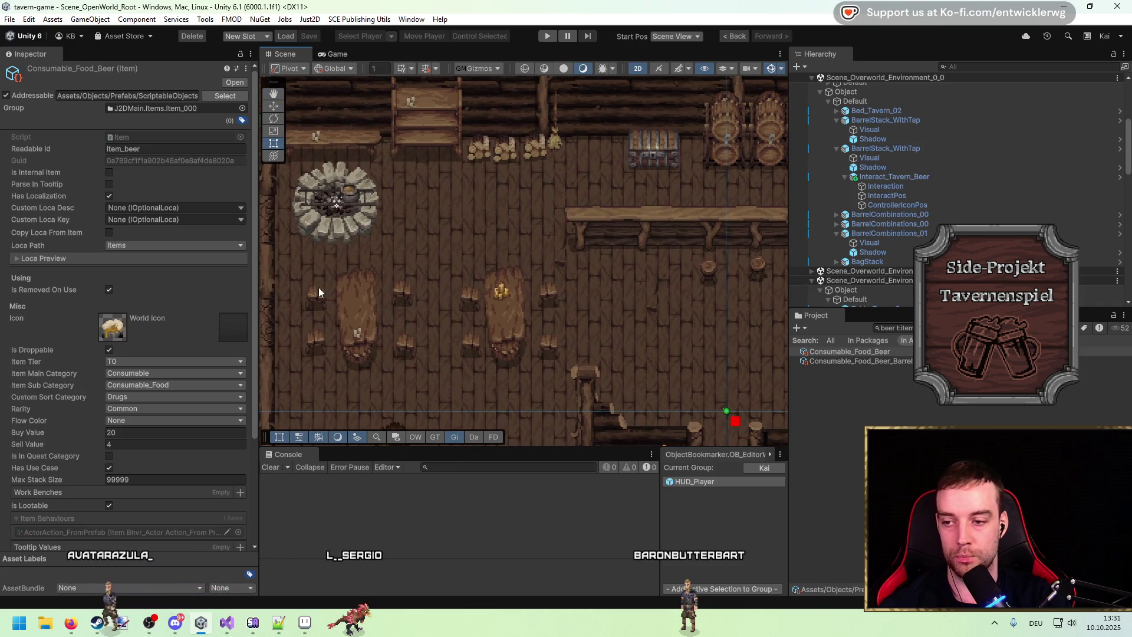
{"action": "scroll", "coordinate": [603, 325], "scroll_direction": "up", "scroll_amount": 2}
{"action": "key", "text": "alt+Tab"}
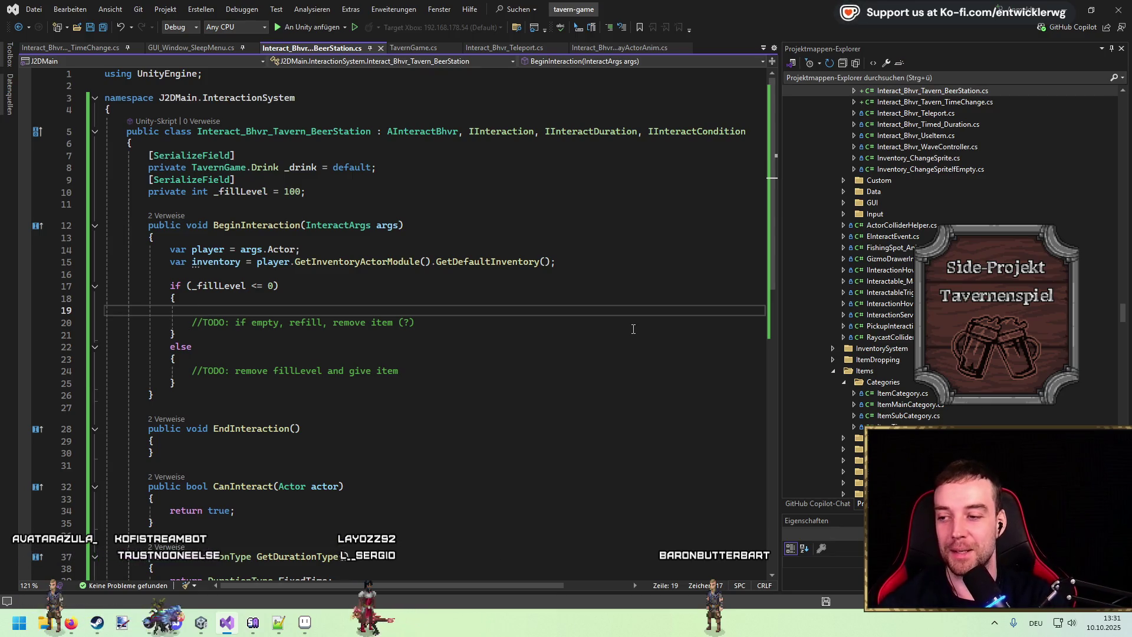
Expand a for-loop snippet inside the if (_fillLevel <= 0) block
{"action": "key", "text": "Return"}
{"action": "key", "text": "Return"}
{"action": "type", "text": "for"}
{"action": "key", "text": "Tab"}
{"action": "key", "text": "Tab"}
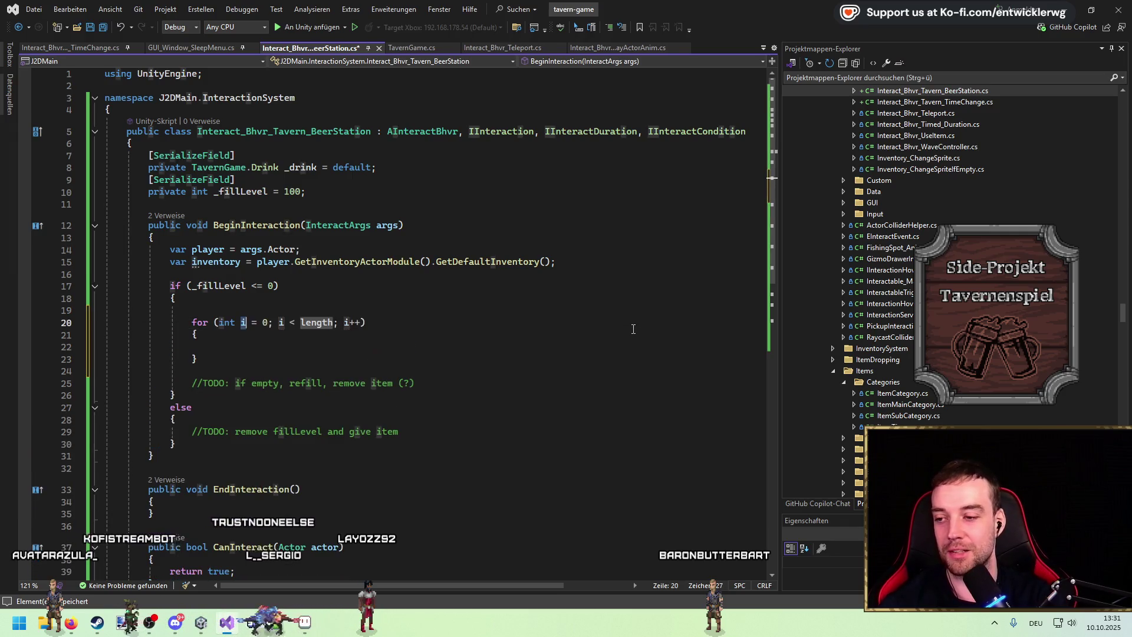
{"action": "key", "text": "Return"}
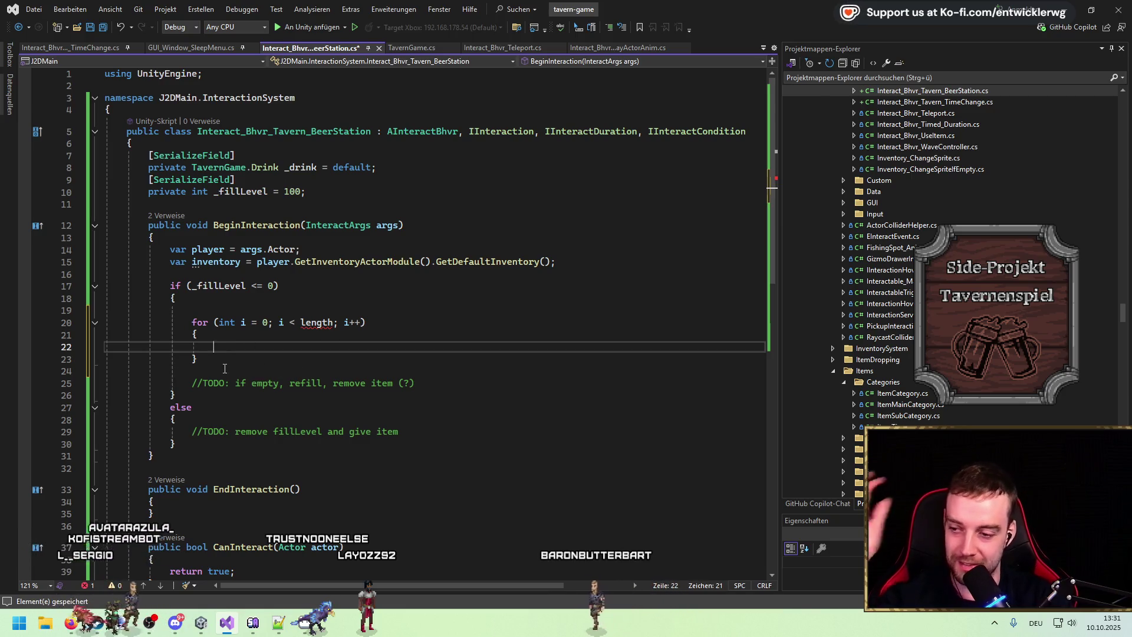
{"action": "left_click_drag", "start_coordinate": [191, 322], "coordinate": [241, 357]}
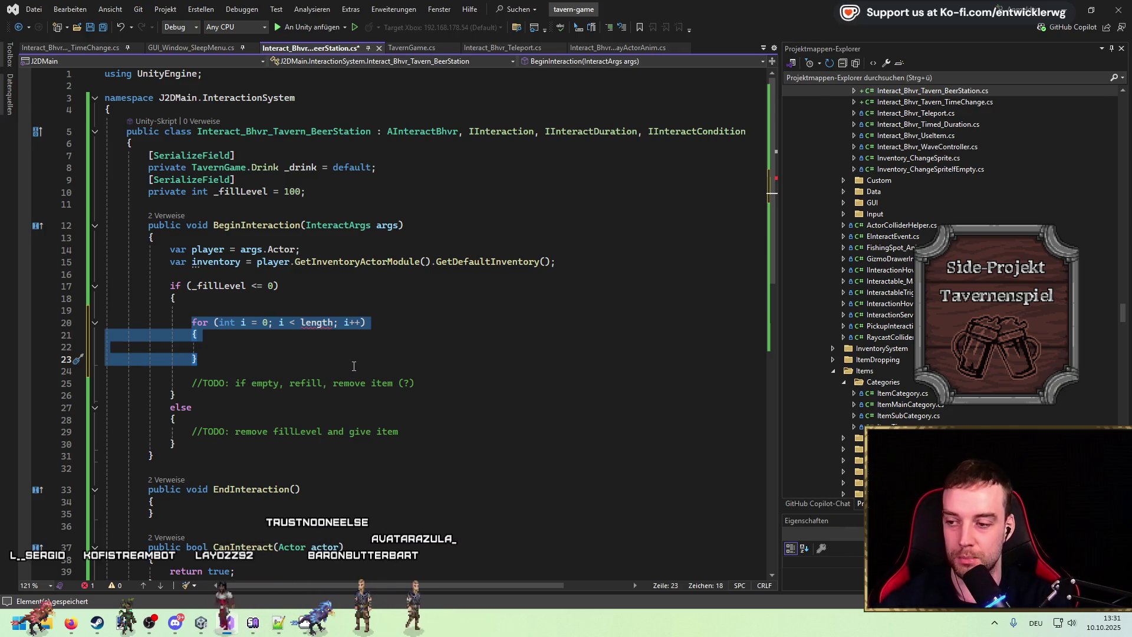
{"action": "left_click", "coordinate": [270, 339]}
Delete the for-loop and its leftover blank line, keeping only the refill TODO comment
{"action": "double_click", "coordinate": [200, 322]}
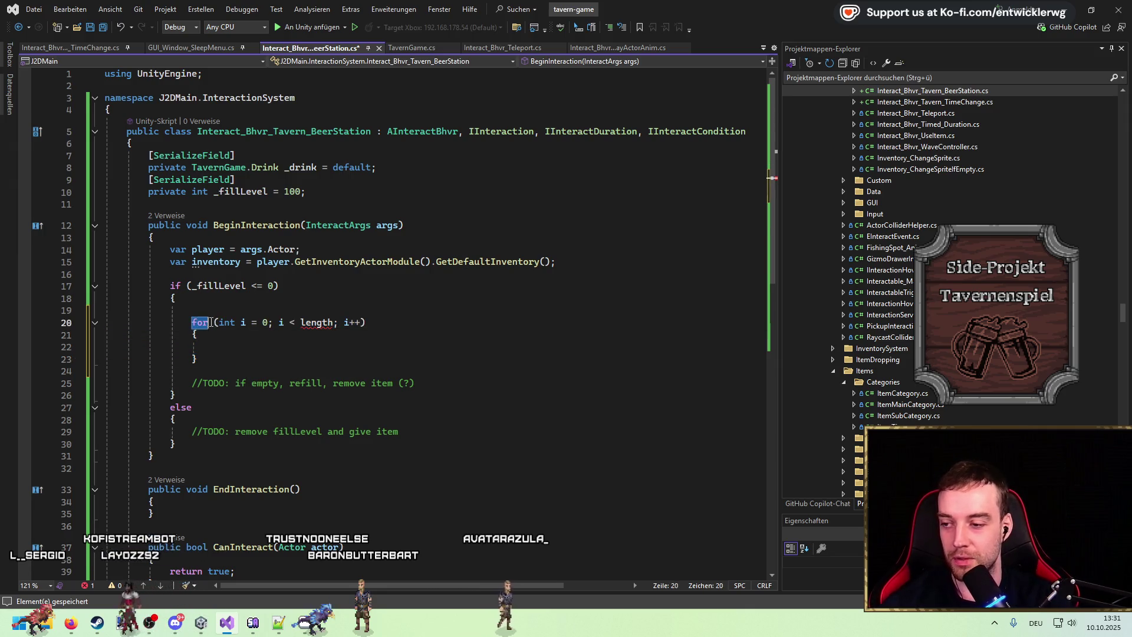
{"action": "left_click", "coordinate": [224, 376]}
{"action": "left_click_drag", "start_coordinate": [366, 322], "coordinate": [216, 325]}
{"action": "left_click", "coordinate": [203, 322]}
{"action": "left_click", "coordinate": [219, 323]}
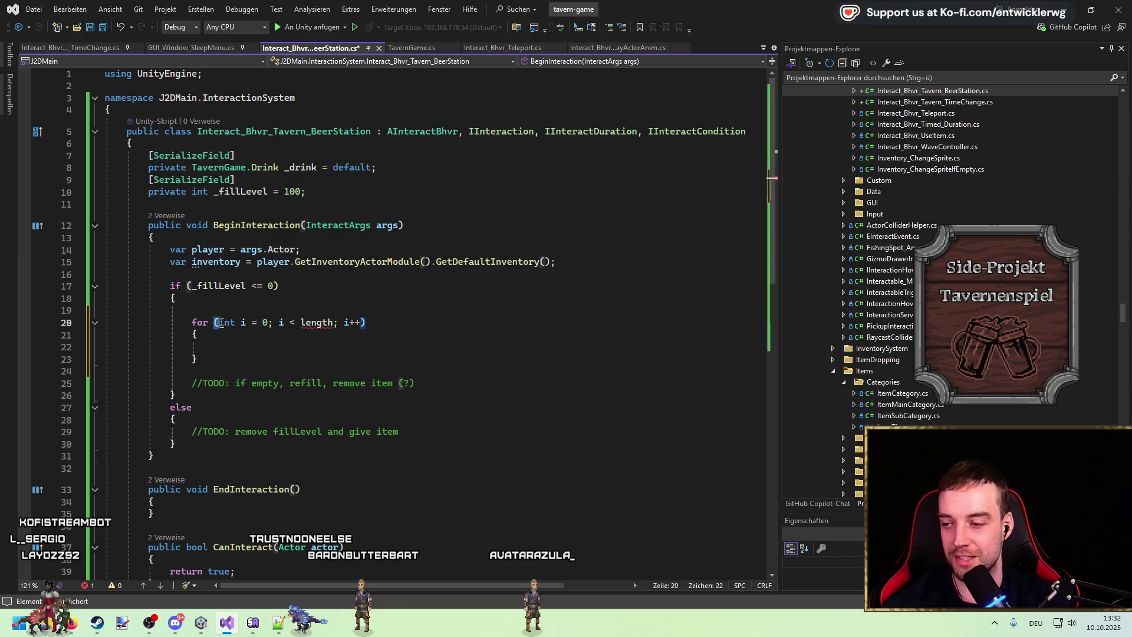
{"action": "double_click", "coordinate": [228, 323]}
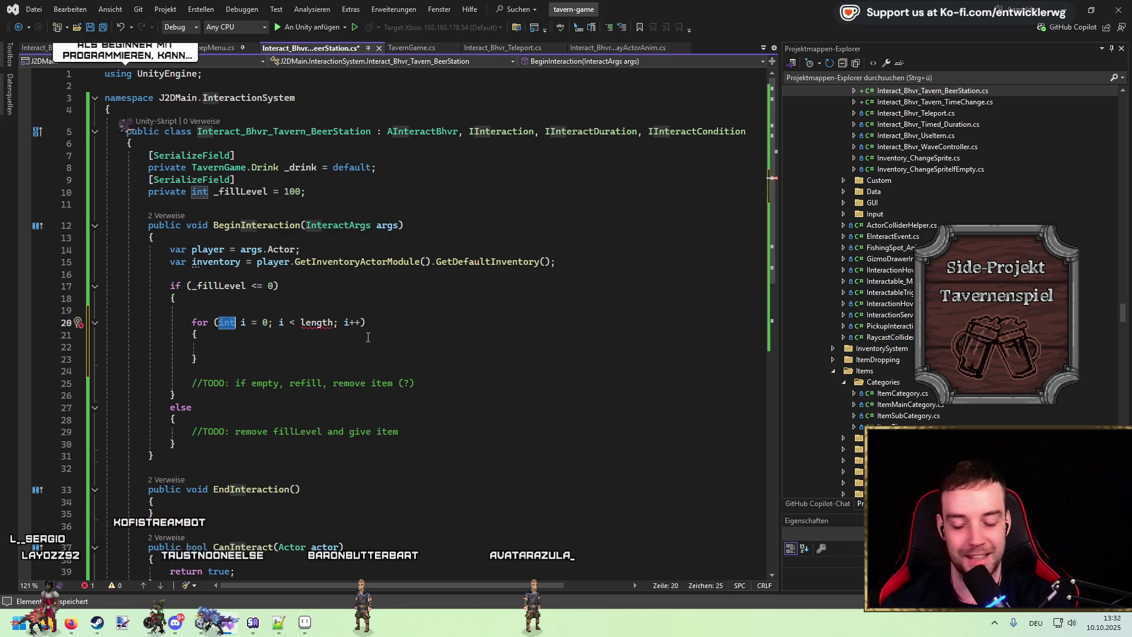
{"action": "left_click_drag", "start_coordinate": [223, 357], "coordinate": [187, 322]}
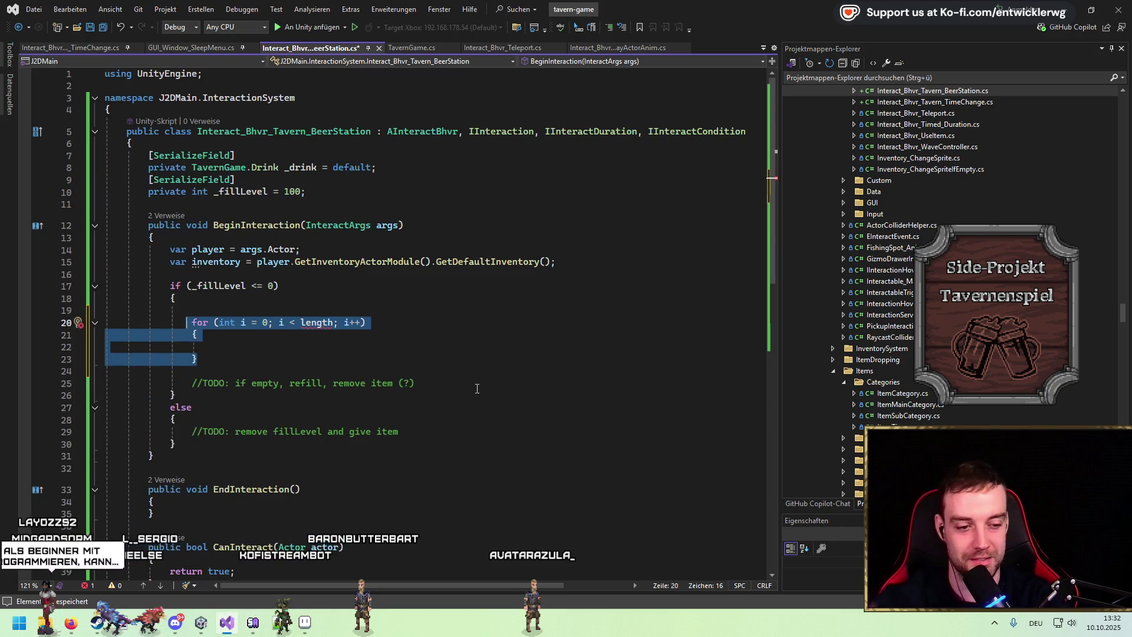
{"action": "key", "text": "Delete"}
{"action": "key", "text": "BackSpace"}
{"action": "key", "text": "BackSpace"}
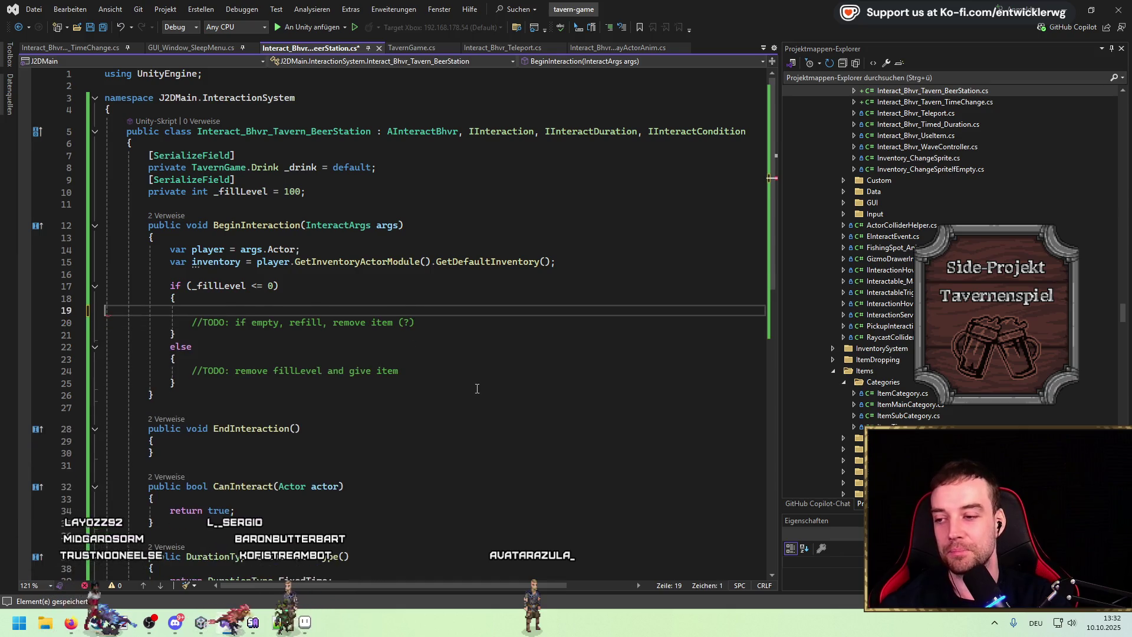
{"action": "key", "text": "Delete"}
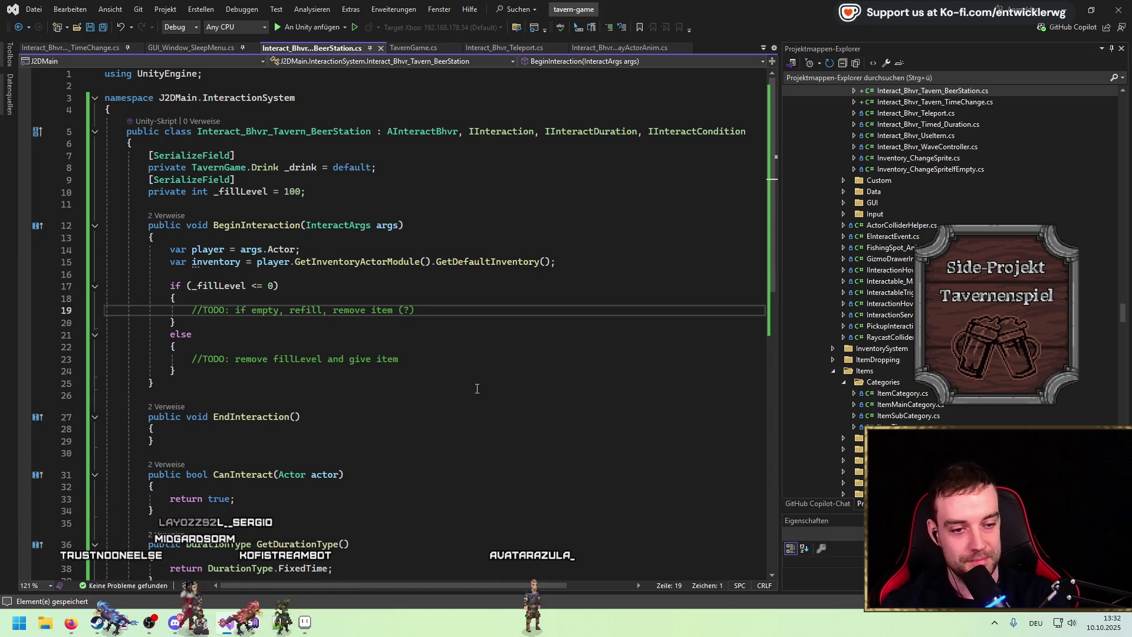
{"action": "key", "text": "Home"}
{"action": "key", "text": "Return"}
{"action": "key", "text": "Return"}
{"action": "key", "text": "Return"}
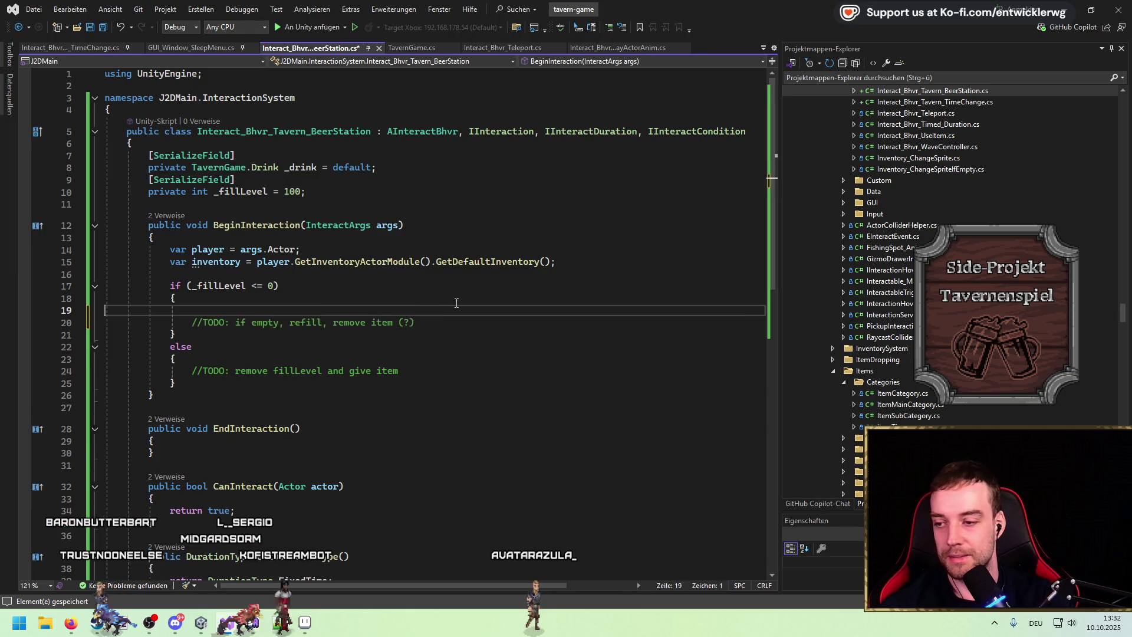
Write GameDatabase.Instance.Items.GetItemByGuid( and accept Copilot's empty-mug lookup with out var emptyMug
{"action": "key", "text": "Up"}
{"action": "key", "text": "Up"}
{"action": "type", "text": "if("}
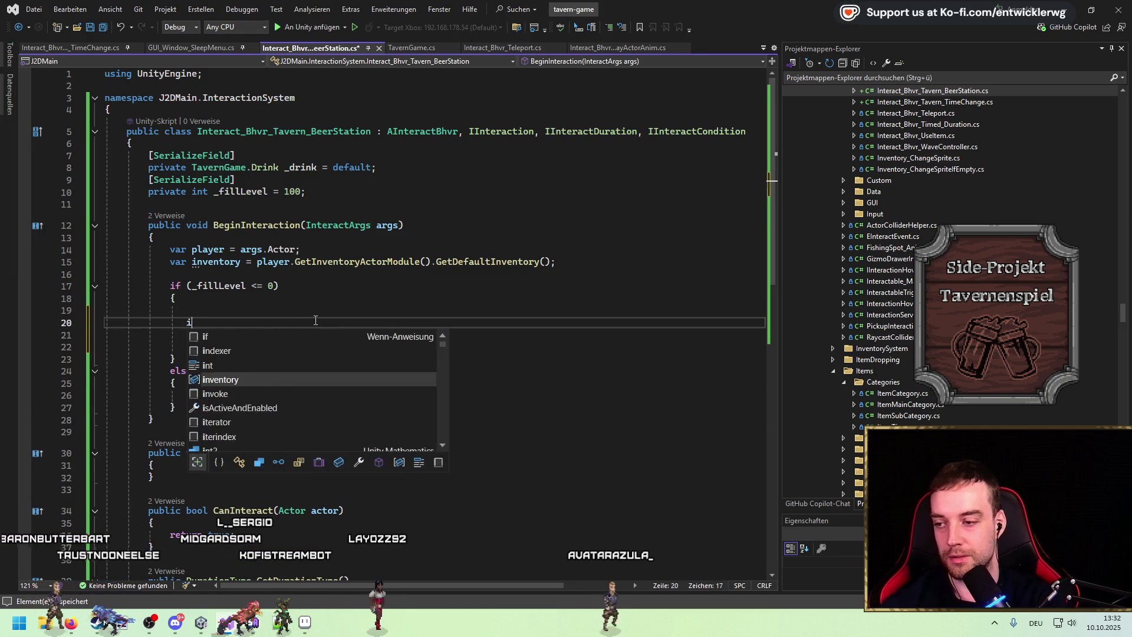
{"action": "key", "text": "BackSpace"}
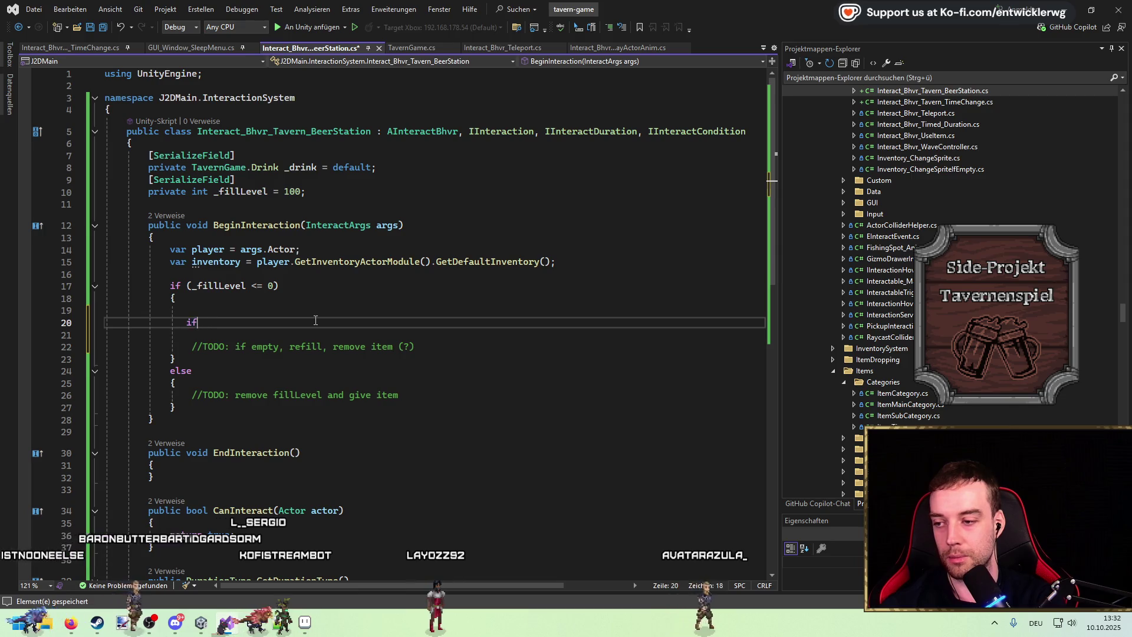
{"action": "type", "text": "ItemData"}
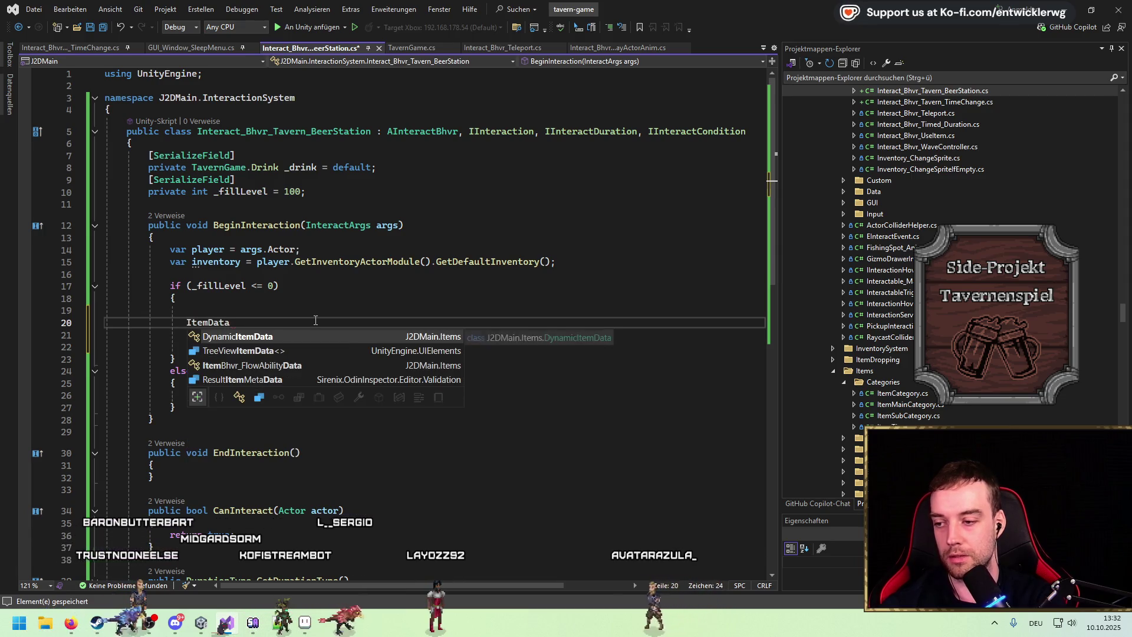
{"action": "key", "text": "ctrl+BackSpace"}
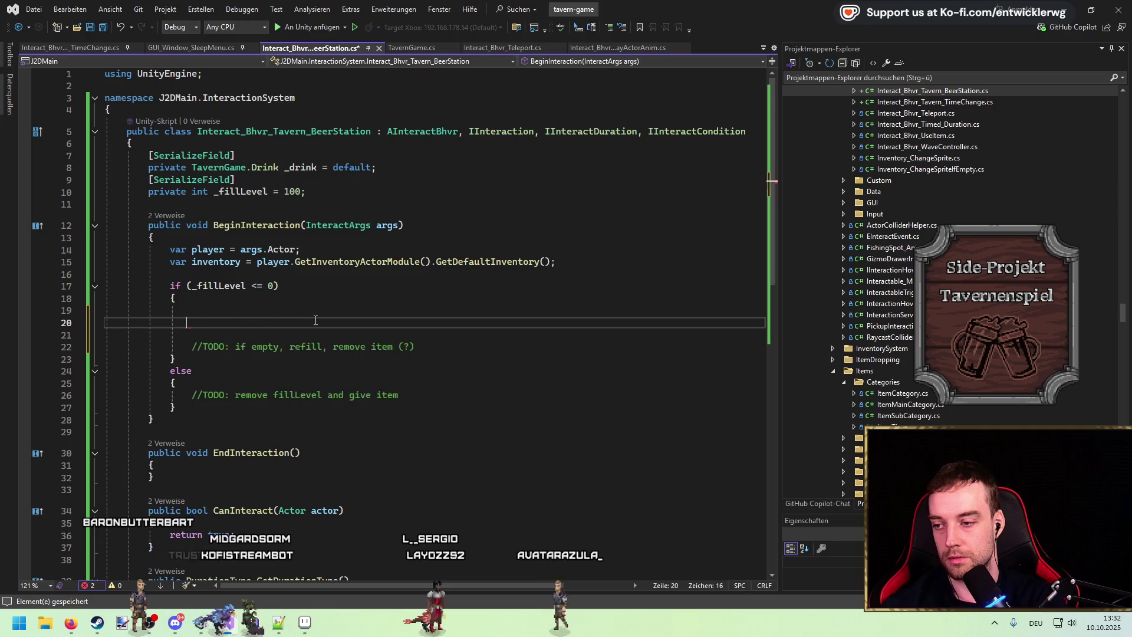
{"action": "type", "text": "GameDatabase."}
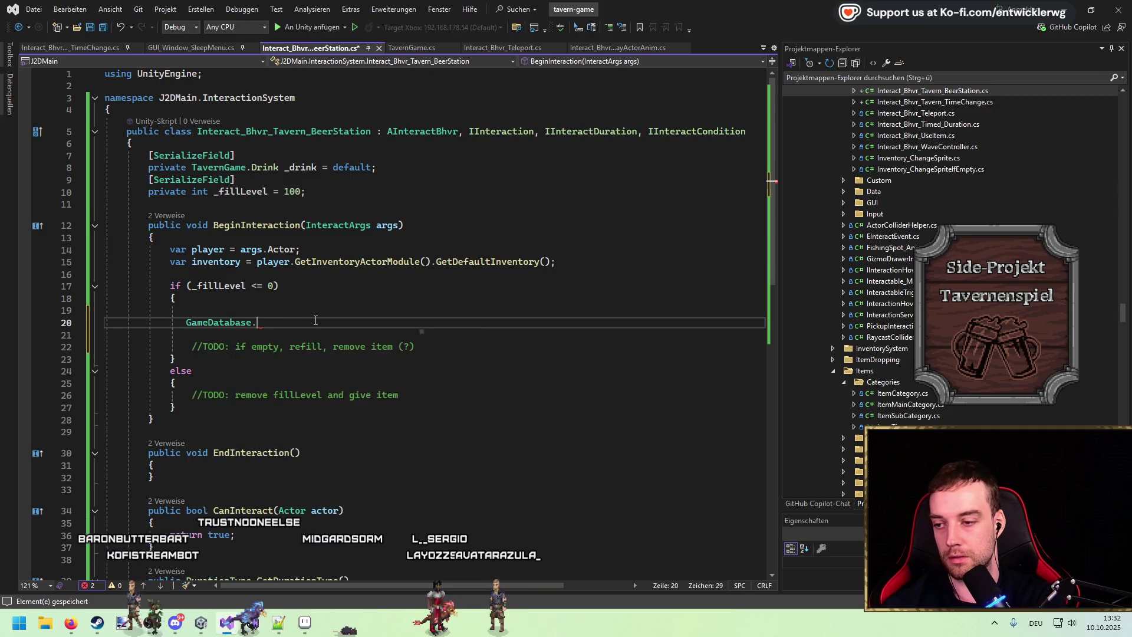
{"action": "type", "text": "Inst"}
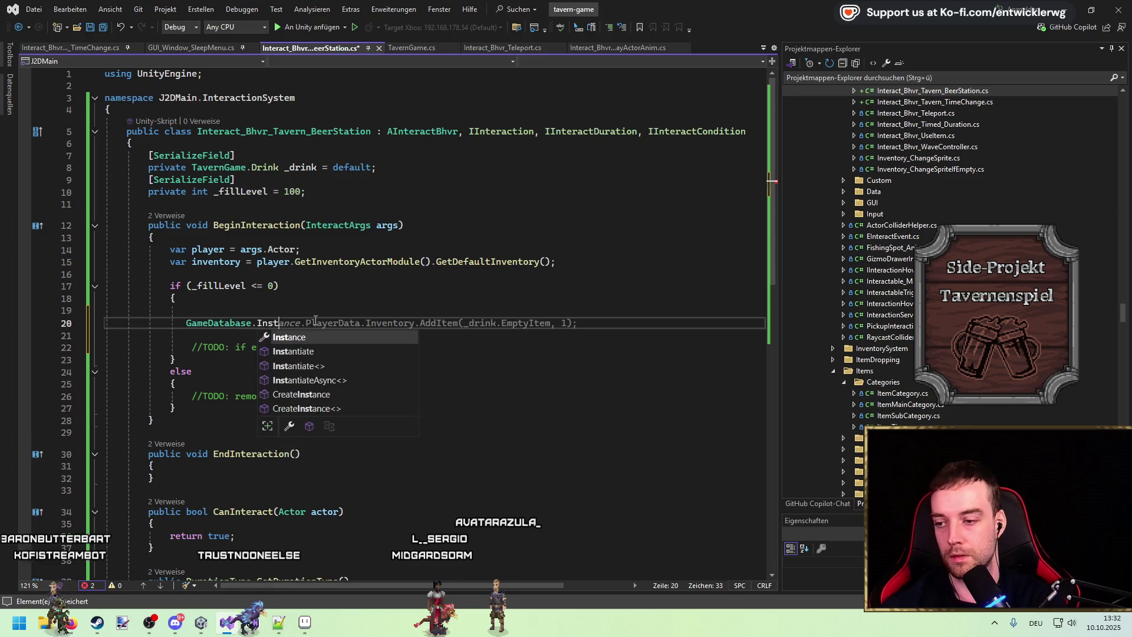
{"action": "type", "text": "ance.i.Get"}
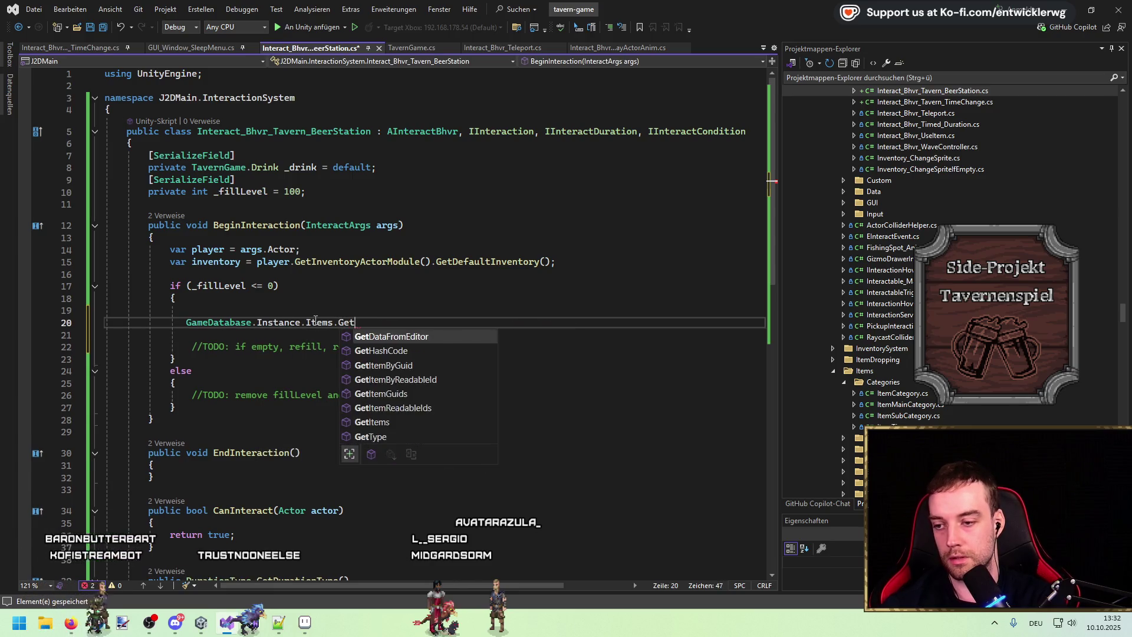
{"action": "type", "text": "IOtem("}
{"action": "key", "text": "Tab"}
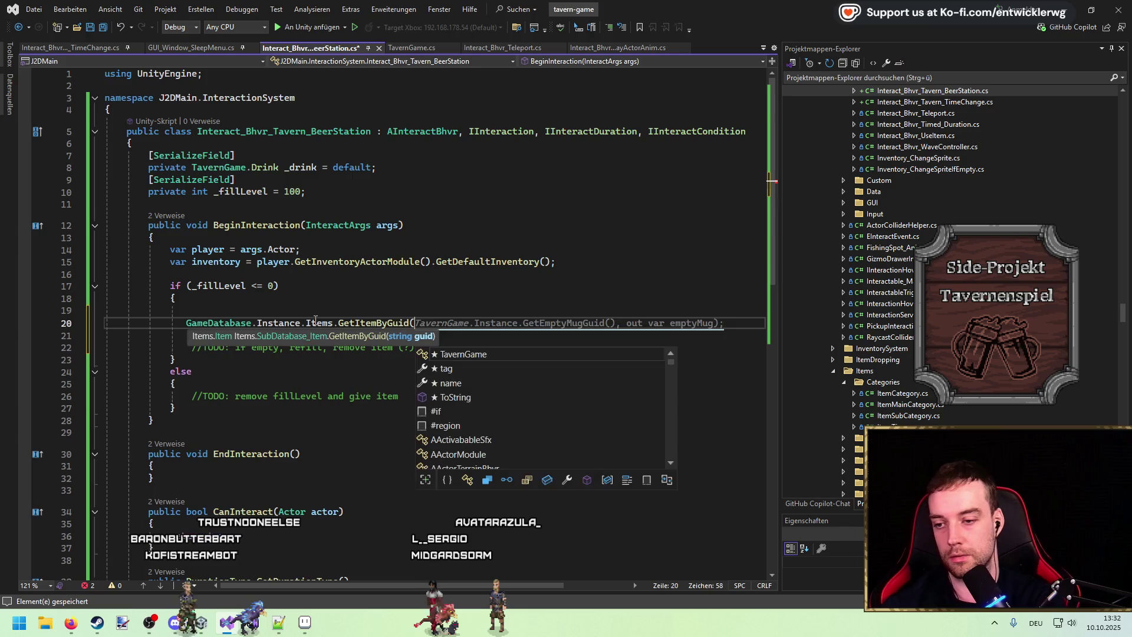
{"action": "key", "text": "Tab"}
Select the GetEmptyMugGuid call in the new lookup line to examine it
{"action": "left_click", "coordinate": [715, 347]}
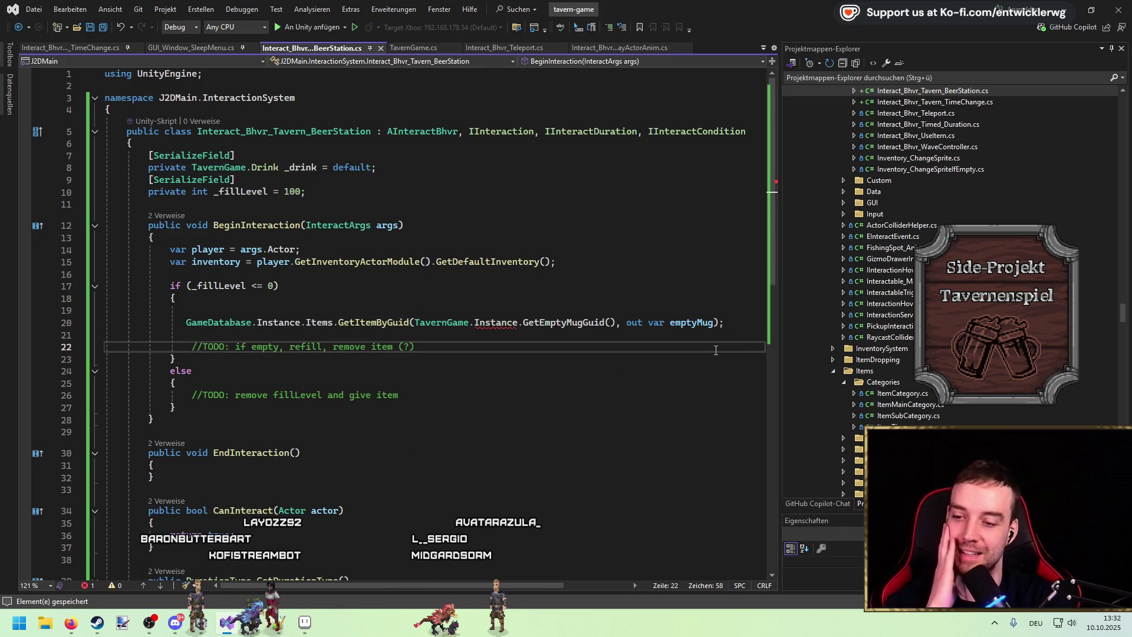
{"action": "left_click", "coordinate": [584, 322]}
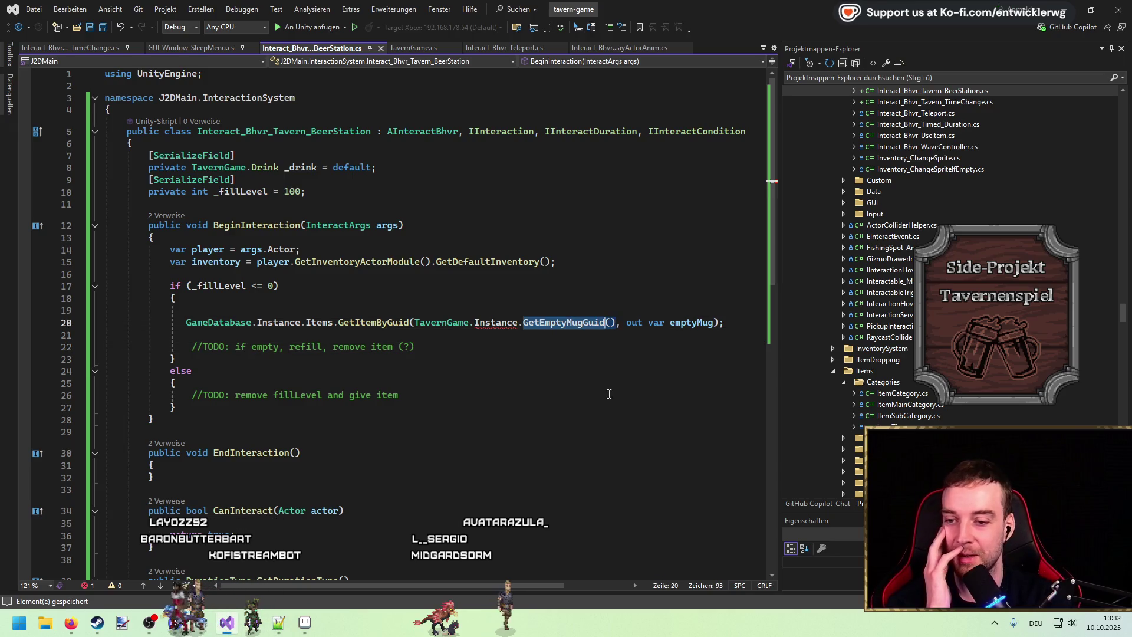
{"action": "double_click", "coordinate": [585, 323]}
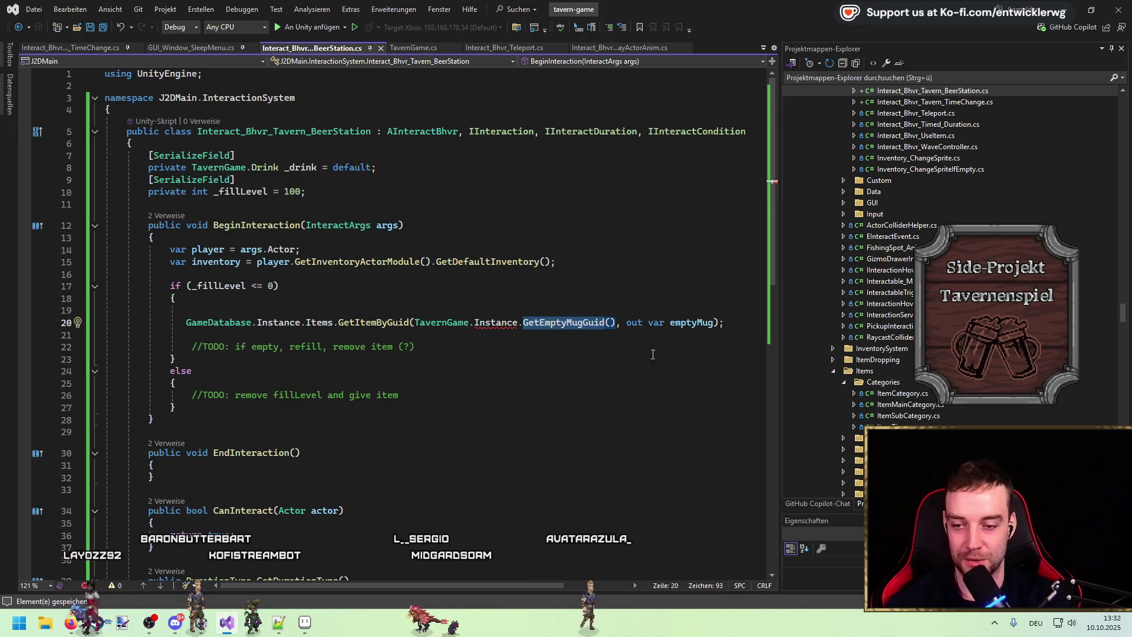
{"action": "left_click", "coordinate": [556, 334]}
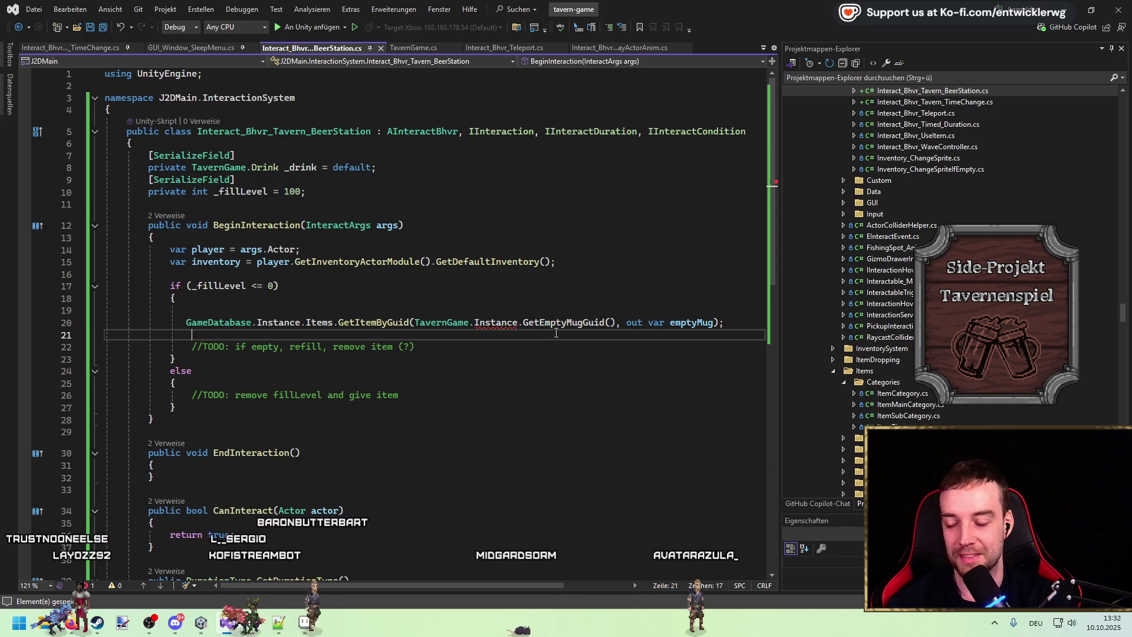
{"action": "left_click_drag", "start_coordinate": [570, 345], "coordinate": [555, 310]}
Move the GetItemByGuid line up to sit right under the if brace and save BeerStation.cs
{"action": "left_click", "coordinate": [551, 323]}
{"action": "left_click", "coordinate": [550, 336]}
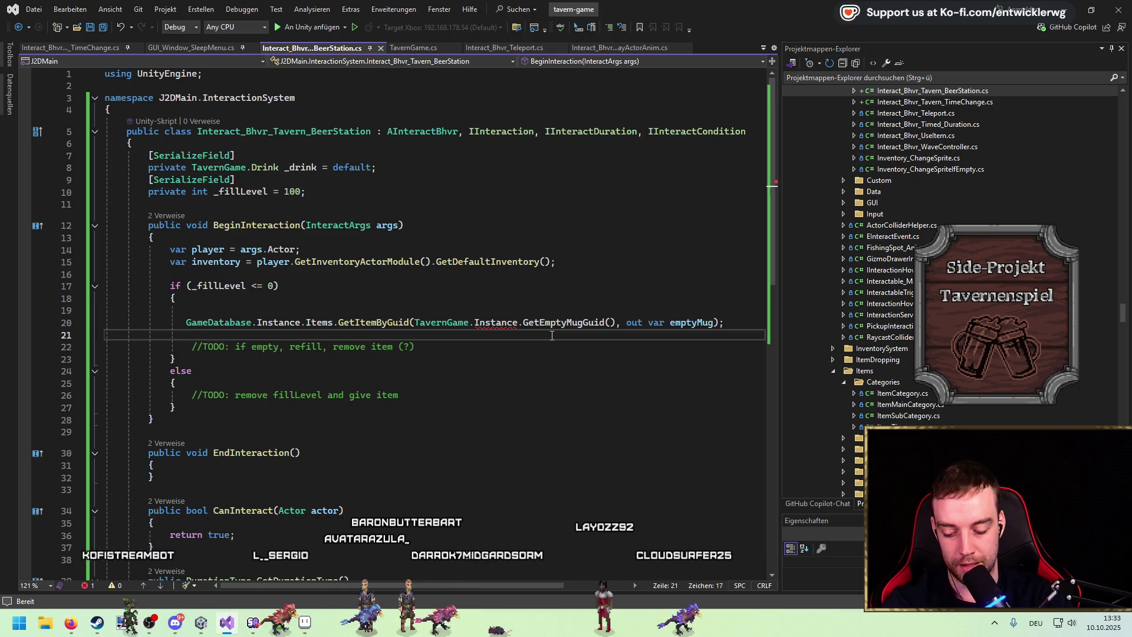
{"action": "key", "text": "Up"}
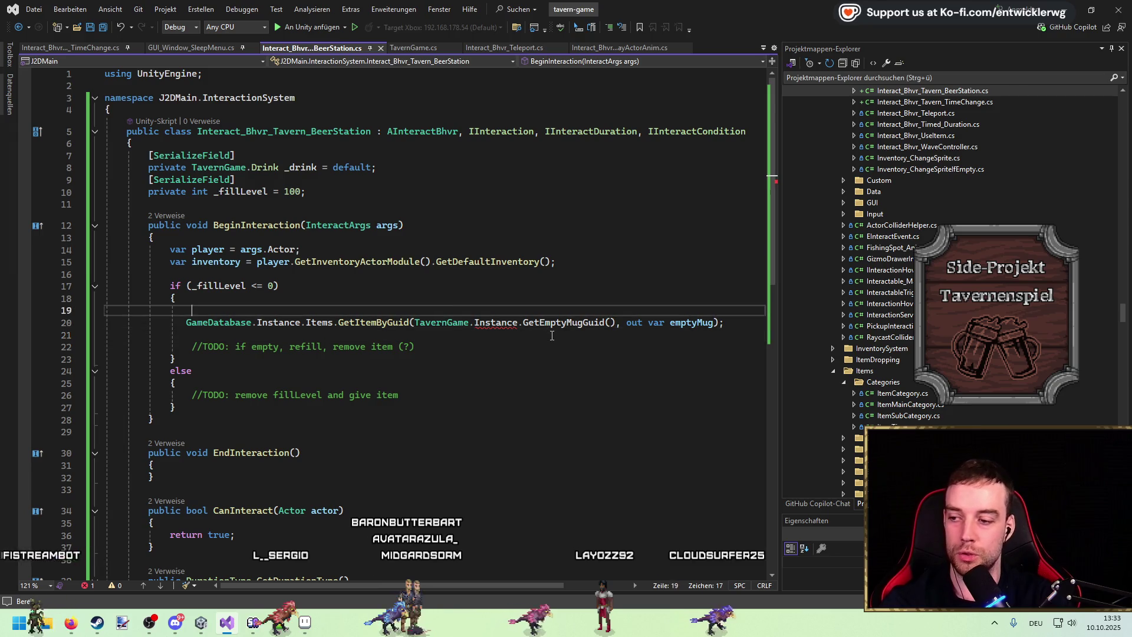
{"action": "key", "text": "Home"}
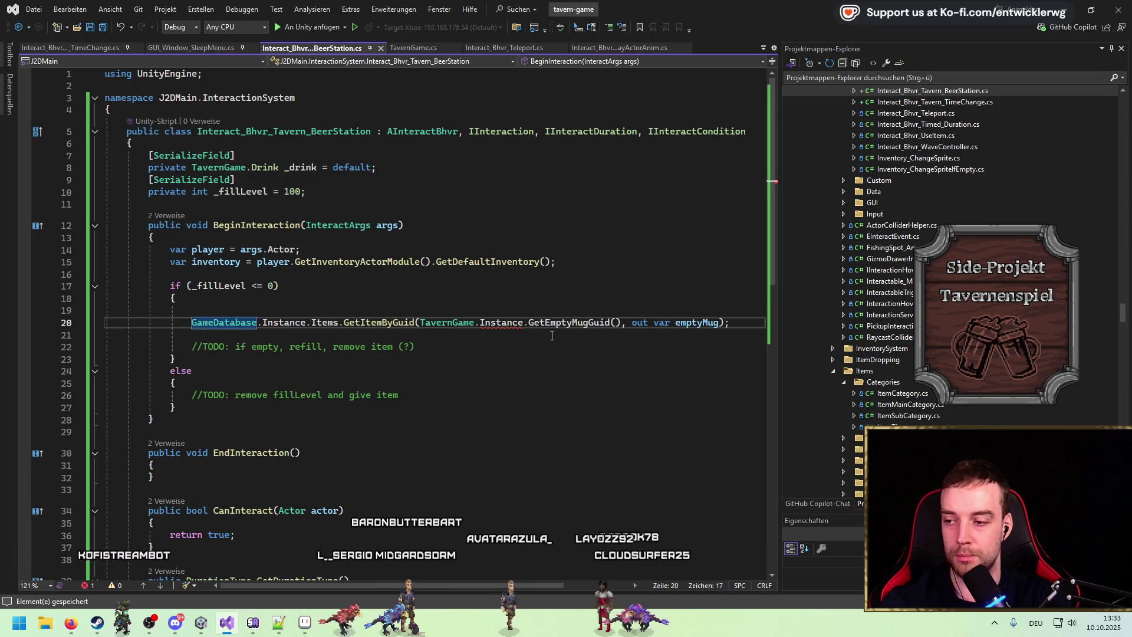
{"action": "key", "text": "alt+Up"}
{"action": "key", "text": "ctrl+s"}
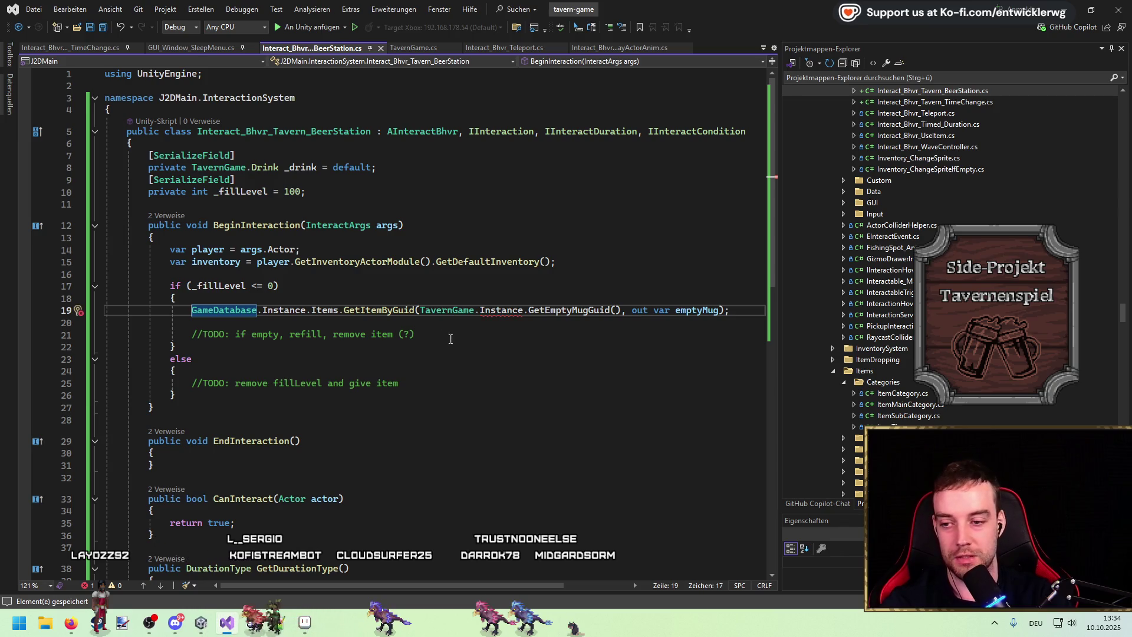
Delete the empty-mug arguments, leaving GameDatabase.Instance.Items.GetItemByGuid() with empty parentheses
{"action": "left_click_drag", "start_coordinate": [723, 310], "coordinate": [418, 311]}
{"action": "key", "text": "BackSpace"}
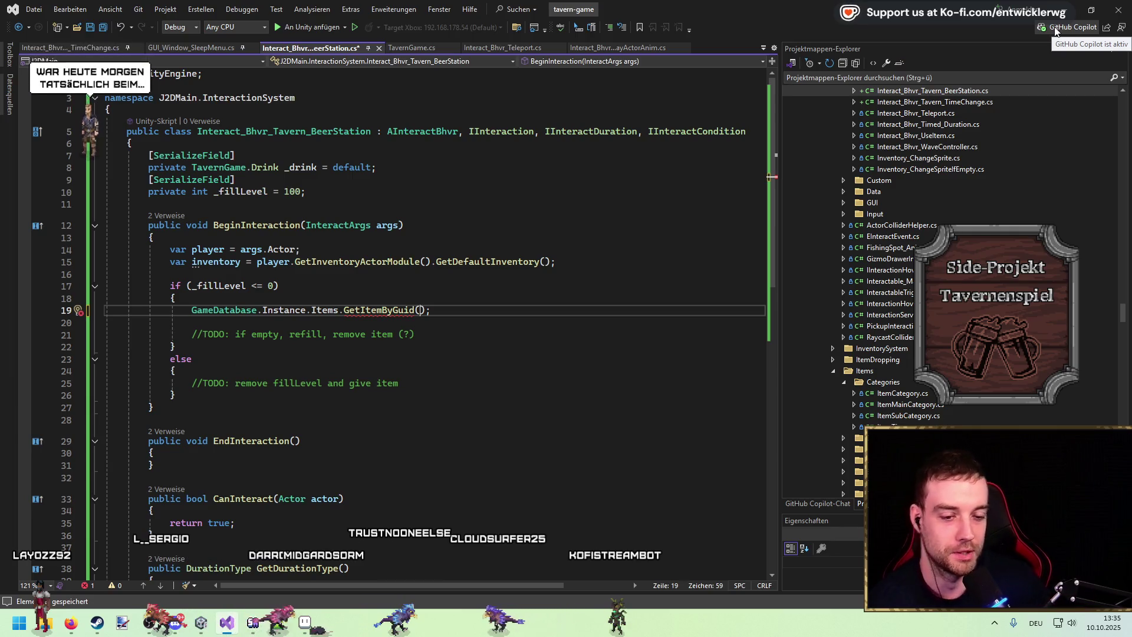
Declare 'var items = GameDatabase.Instance.Items;' below the inventory line, moving the expression from the lookup
{"action": "left_click", "coordinate": [343, 296]}
{"action": "left_click", "coordinate": [444, 266]}
{"action": "key", "text": "End"}
{"action": "key", "text": "Return"}
{"action": "key", "text": "Return"}
{"action": "type", "text": "var items ="}
{"action": "double_click", "coordinate": [324, 334]}
{"action": "left_click", "coordinate": [190, 334], "text": "shift"}
{"action": "key", "text": "ctrl+x"}
{"action": "left_click", "coordinate": [279, 293]}
{"action": "key", "text": "ctrl+v"}
{"action": "type", "text": ";"}
Change the lookup to items.GetItemByGuid(TavernGame.GUID_ITEM_BEER_BARREL) and begin its variable declaration
{"action": "key", "text": "Up"}
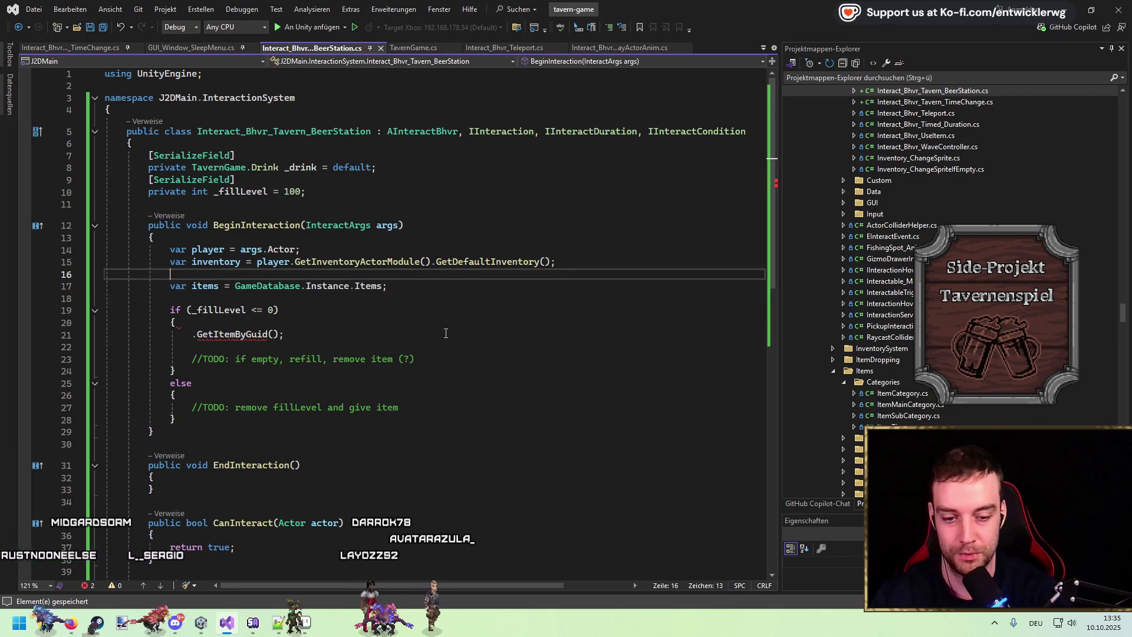
{"action": "key", "text": "Delete"}
{"action": "left_click", "coordinate": [219, 274]}
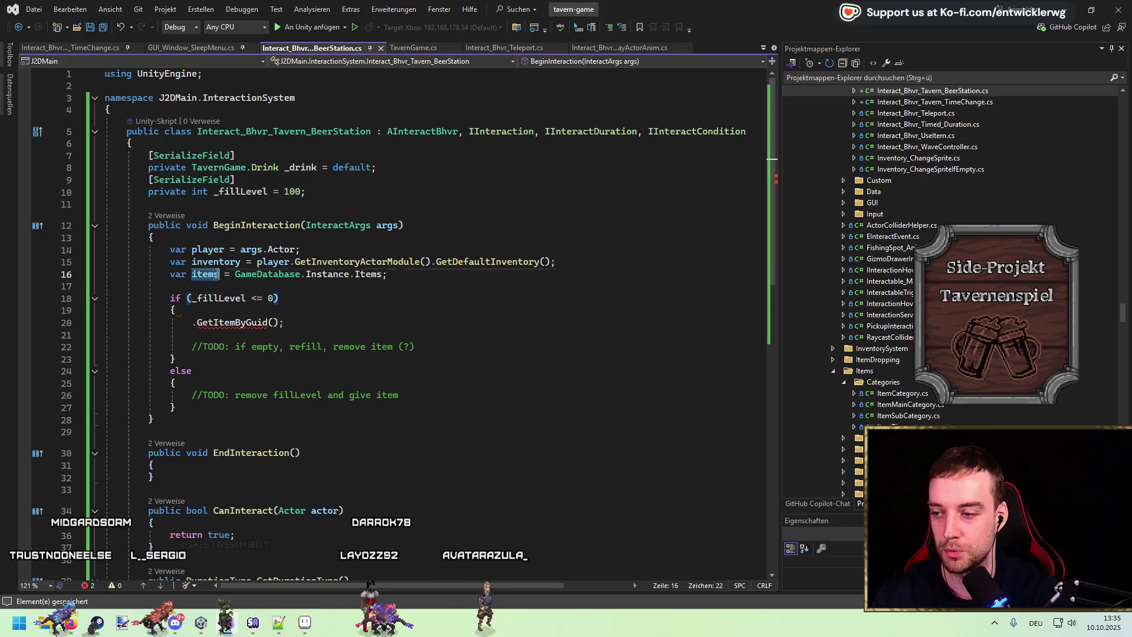
{"action": "key", "text": "ctrl+c"}
{"action": "left_click", "coordinate": [192, 325]}
{"action": "key", "text": "ctrl+v"}
{"action": "type", "text": "."}
{"action": "left_click", "coordinate": [301, 323]}
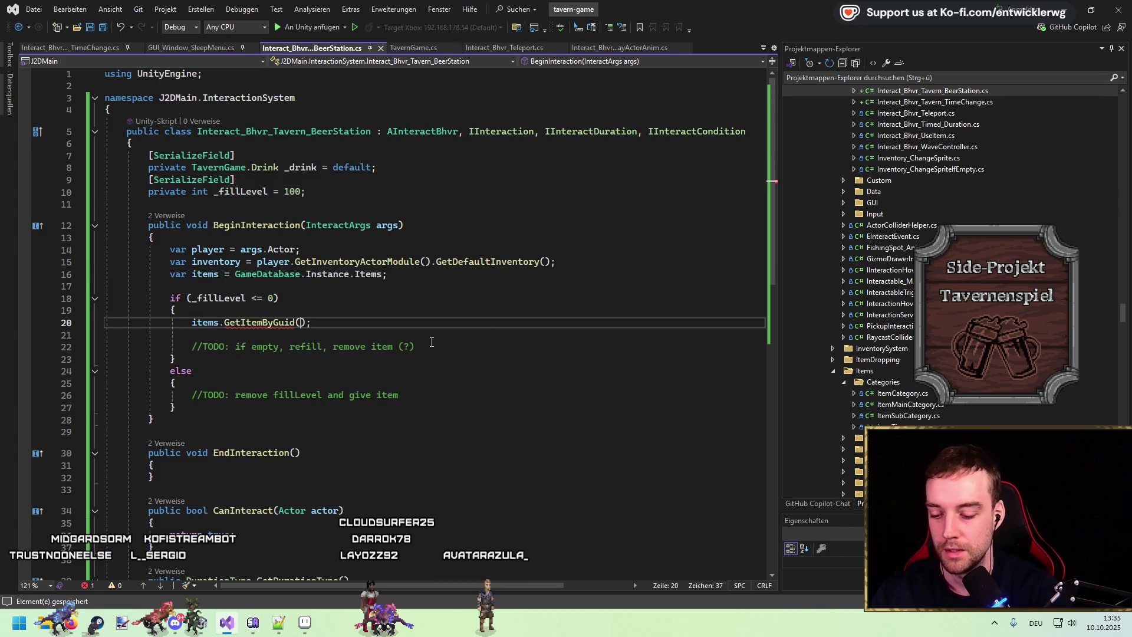
{"action": "type", "text": "."}
{"action": "key", "text": "Tab"}
{"action": "key", "text": "Home"}
{"action": "type", "text": "var item"}
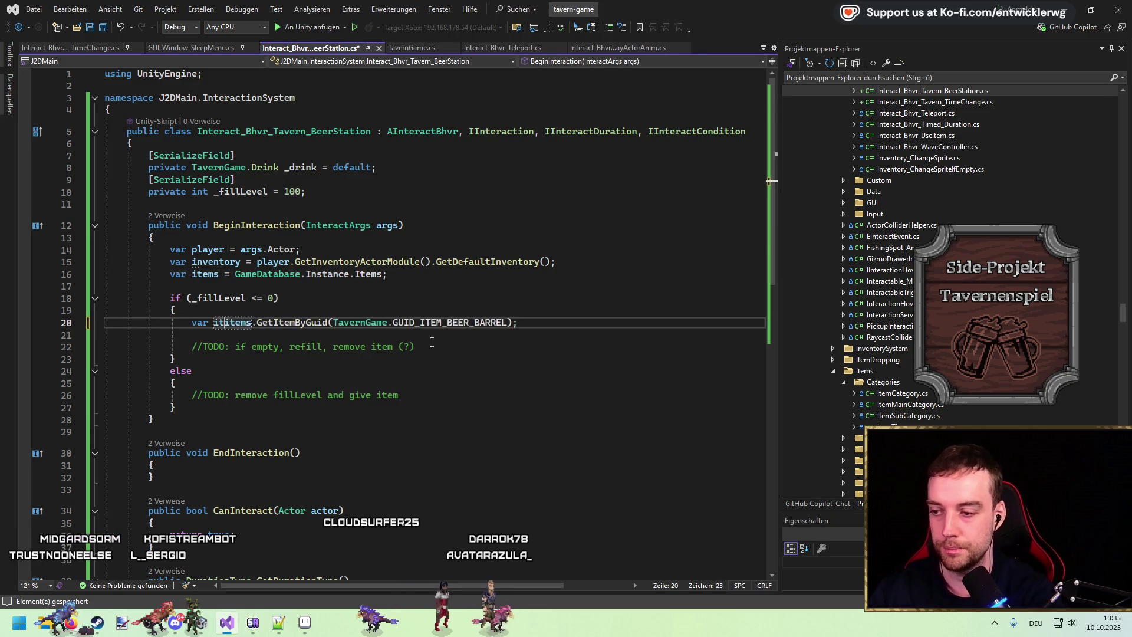
{"action": "key", "text": "BackSpace"}
{"action": "key", "text": "BackSpace"}
{"action": "key", "text": "BackSpace"}
Finish 'var barrel = items.GetItemByGuid(TavernGame.GUID_ITEM_BEER_BARREL);' and remove the blank line above the TODO
{"action": "type", "text": "barrel ="}
{"action": "key", "text": "Down"}
{"action": "key", "text": "Delete"}
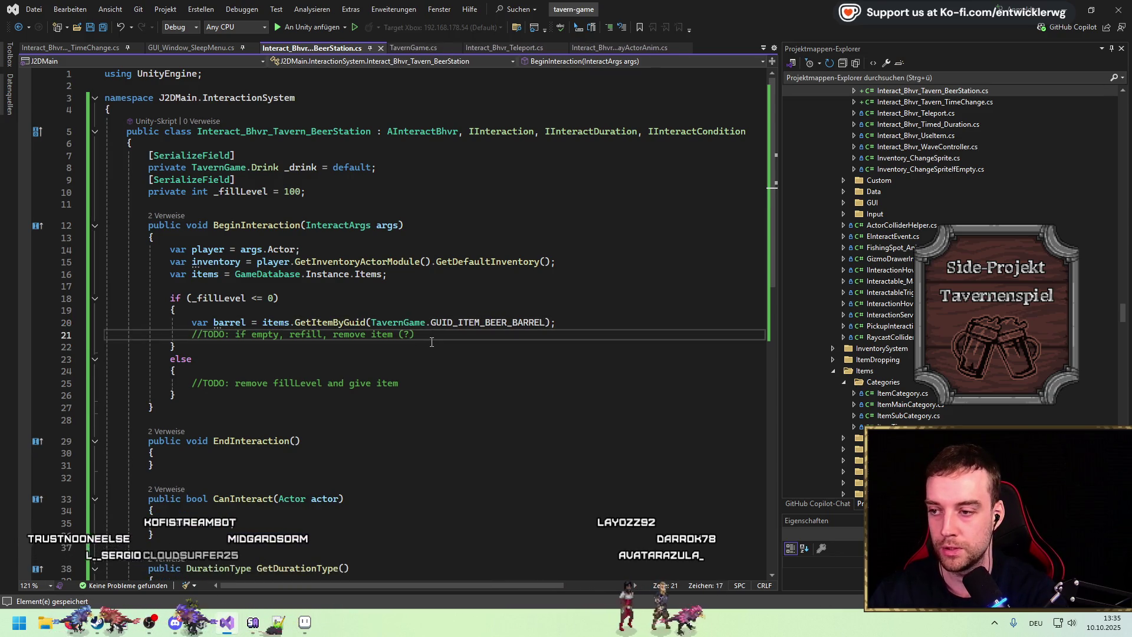
{"action": "double_click", "coordinate": [244, 192]}
{"action": "left_click", "coordinate": [590, 322]}
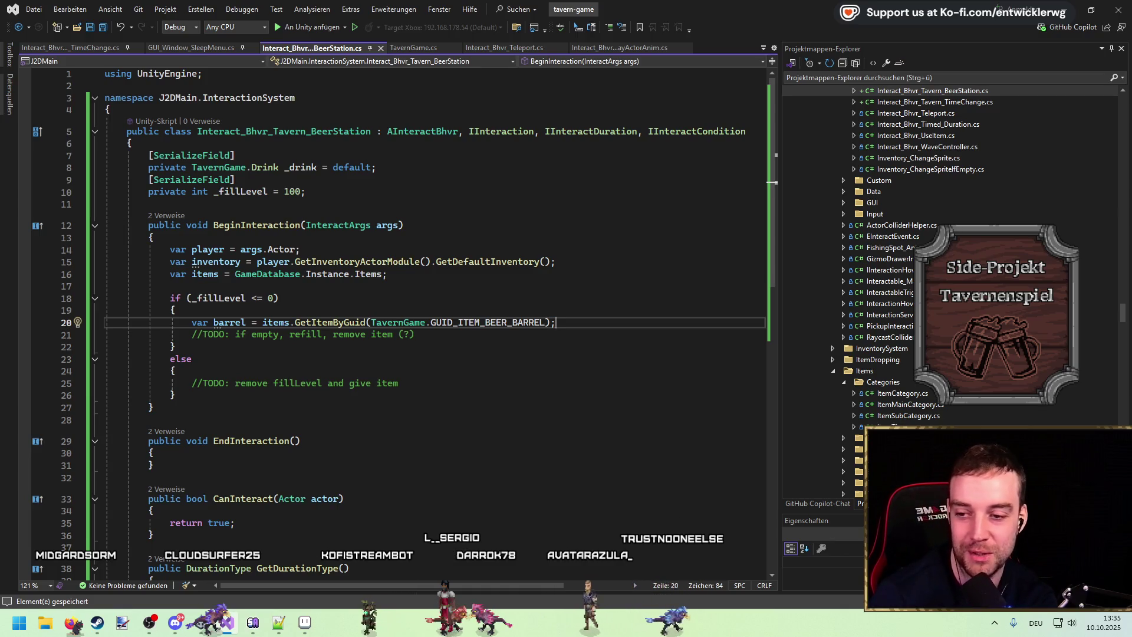
{"action": "left_click", "coordinate": [558, 261]}
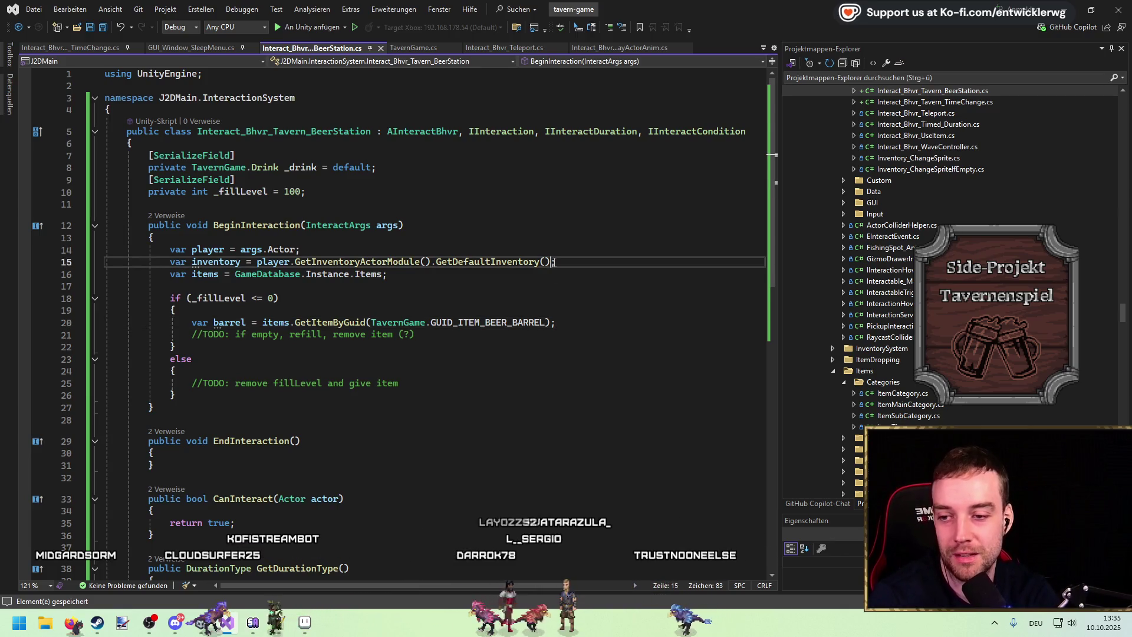
{"action": "left_click", "coordinate": [558, 324]}
{"action": "type", "text": ";"}
{"action": "left_click", "coordinate": [584, 339]}
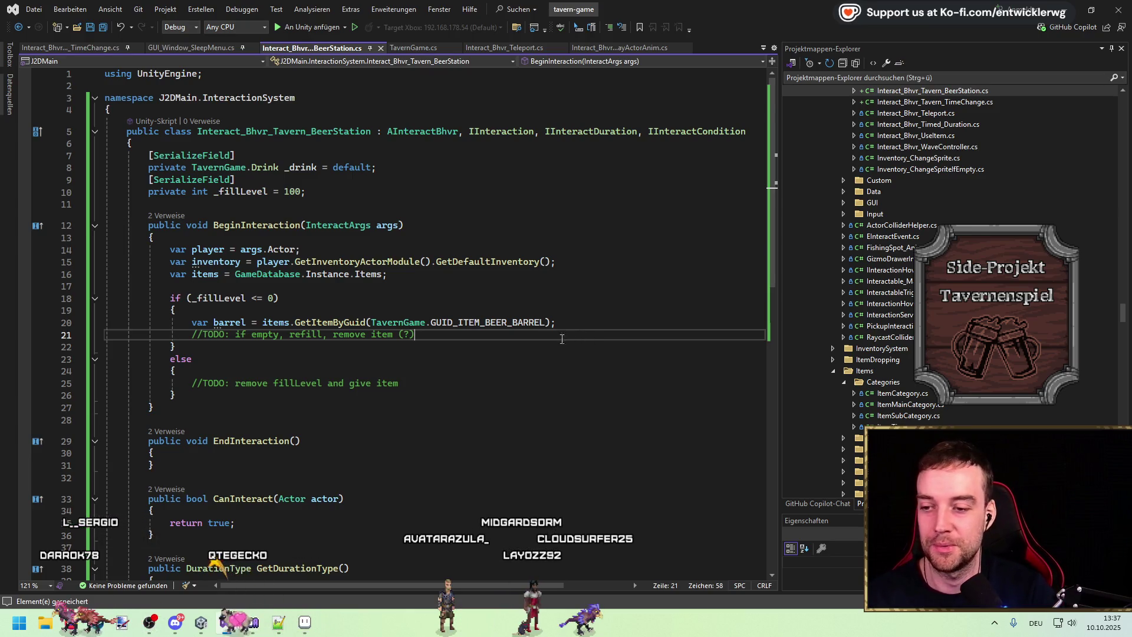
{"action": "scroll", "coordinate": [457, 331], "scroll_direction": "down", "scroll_amount": 2}
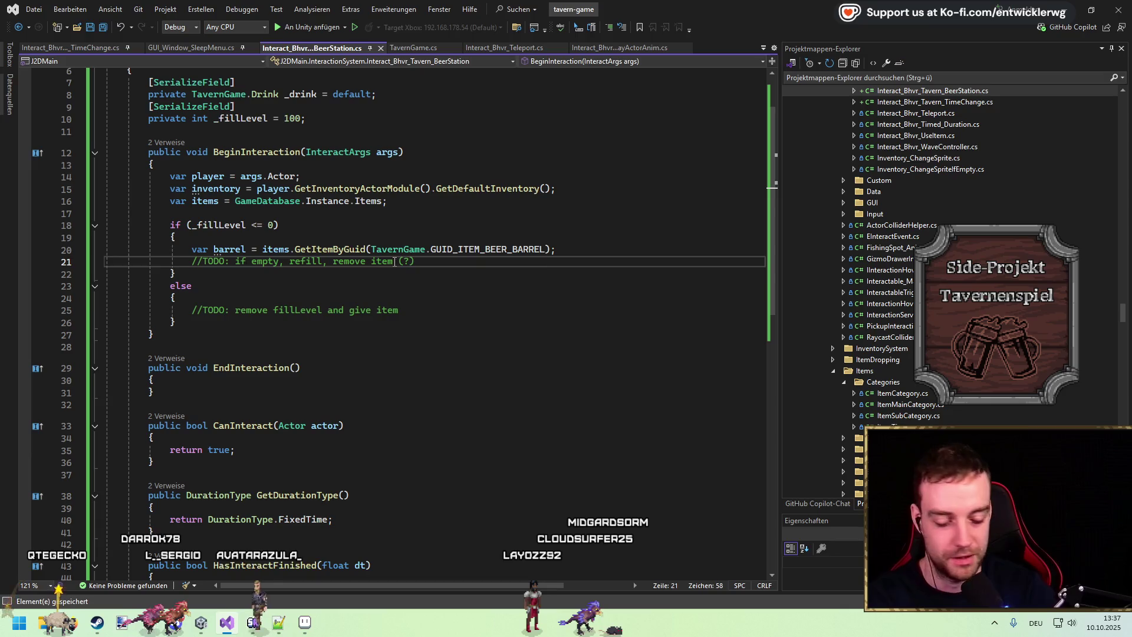
{"action": "left_click", "coordinate": [214, 189]}
{"action": "left_click", "coordinate": [604, 251]}
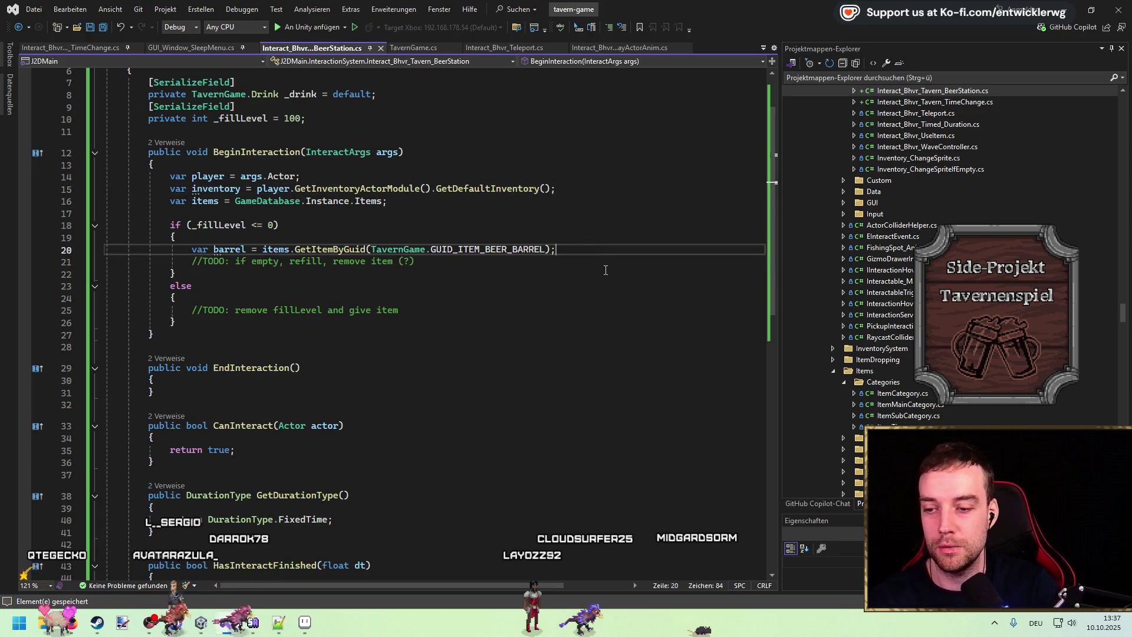
Add if(inventory.HasAtLeastItemInInventory(barrel, 1)) with a block calling inventory.RemoveItem(barrel, 1, true)
{"action": "key", "text": "Return"}
{"action": "key", "text": "Return"}
{"action": "type", "text": "Has"}
{"action": "key", "text": "Tab"}
{"action": "type", "text": "(barrel,"}
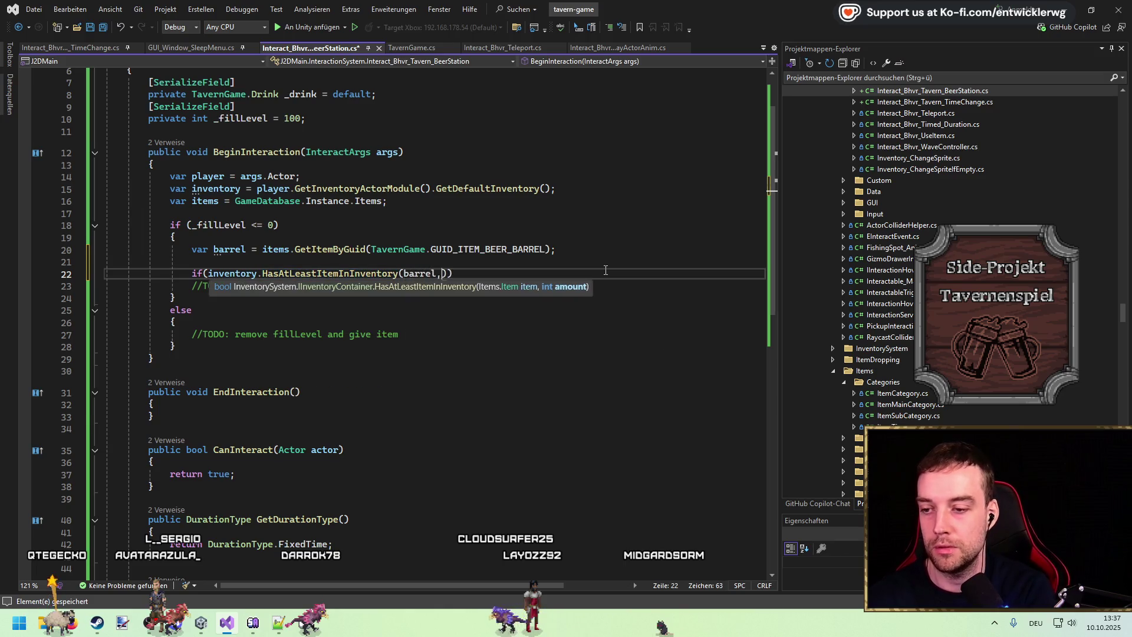
{"action": "key", "text": "End"}
{"action": "key", "text": "Return"}
{"action": "type", "text": "{"}
{"action": "key", "text": "Return"}
{"action": "left_click", "coordinate": [209, 274]}
{"action": "left_click", "coordinate": [255, 301]}
{"action": "type", "text": "inventory.remoive"}
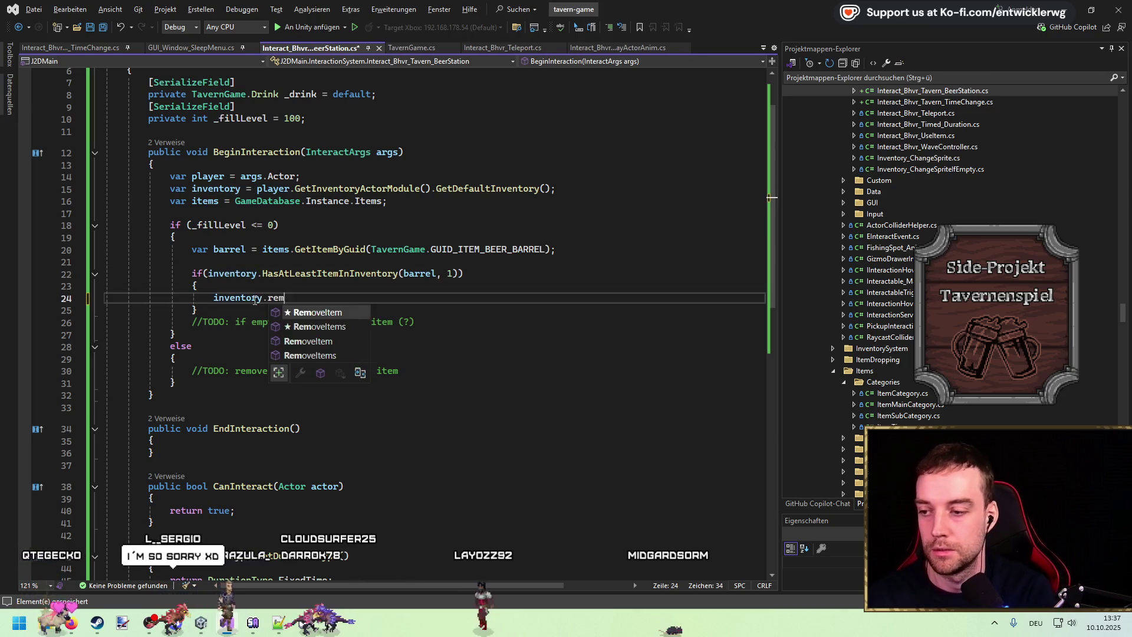
{"action": "key", "text": "Tab"}
{"action": "type", "text": "(barrel, "}
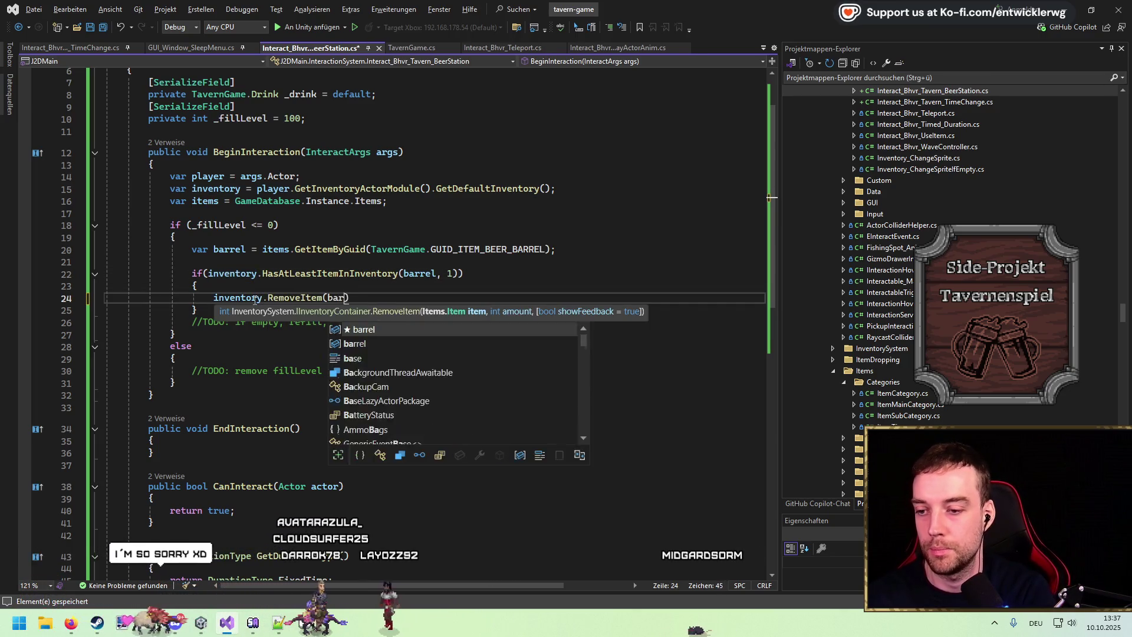
{"action": "type", "text": "1, true);"}
Reset _fillLevel to 100 inside the block and save the script
{"action": "key", "text": "Return"}
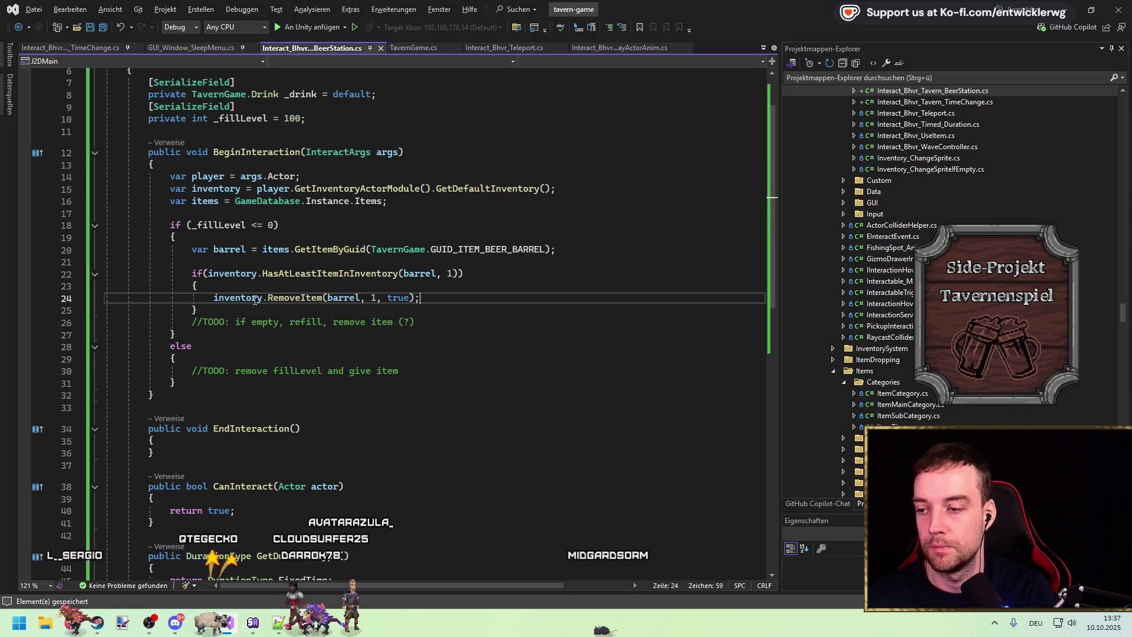
{"action": "type", "text": "#"}
{"action": "key", "text": "BackSpace"}
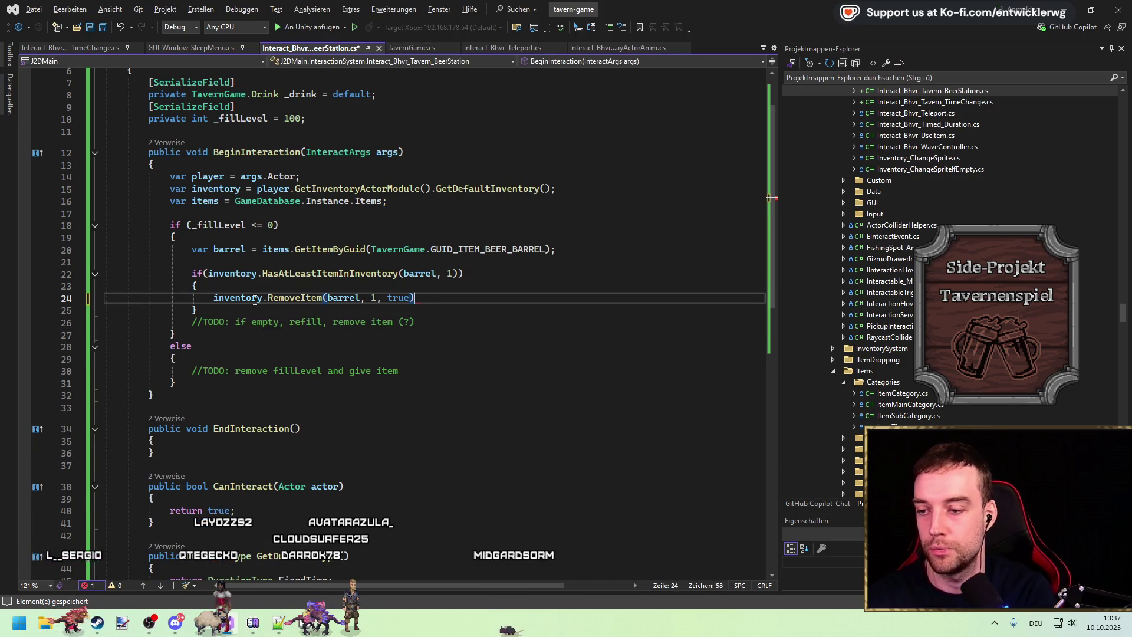
{"action": "key", "text": "Return"}
{"action": "type", "text": "_fillLevel = 100;"}
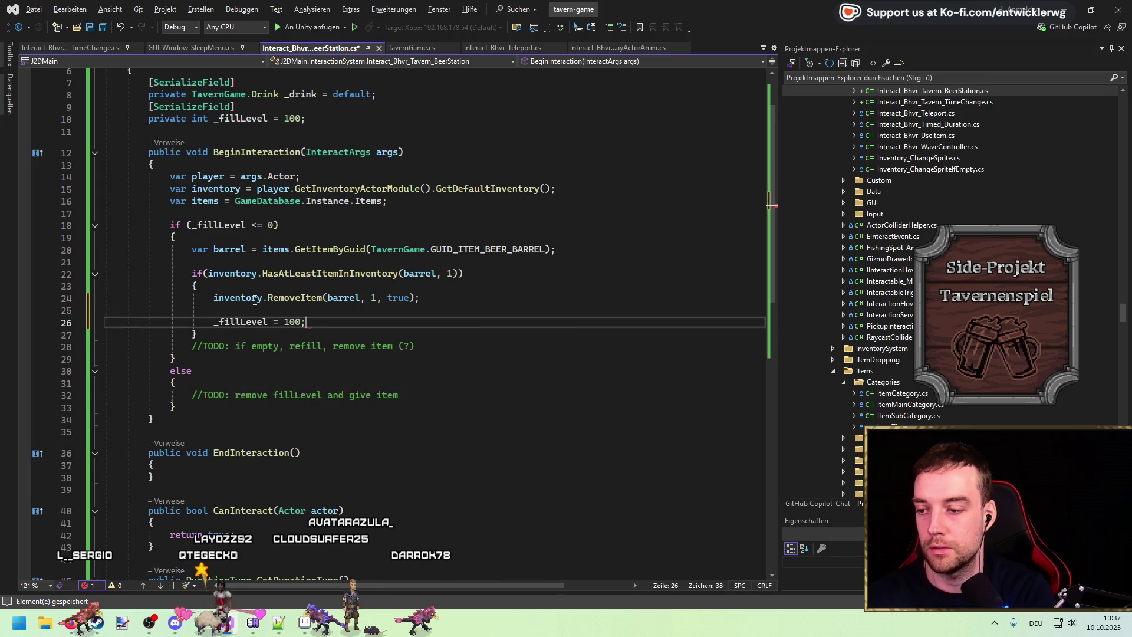
{"action": "key", "text": "Up"}
{"action": "key", "text": "ctrl+shift+l"}
{"action": "key", "text": "ctrl+s"}
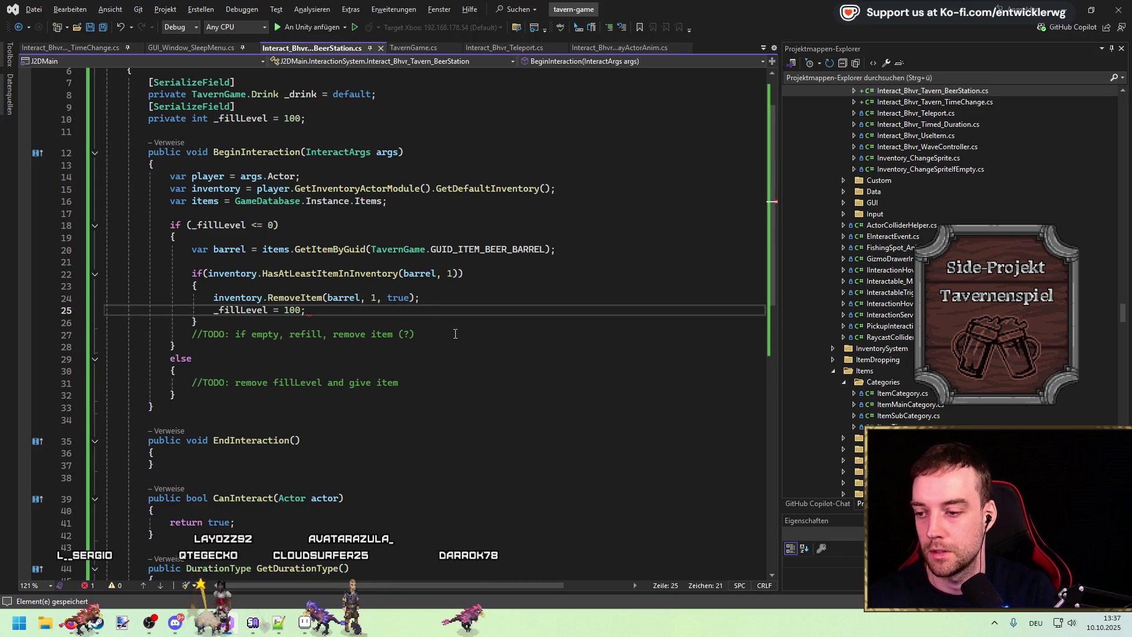
Delete the obsolete refill TODO comment and its leftover empty line
{"action": "left_click", "coordinate": [440, 339]}
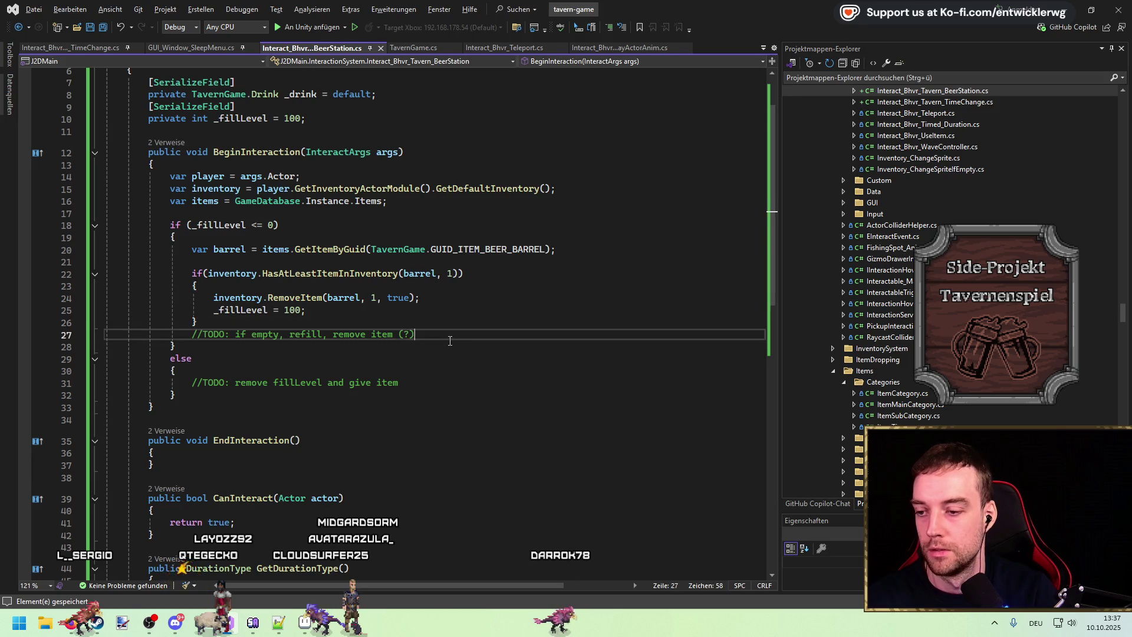
{"action": "key", "text": "ctrl+shift+l"}
{"action": "key", "text": "Up"}
{"action": "key", "text": "Up"}
{"action": "key", "text": "Up"}
{"action": "key", "text": "ctrl+shift+l"}
{"action": "left_click", "coordinate": [409, 358]}
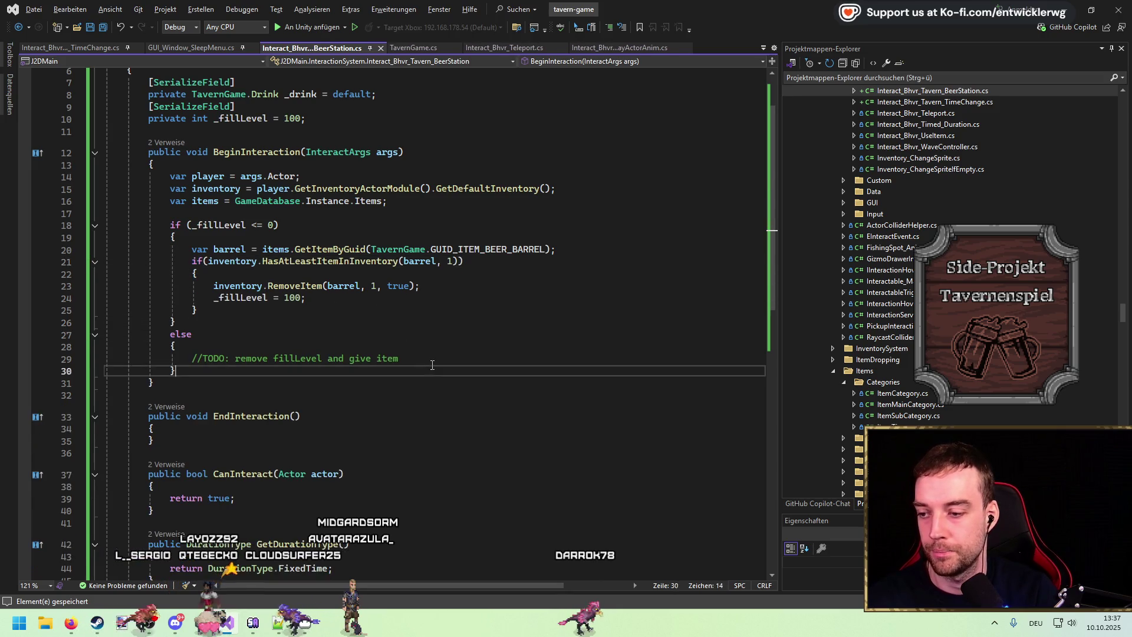
{"action": "scroll", "coordinate": [413, 383], "scroll_direction": "up", "scroll_amount": 1}
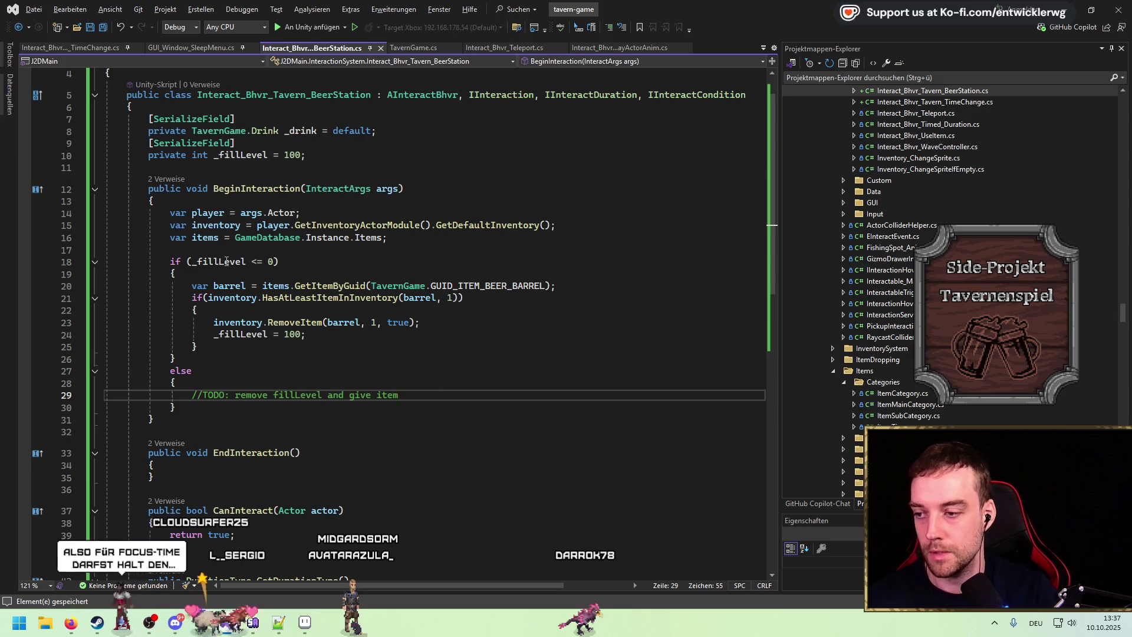
Write '_fillLevel -= 10;' at the top of the else block and save
{"action": "left_click", "coordinate": [241, 155]}
{"action": "double_click", "coordinate": [292, 155]}
{"action": "key", "text": "End"}
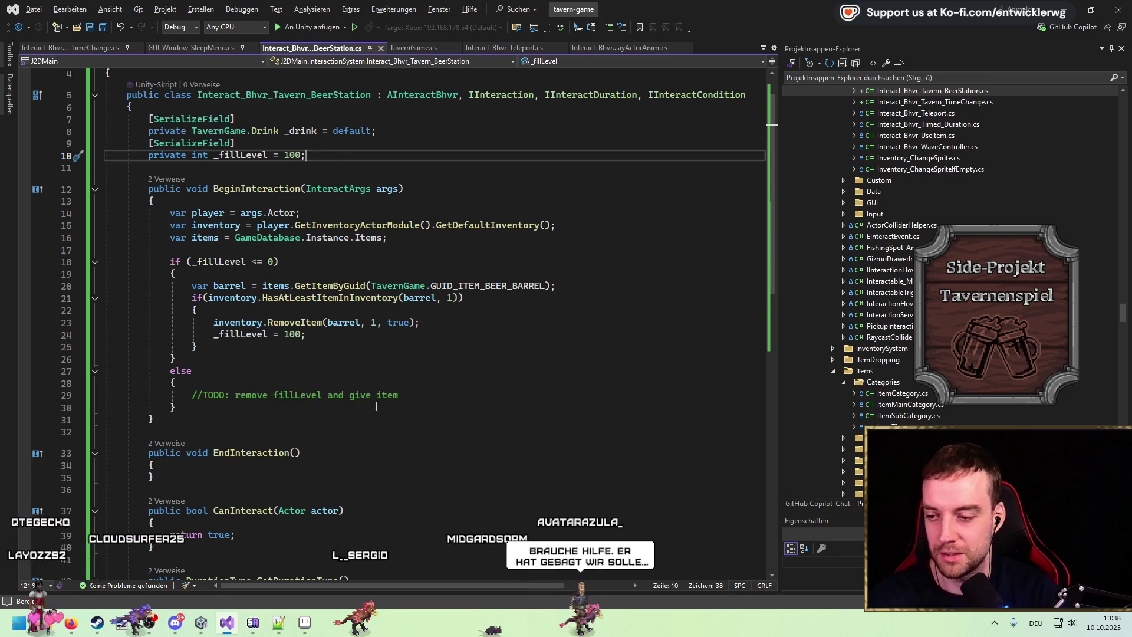
{"action": "left_click", "coordinate": [447, 392]}
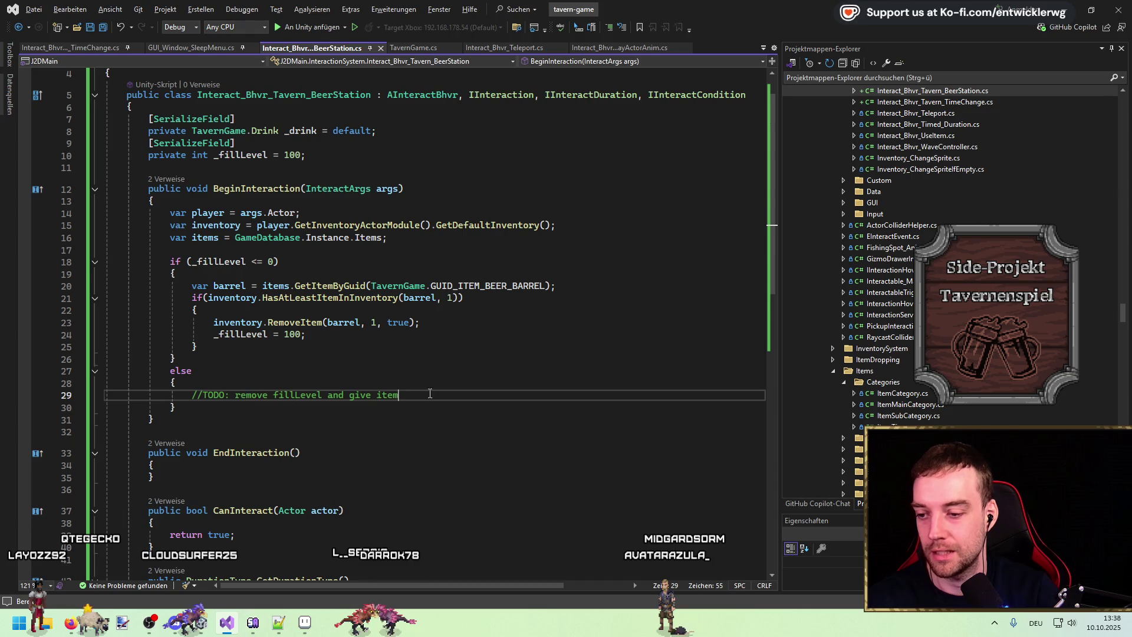
{"action": "left_click", "coordinate": [242, 155]}
{"action": "left_click", "coordinate": [304, 382]}
{"action": "key", "text": "Return"}
{"action": "key", "text": "Return"}
{"action": "key", "text": "Up"}
{"action": "type", "text": "_fillLevel -= 10;"}
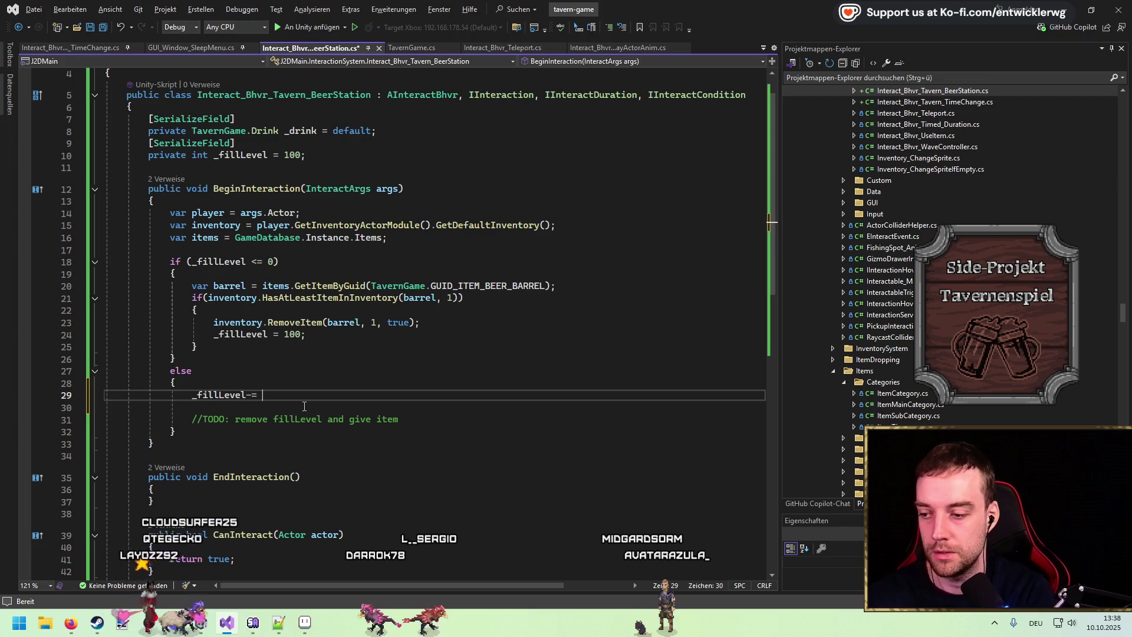
{"action": "key", "text": "ctrl+s"}
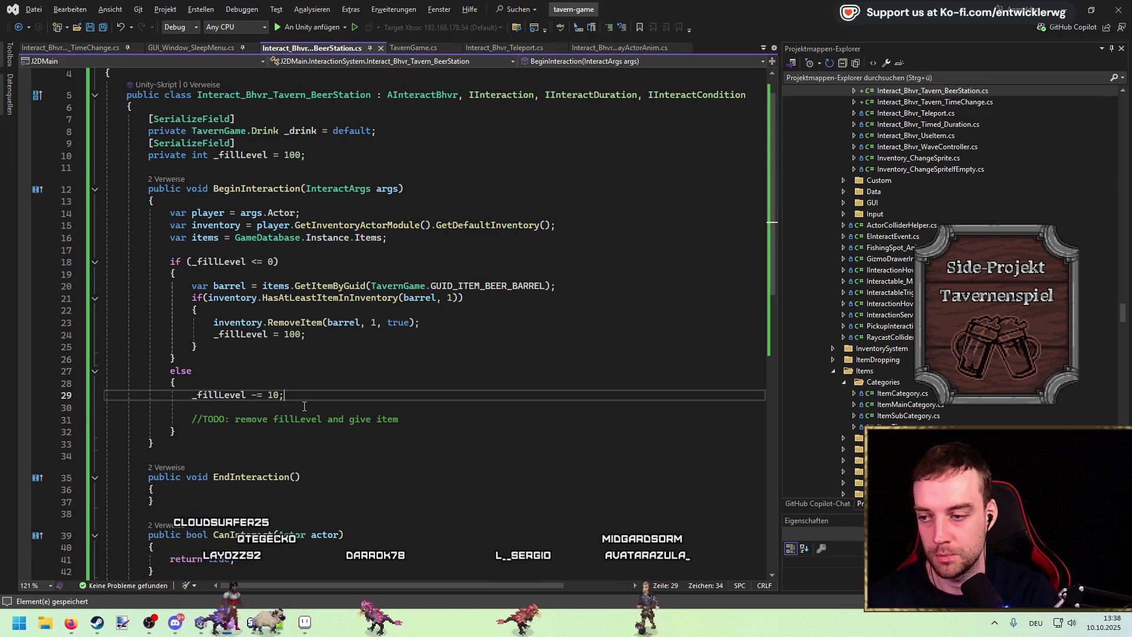
Add 'var beer = items.GetItemByGuid(TavernGame.GUID_ITEM_BEER);' below the decrement and save
{"action": "key", "text": "Return"}
{"action": "key", "text": "Return"}
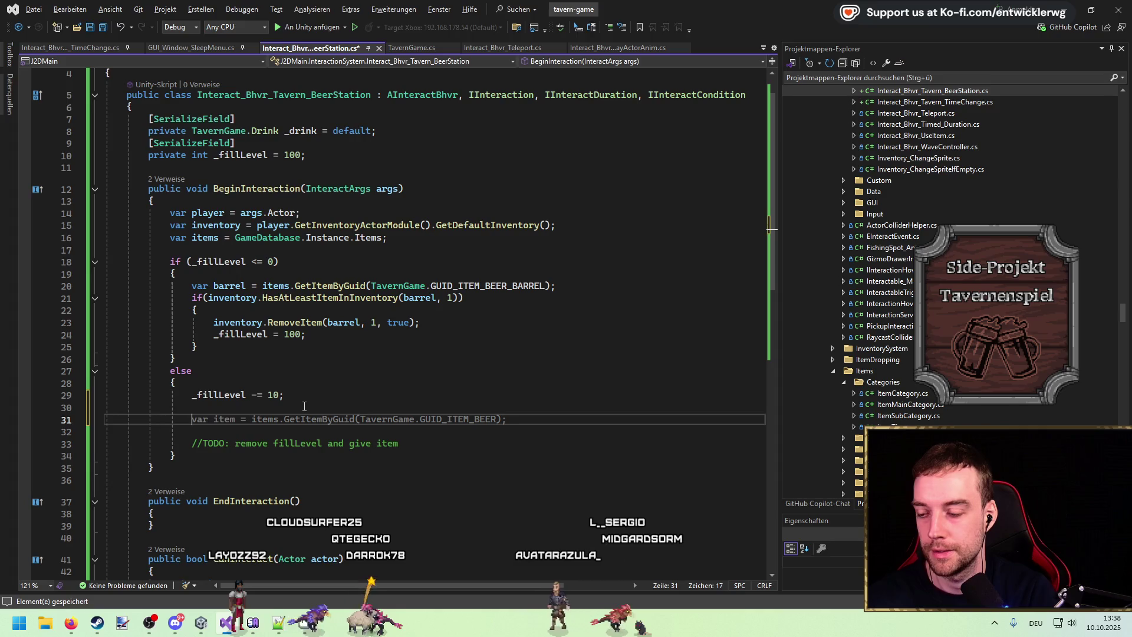
{"action": "key", "text": "Tab"}
{"action": "left_click", "coordinate": [304, 406]}
{"action": "key", "text": "Delete"}
{"action": "key", "text": "ctrl+s"}
Add inventory.AddItem(new Items.ItemStack(beer, 1, false, false)) under the beer lookup
{"action": "left_click", "coordinate": [239, 323]}
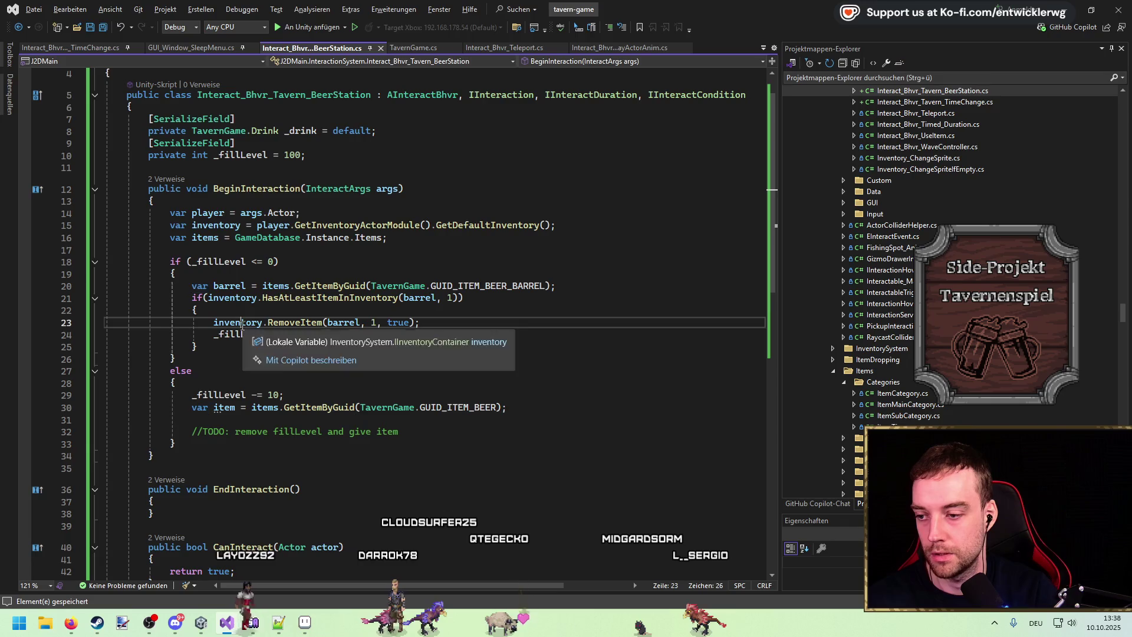
{"action": "left_click", "coordinate": [367, 424]}
{"action": "key", "text": "Tab"}
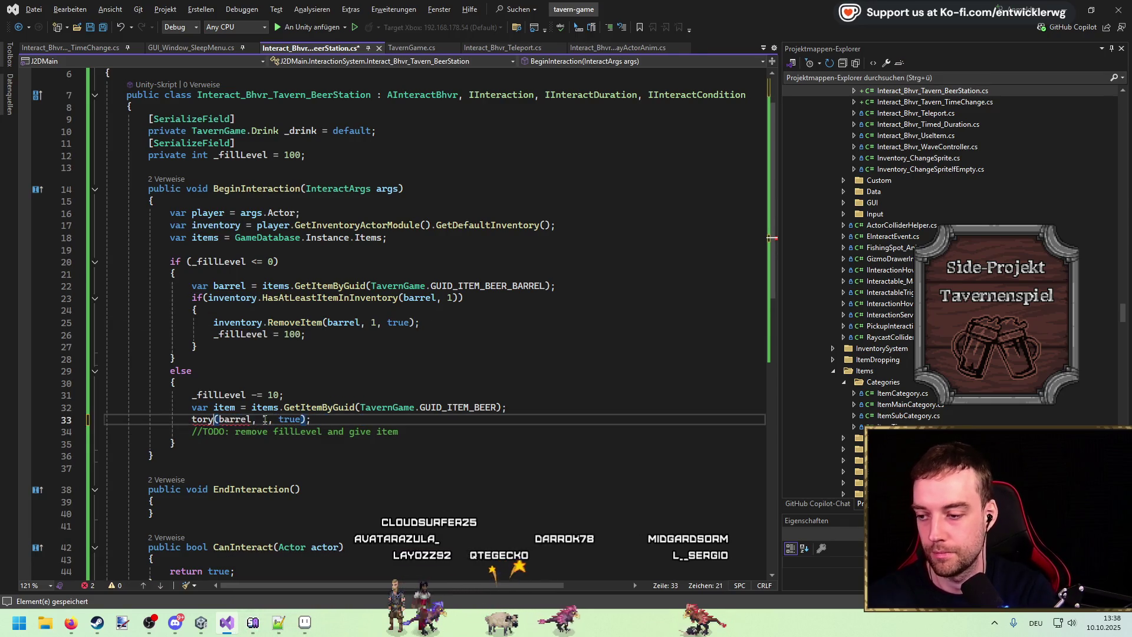
{"action": "type", "text": "inventory.AddItem(b"}
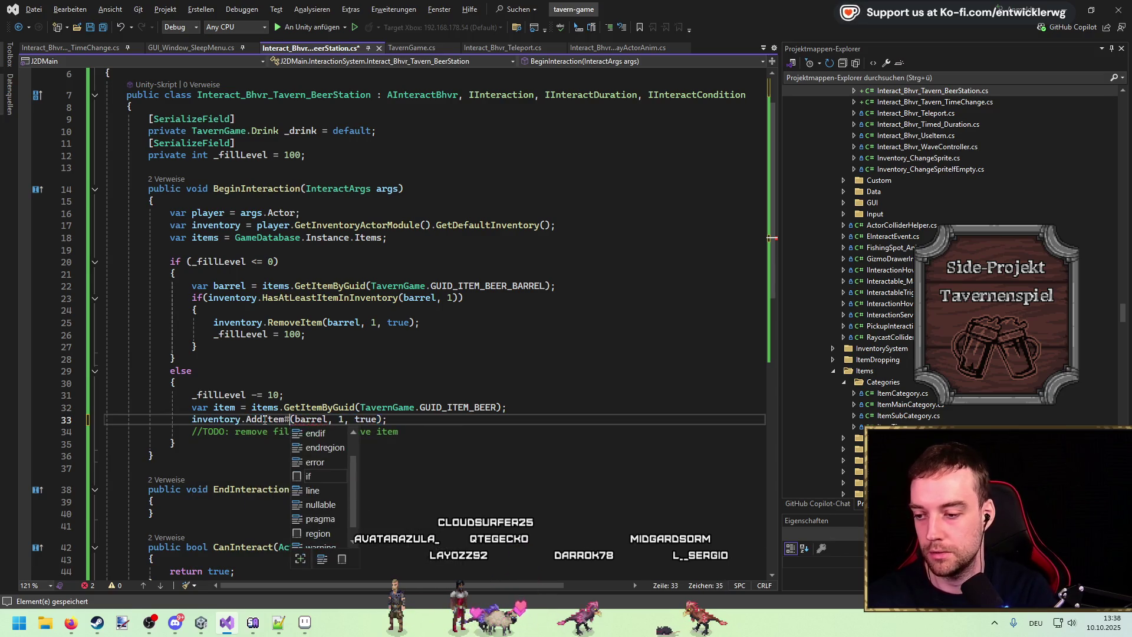
{"action": "type", "text": "eer"}
{"action": "key", "text": "Escape"}
{"action": "left_click", "coordinate": [232, 407]}
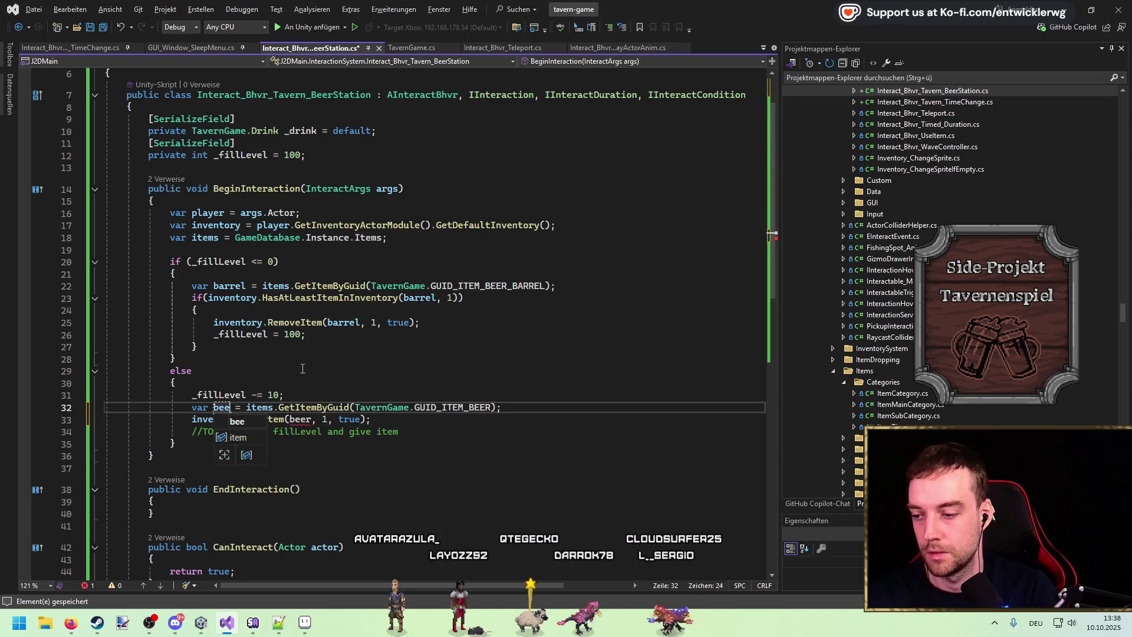
{"action": "left_click", "coordinate": [338, 419]}
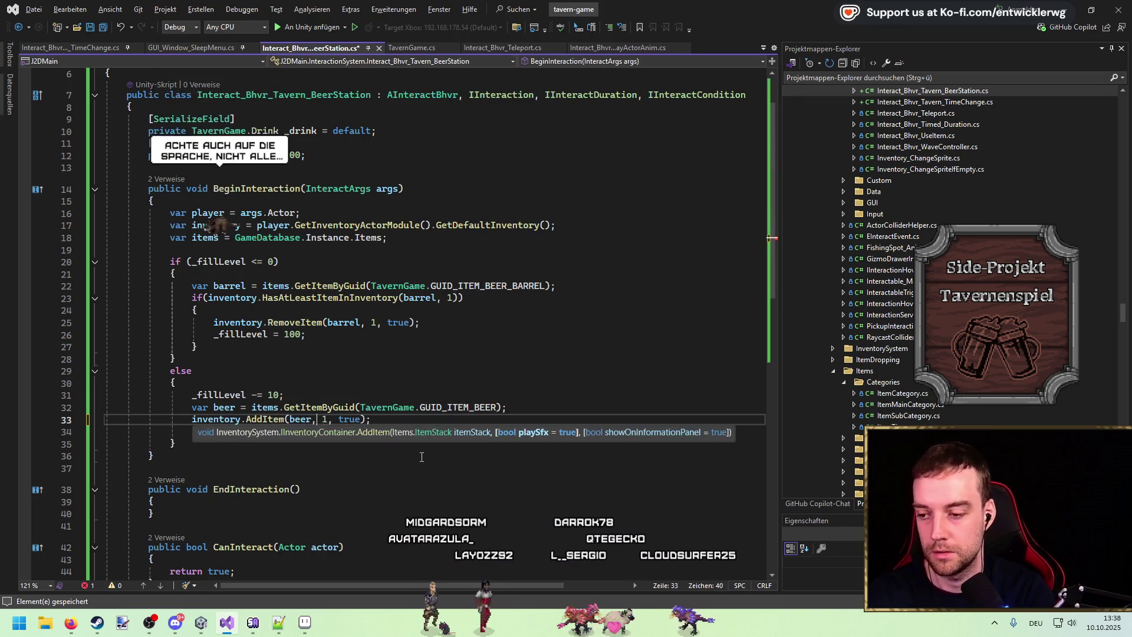
{"action": "key", "text": "ctrl+z"}
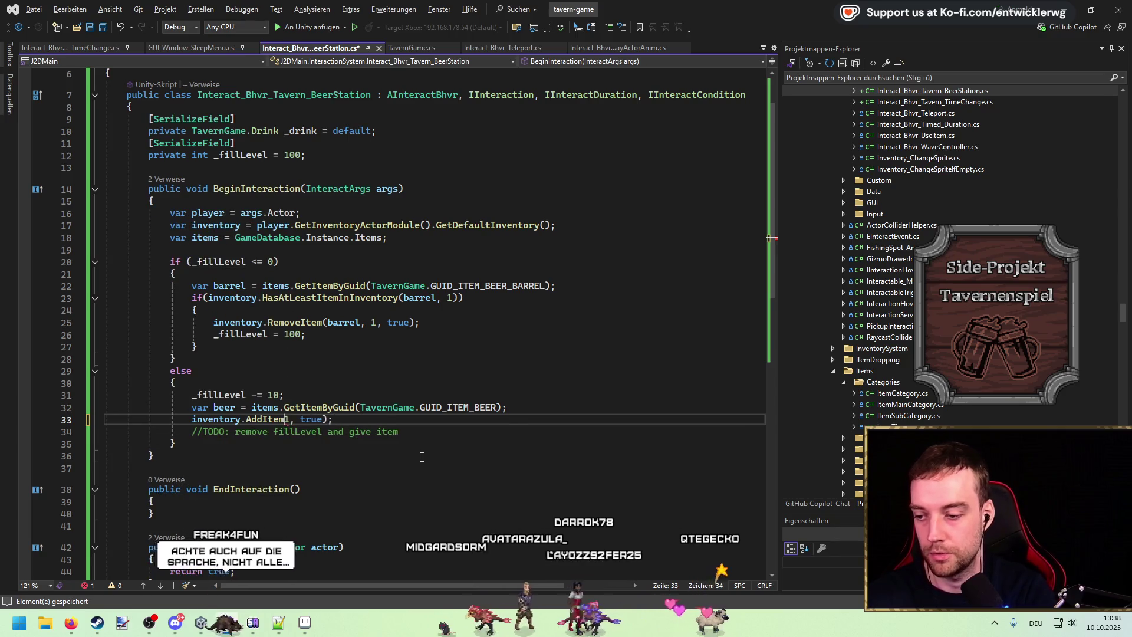
{"action": "type", "text": "(new ItemSta"}
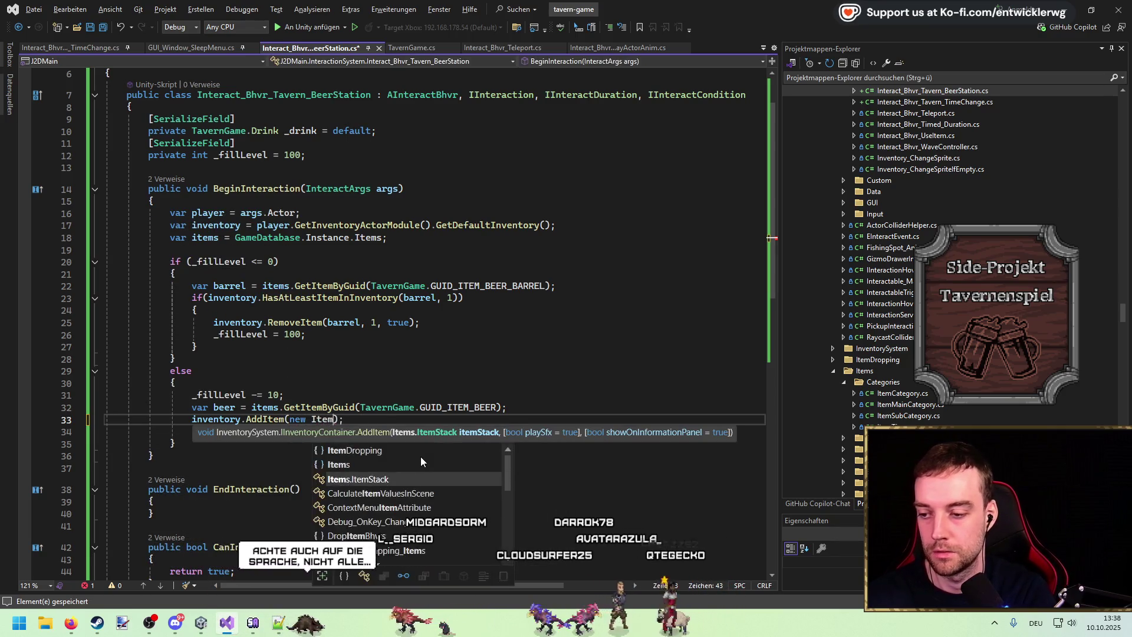
{"action": "key", "text": "Tab"}
{"action": "type", "text": "("}
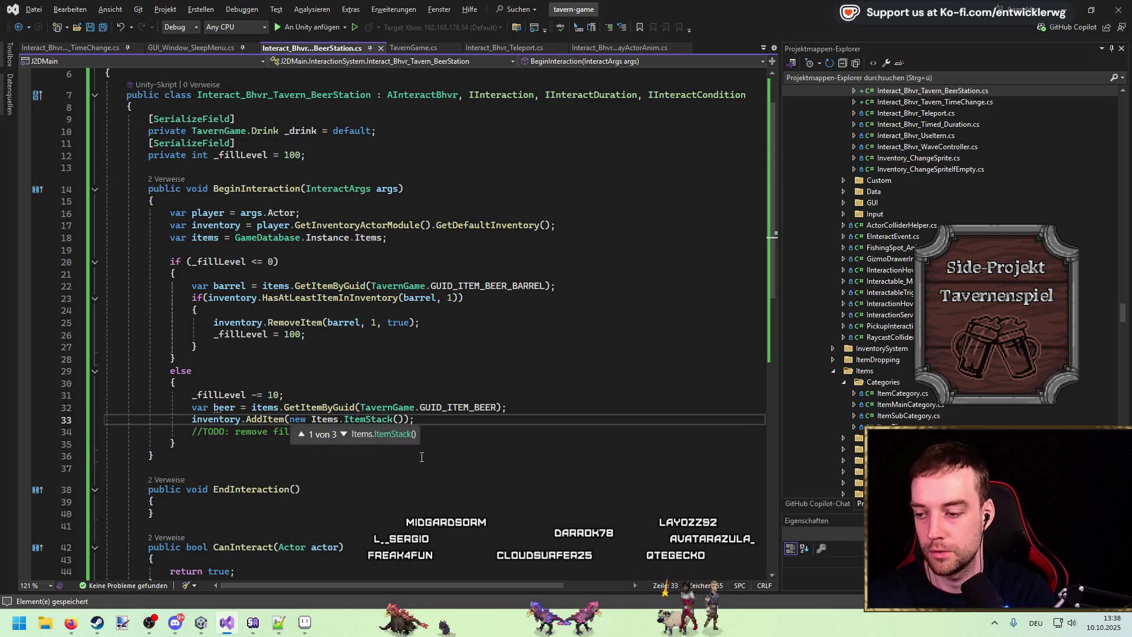
{"action": "type", "text": "beer, 1, false, false,"}
{"action": "key", "text": "Escape"}
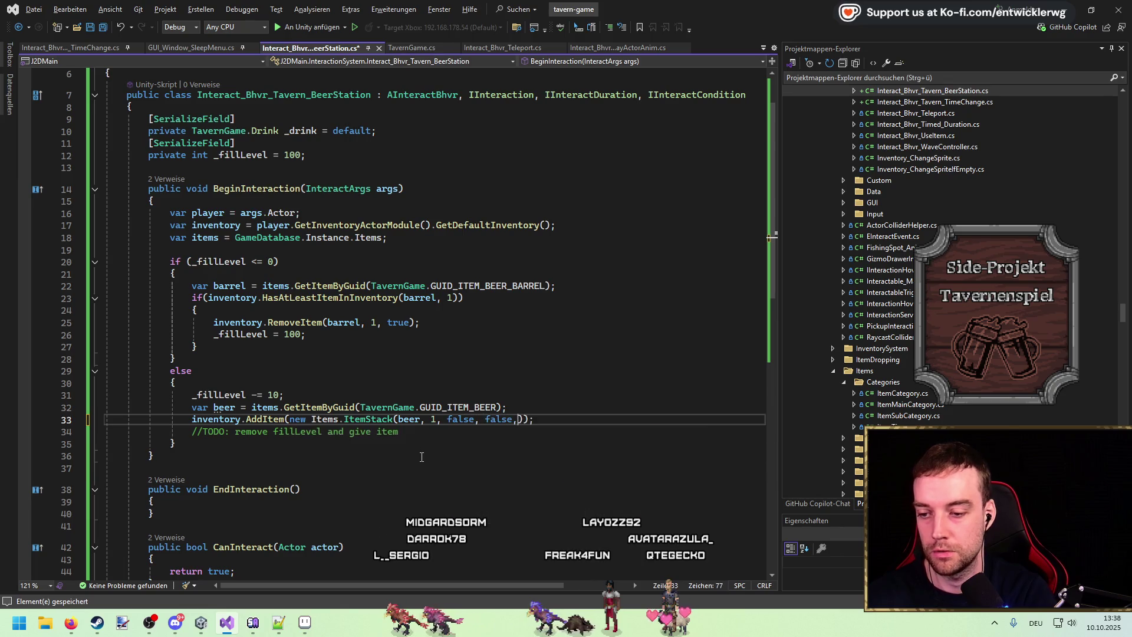
Delete the leftover else-branch TODO comment
{"action": "left_click", "coordinate": [594, 434]}
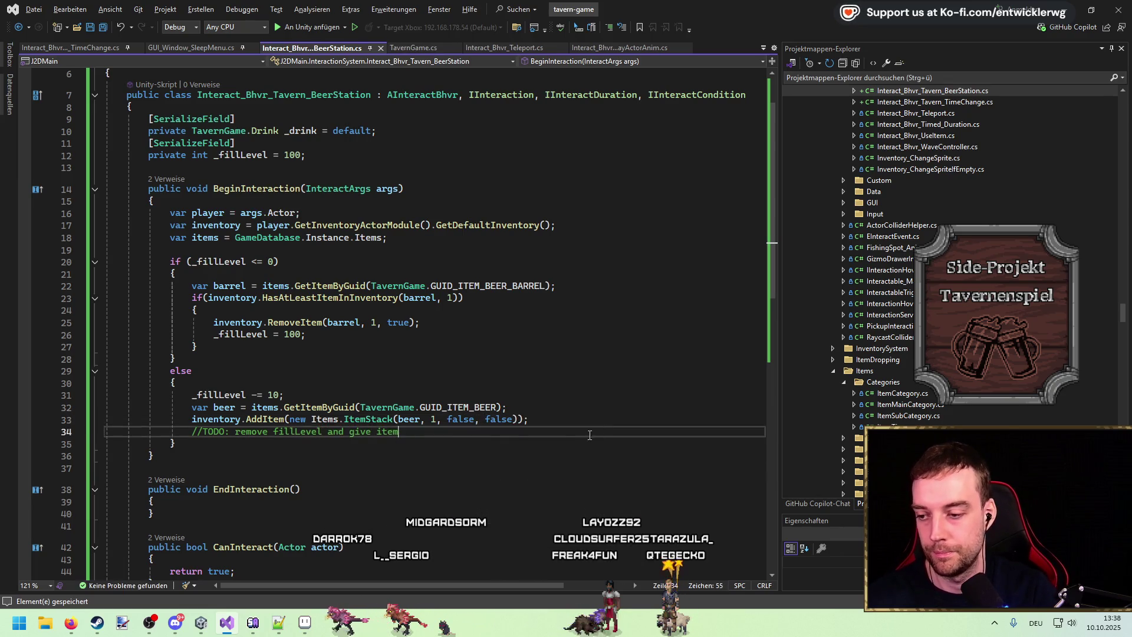
{"action": "left_click_drag", "start_coordinate": [501, 437], "coordinate": [610, 418]}
{"action": "key", "text": "Delete"}
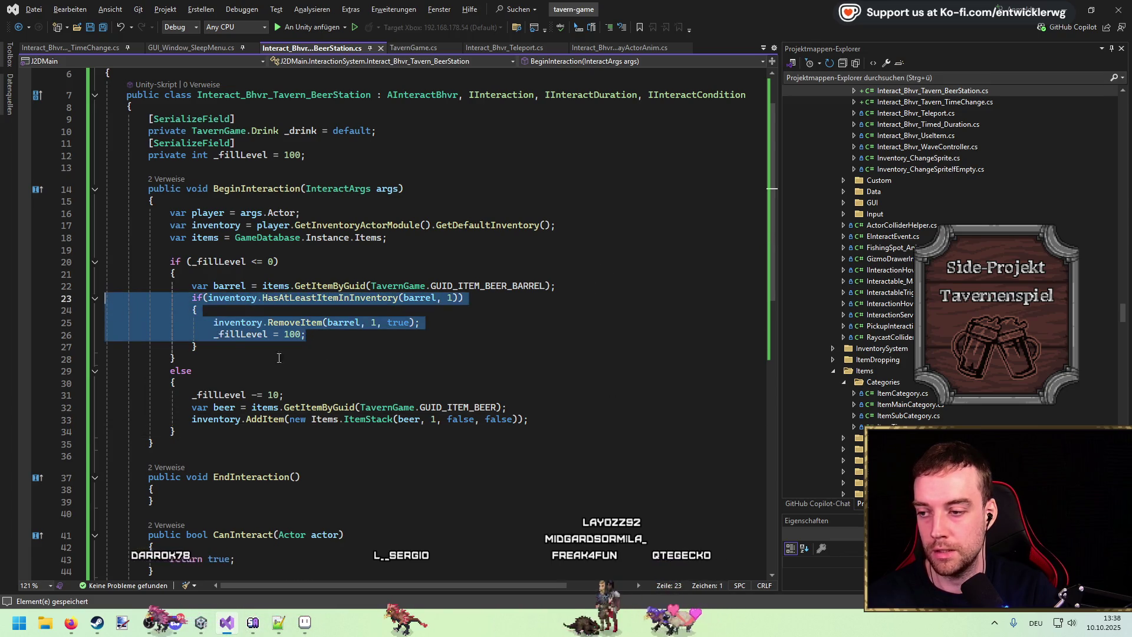
{"action": "left_click", "coordinate": [236, 358]}
{"action": "key", "text": "alt+Tab"}
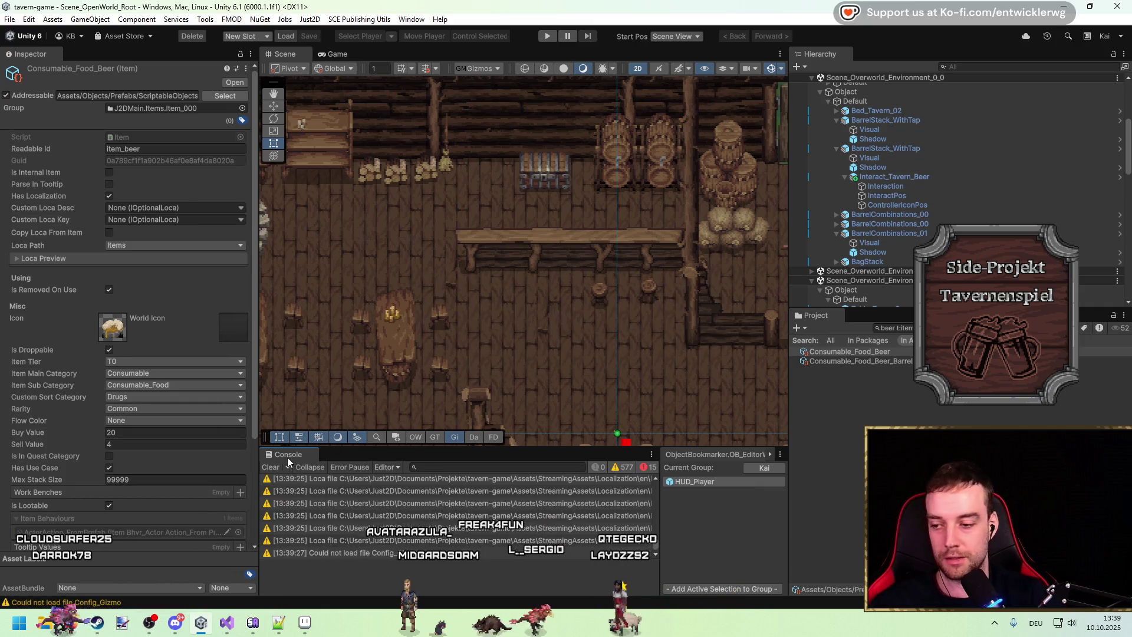
Pan the Scene view over the tavern bar and its beer barrels
{"action": "mouse_move", "coordinate": [640, 321]}
{"action": "left_mouse_down"}
{"action": "mouse_move", "coordinate": [459, 304]}
{"action": "mouse_move", "coordinate": [488, 311]}
{"action": "left_mouse_up"}
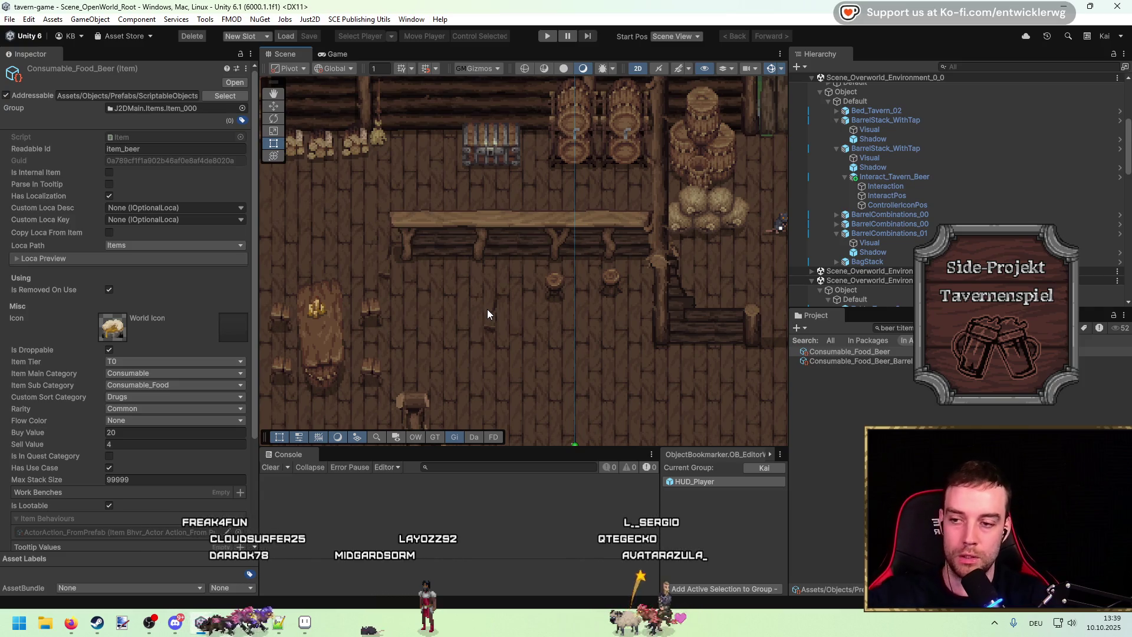
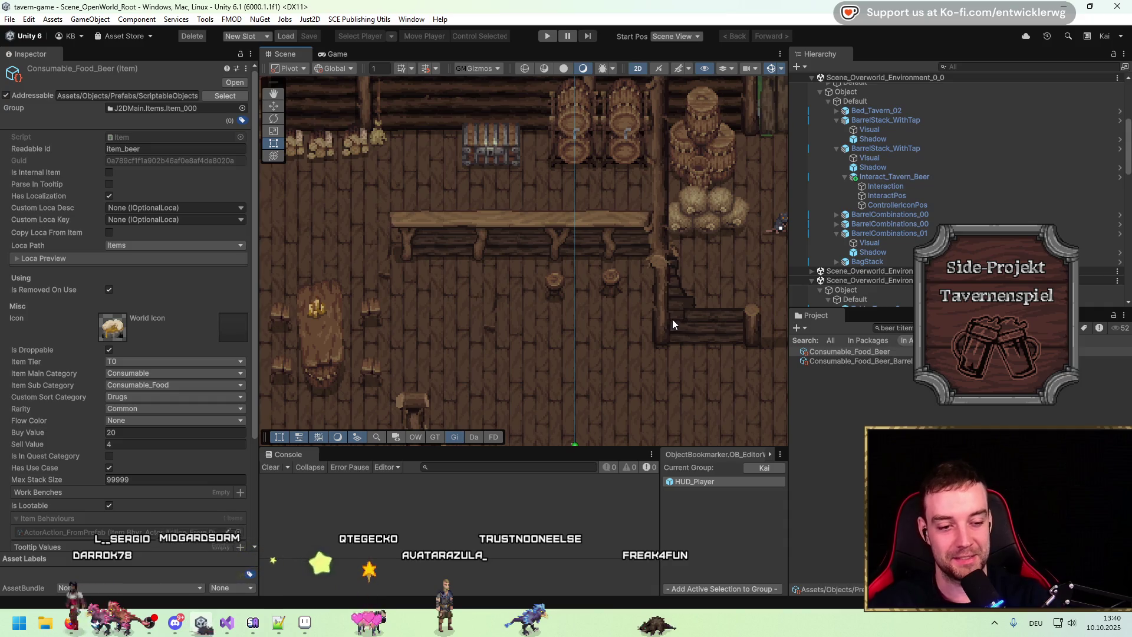
Test the game in play mode, check the inventory and BeerStation script, then stop
{"action": "key", "text": "alt+Tab"}
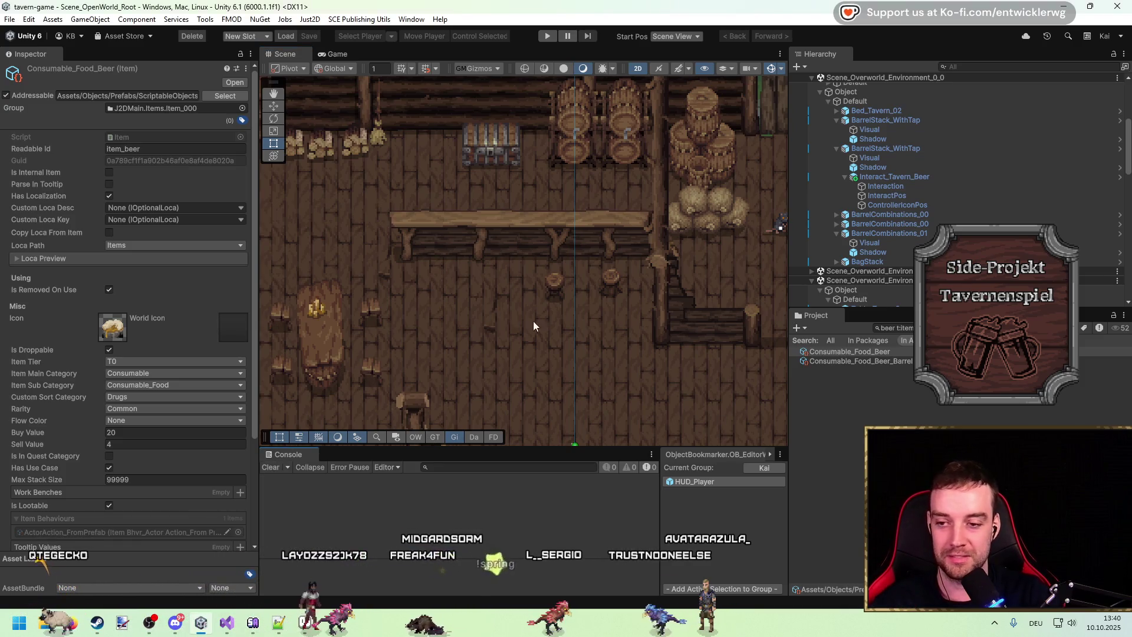
{"action": "scroll", "coordinate": [531, 309], "scroll_direction": "up", "scroll_amount": 2}
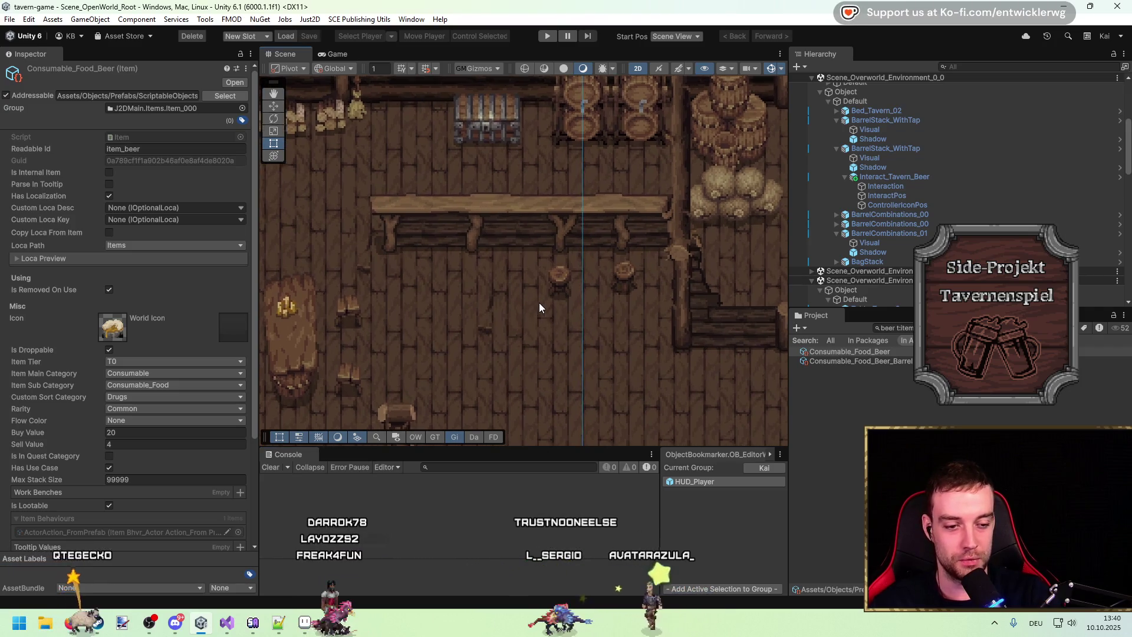
{"action": "scroll", "coordinate": [533, 299], "scroll_direction": "up", "scroll_amount": 2}
{"action": "scroll", "coordinate": [544, 282], "scroll_direction": "up", "scroll_amount": 1}
{"action": "left_click", "coordinate": [545, 38]}
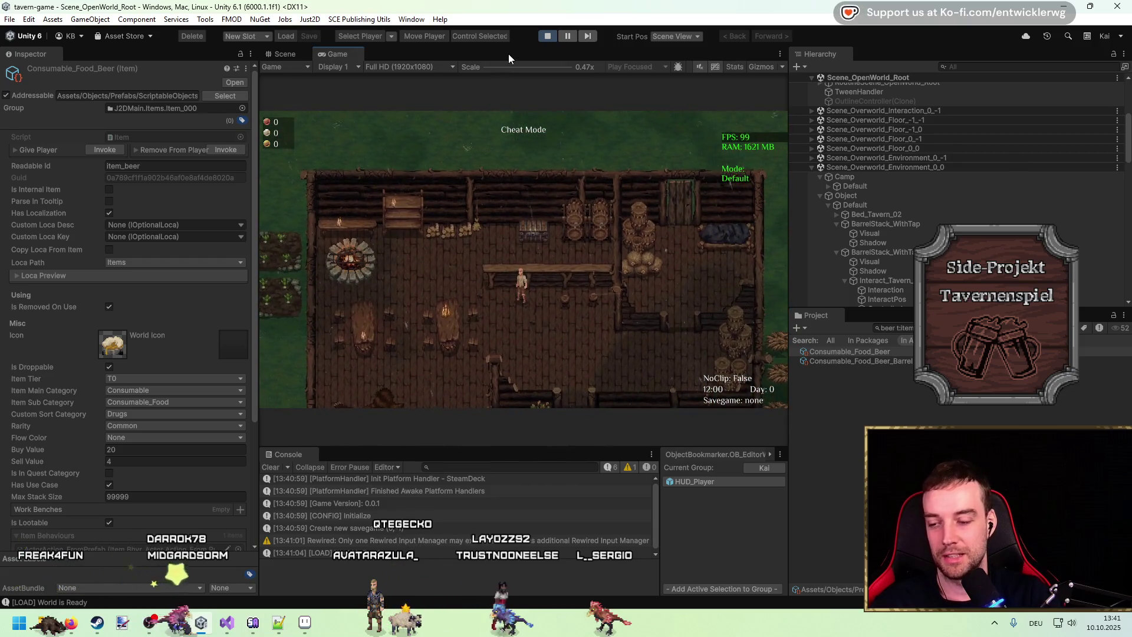
{"action": "double_click", "coordinate": [509, 54]}
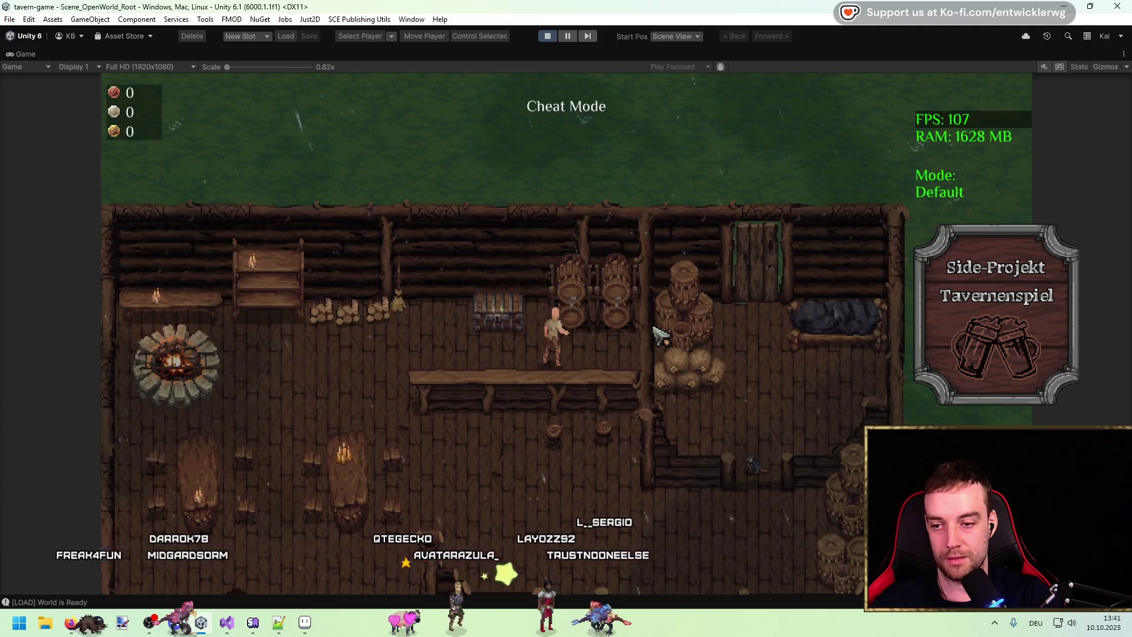
{"action": "key", "text": "i"}
{"action": "key", "text": "i"}
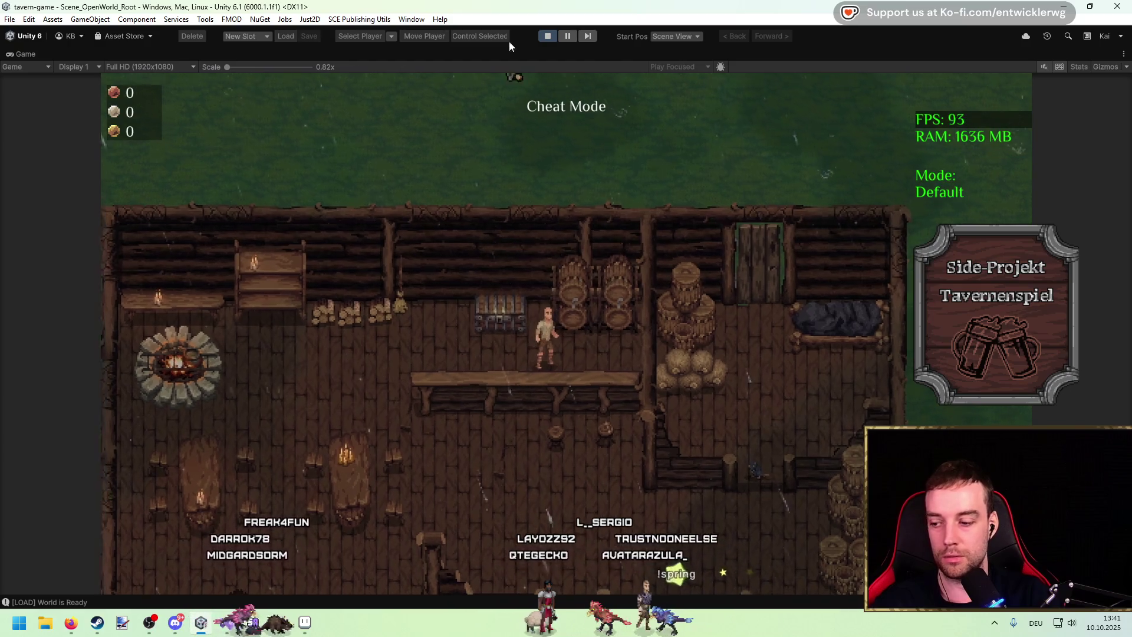
{"action": "left_click", "coordinate": [227, 622]}
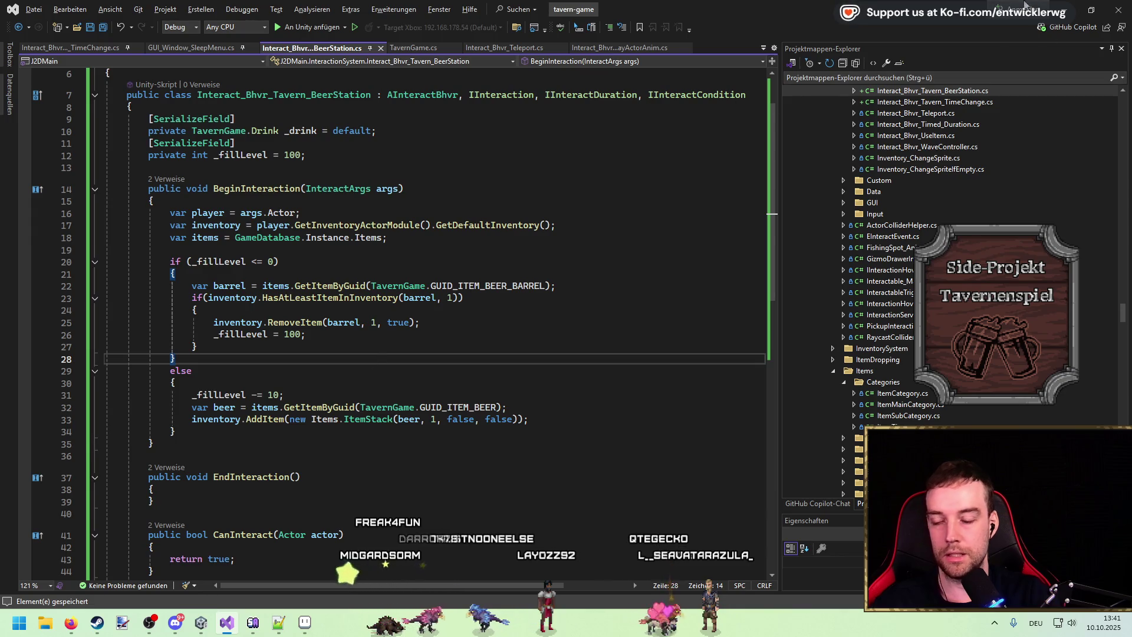
{"action": "key", "text": "alt+Tab"}
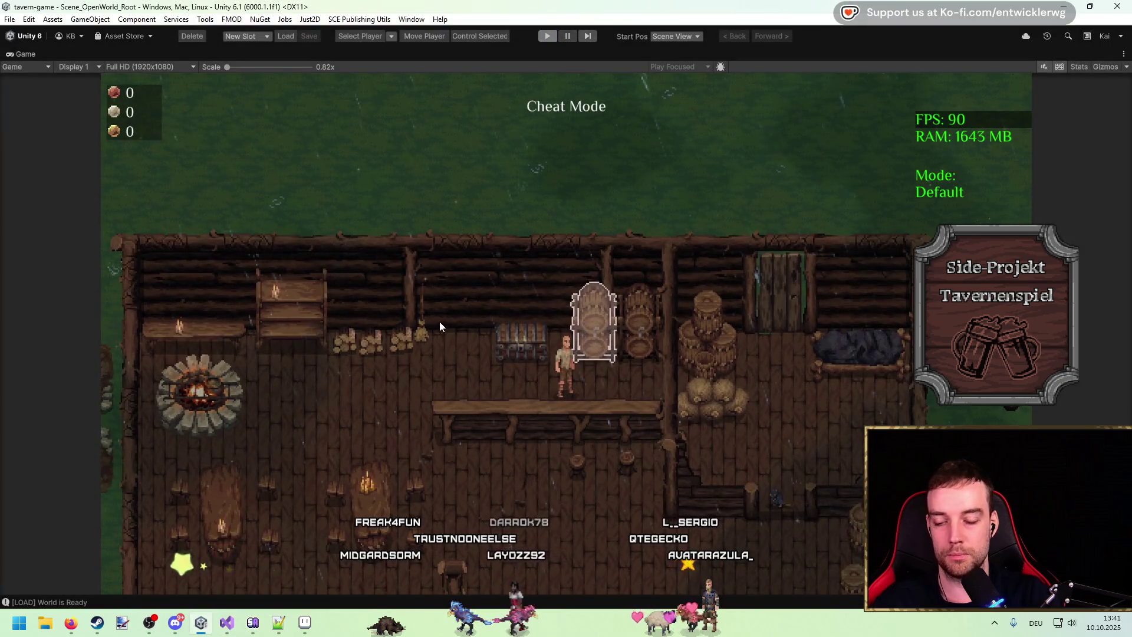
{"action": "key", "text": "ctrl+p"}
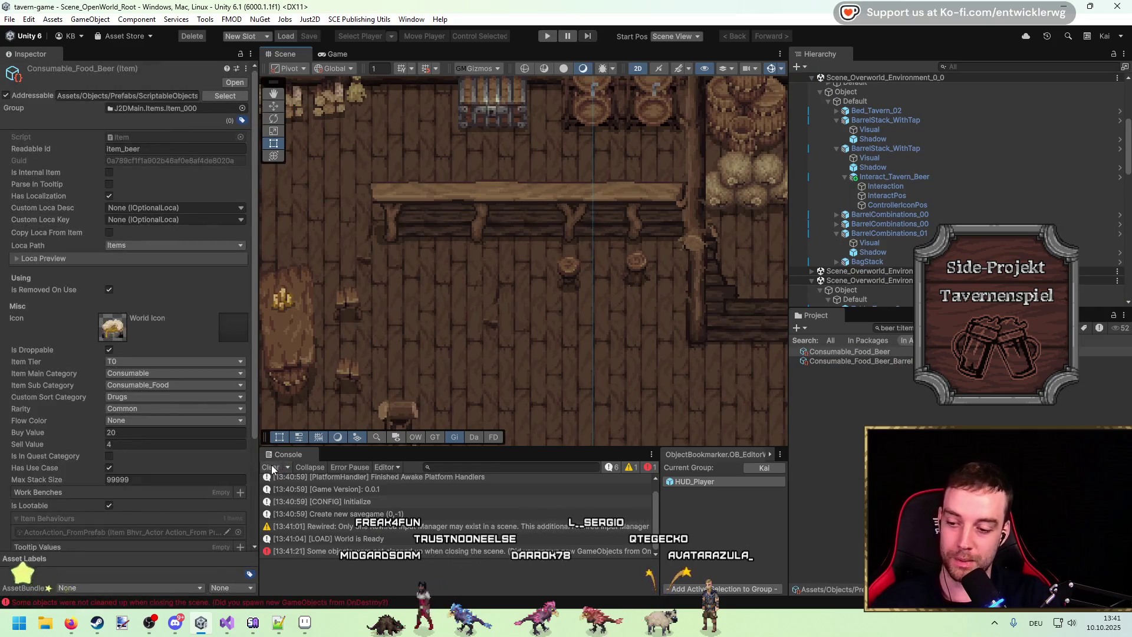
Select the beer interaction object on the barrels and open its prefab's Interaction child
{"action": "left_click", "coordinate": [580, 174]}
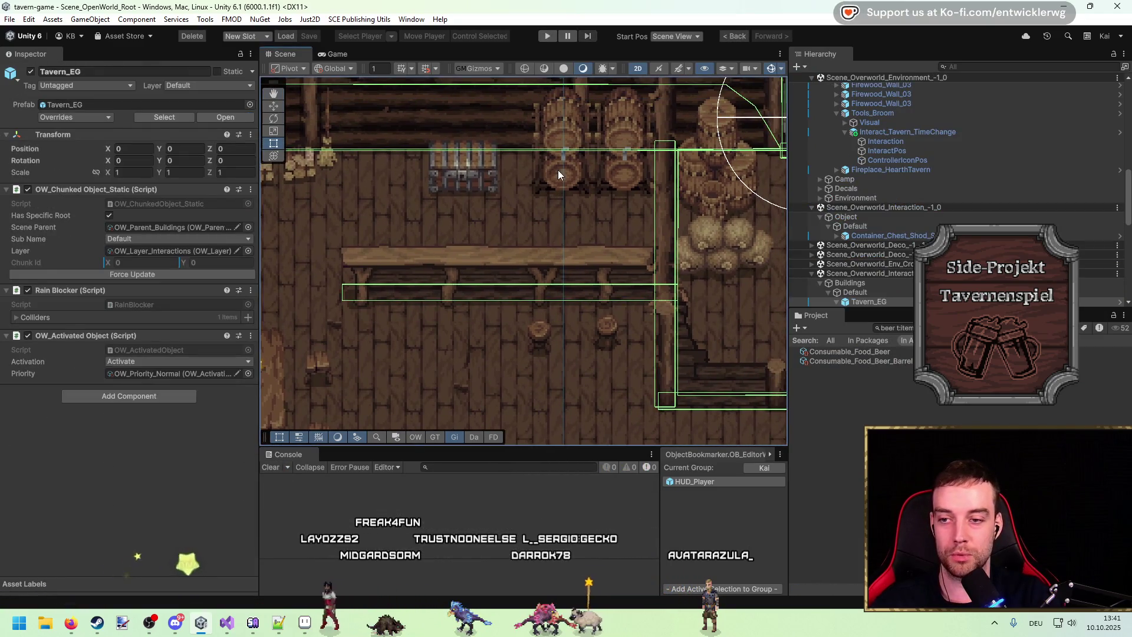
{"action": "left_click", "coordinate": [554, 155]}
{"action": "left_click", "coordinate": [561, 131]}
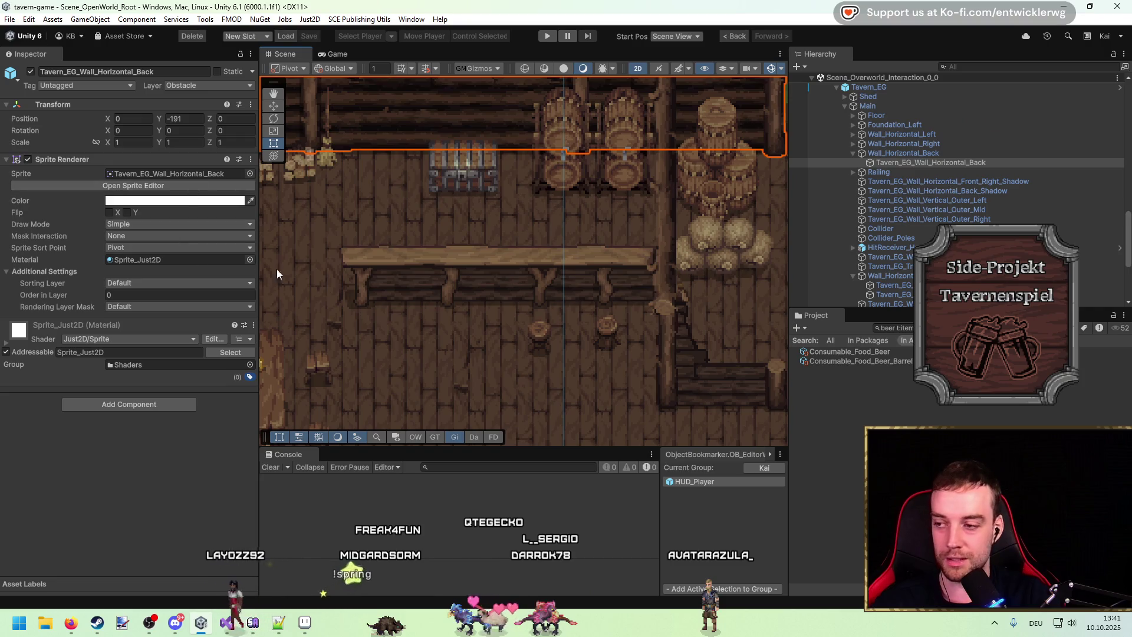
{"action": "left_click", "coordinate": [571, 180]}
{"action": "left_click", "coordinate": [571, 180]}
{"action": "left_click", "coordinate": [571, 180]}
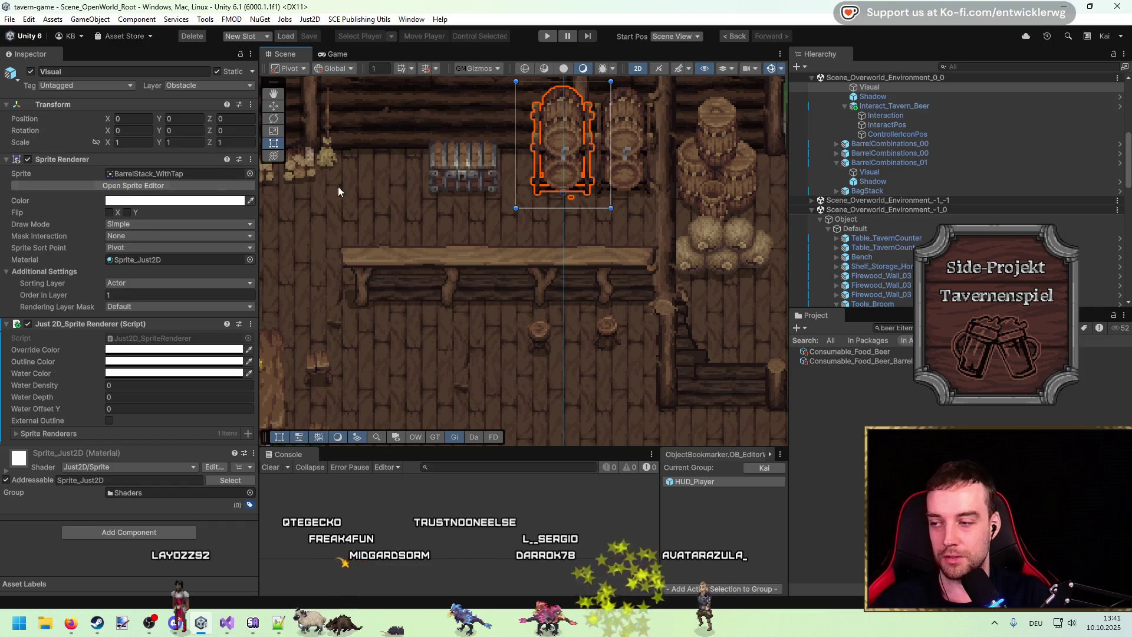
{"action": "left_click", "coordinate": [912, 106]}
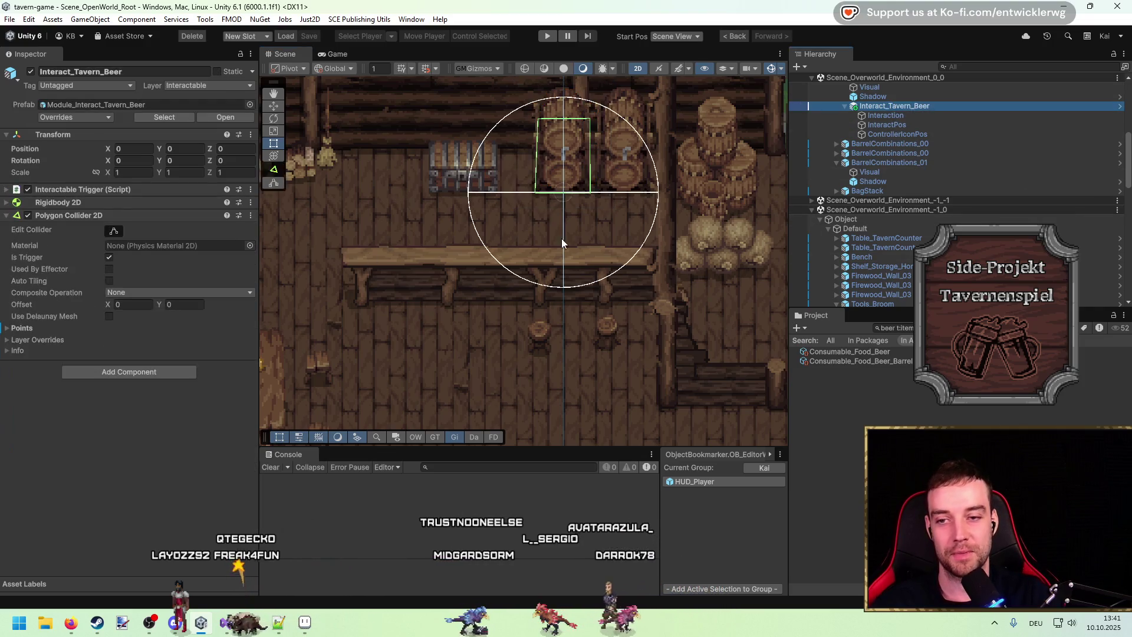
{"action": "left_click", "coordinate": [205, 116]}
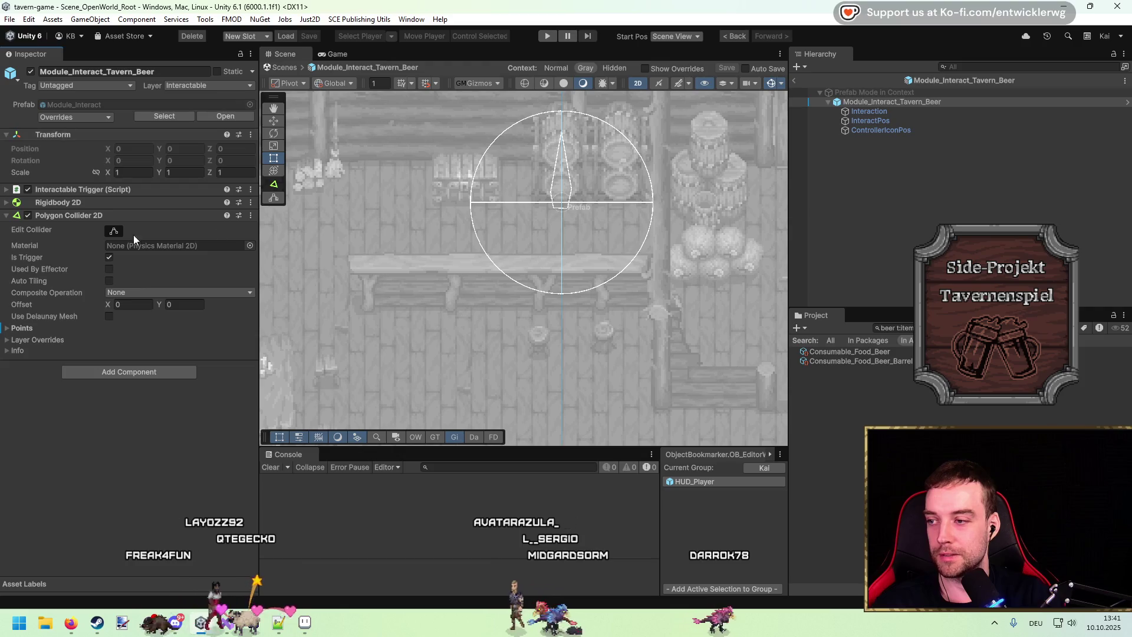
{"action": "left_click", "coordinate": [870, 112]}
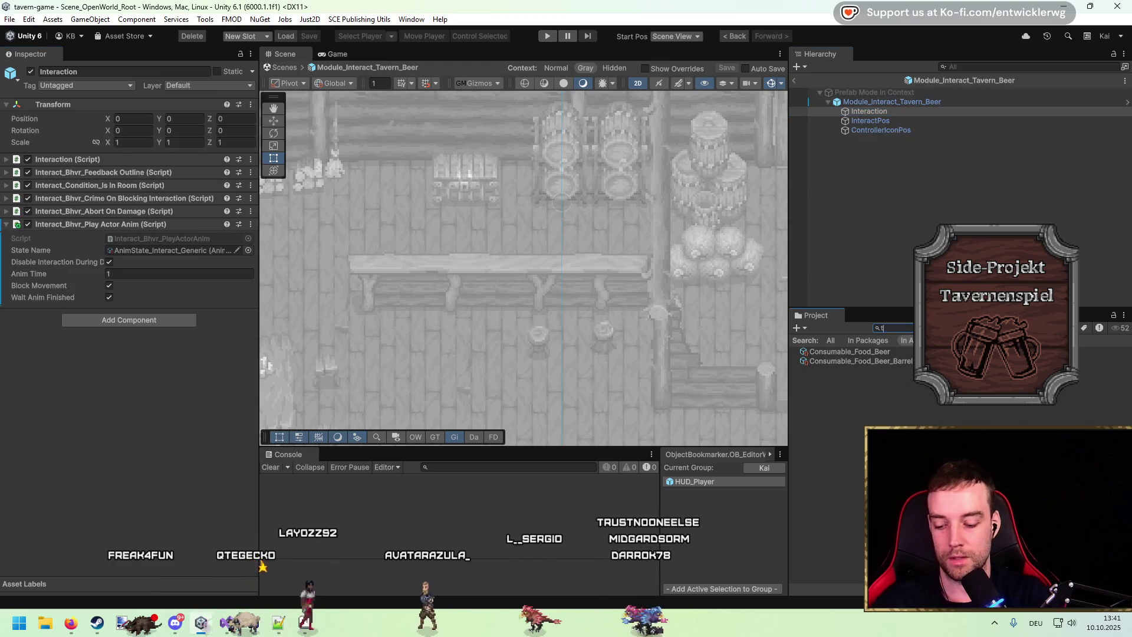
Add Tavern Beer Station to Interaction with Drink set to Beer, then exit the prefab and play
{"action": "key", "text": "BackSpace"}
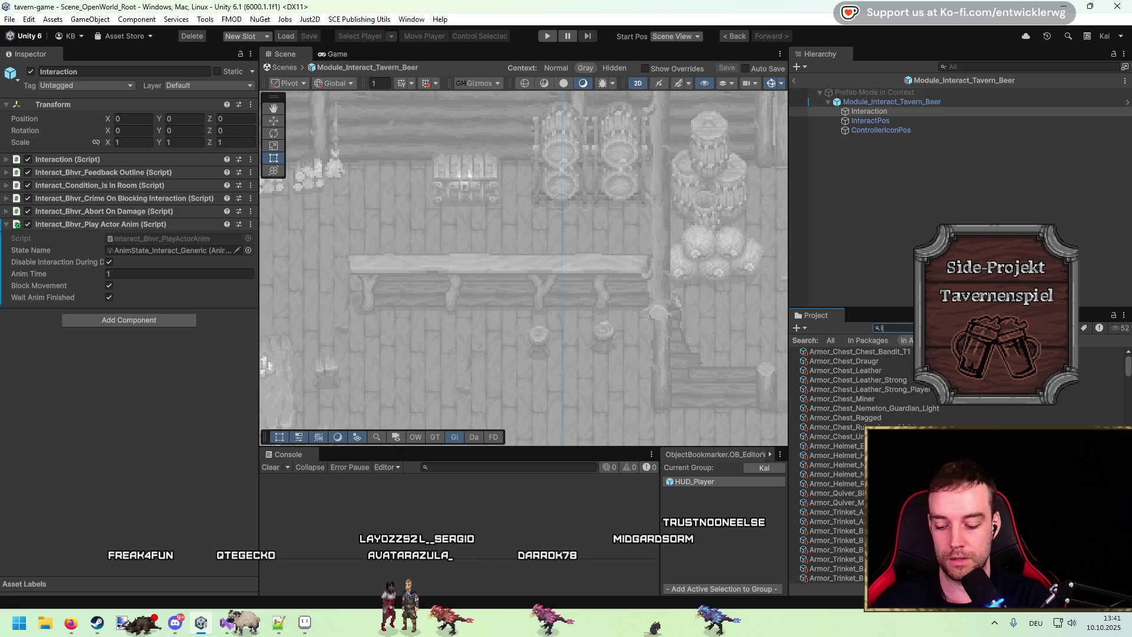
{"action": "type", "text": "interact be"}
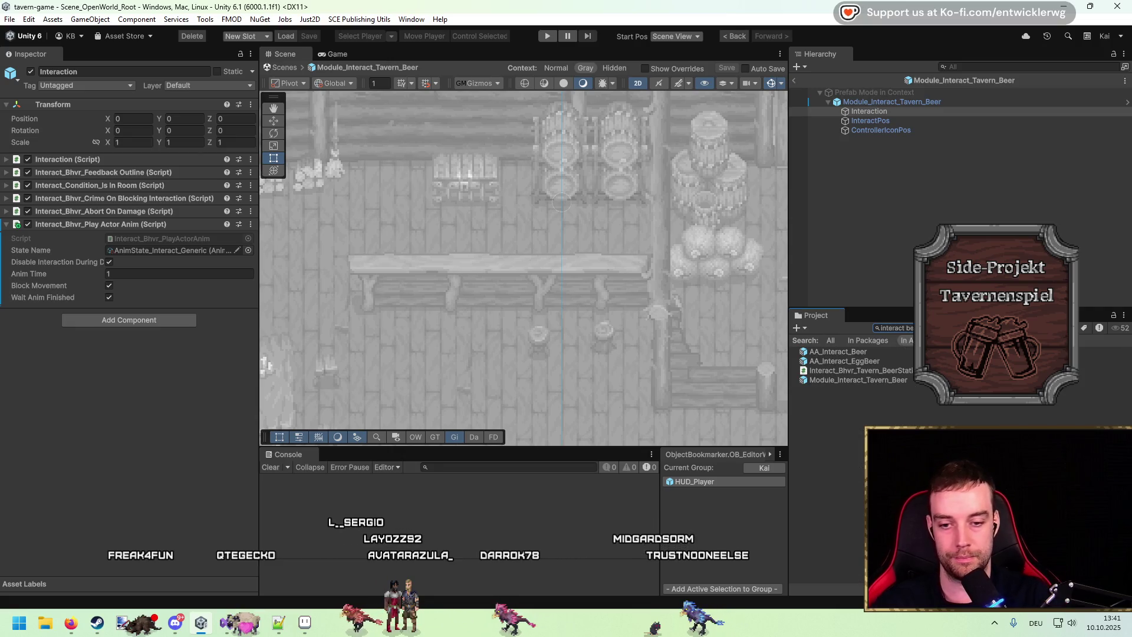
{"action": "left_click_drag", "start_coordinate": [151, 410], "coordinate": [151, 407]}
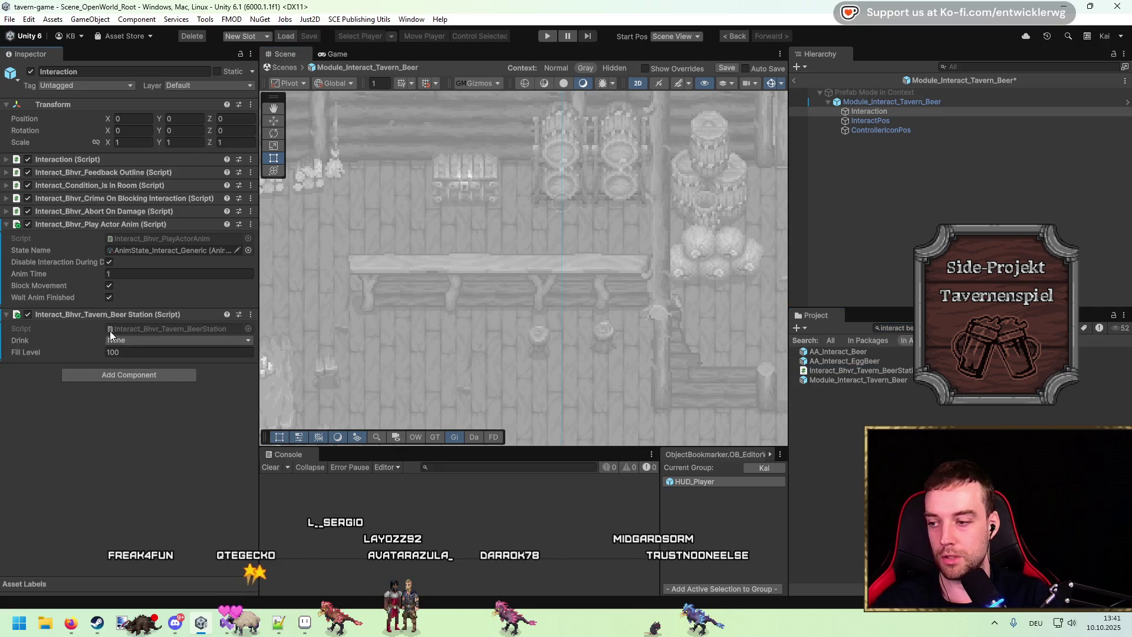
{"action": "left_click", "coordinate": [143, 340]}
{"action": "left_click", "coordinate": [147, 379]}
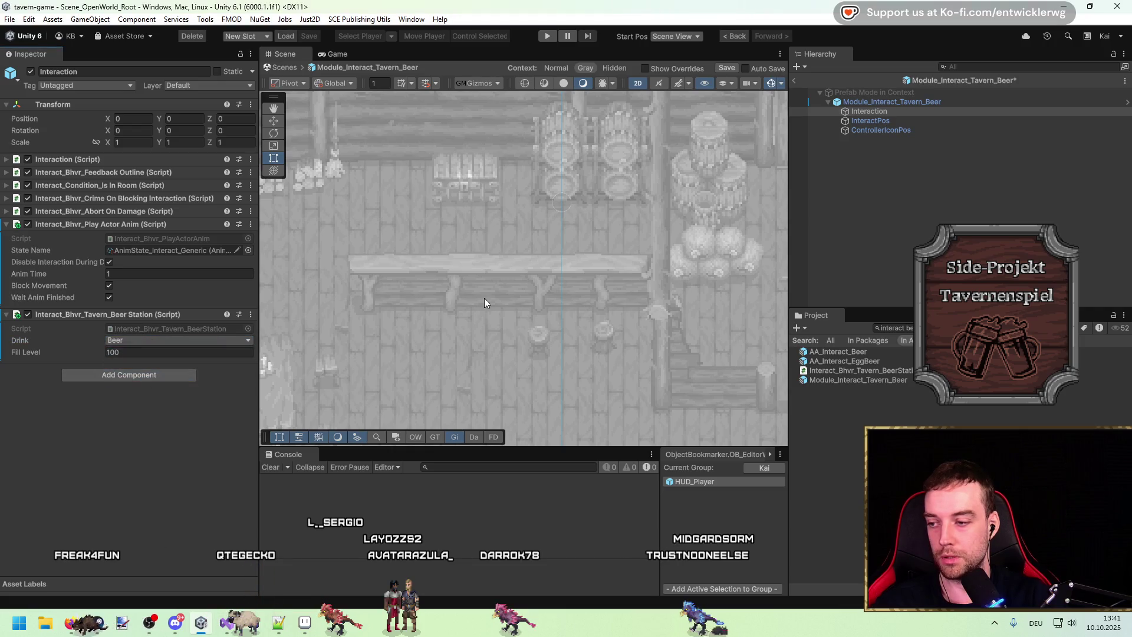
{"action": "left_click", "coordinate": [794, 80]}
{"action": "left_click", "coordinate": [547, 36]}
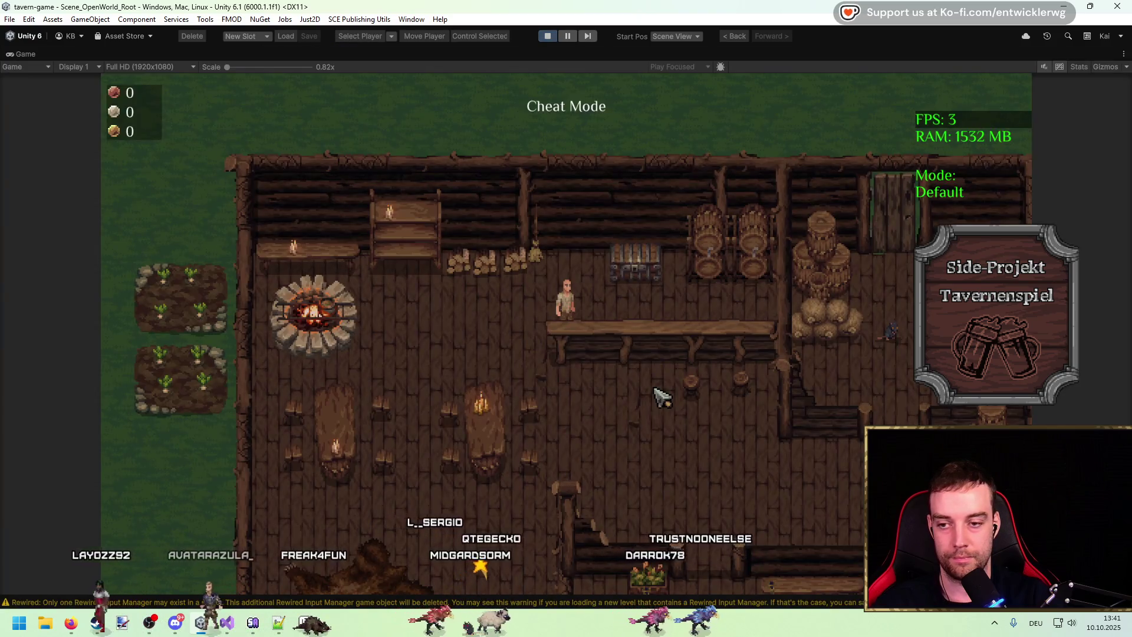
Walk the character to the beer barrels and over to the chest, opening its item window
{"action": "key", "text": "d"}
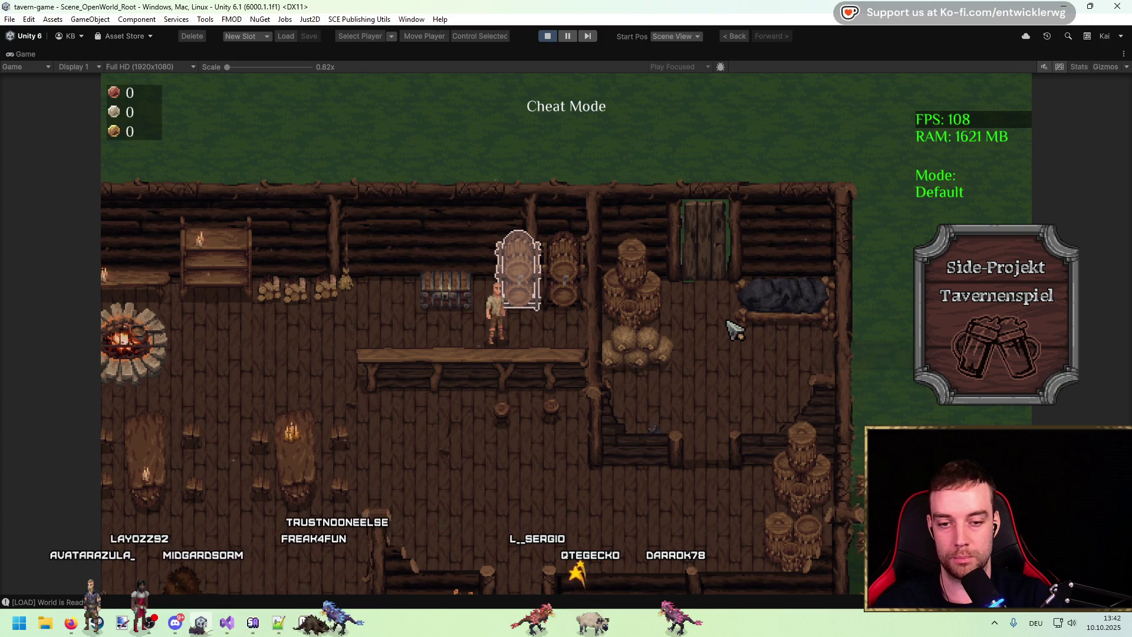
{"action": "key", "text": "a"}
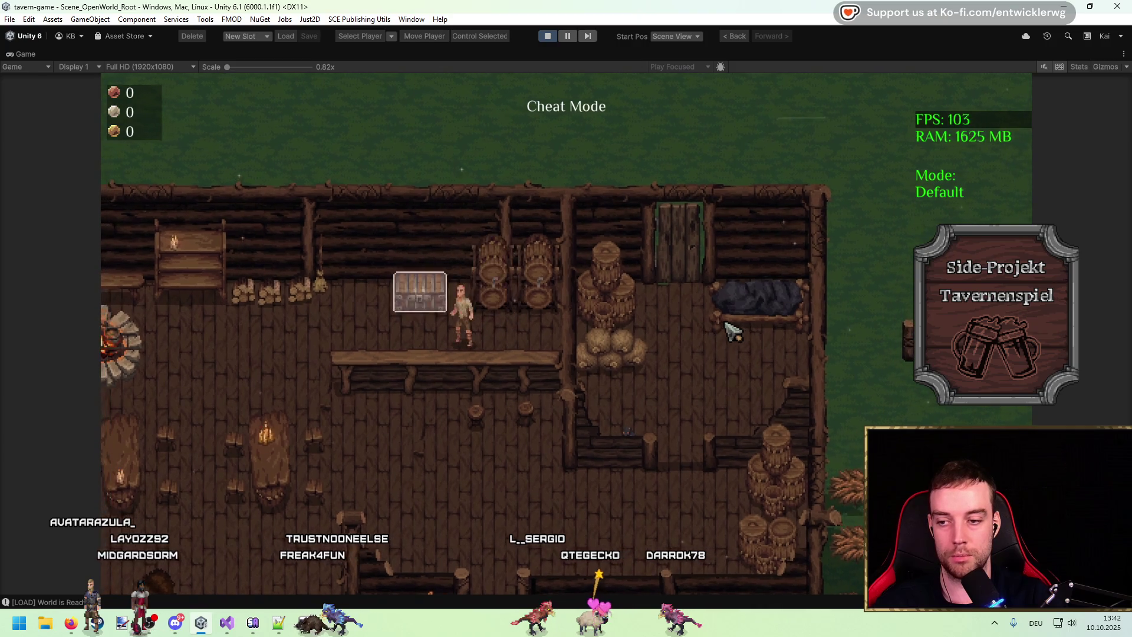
{"action": "key", "text": "e"}
{"action": "key", "text": "Escape"}
{"action": "key", "text": "d"}
{"action": "key", "text": "a"}
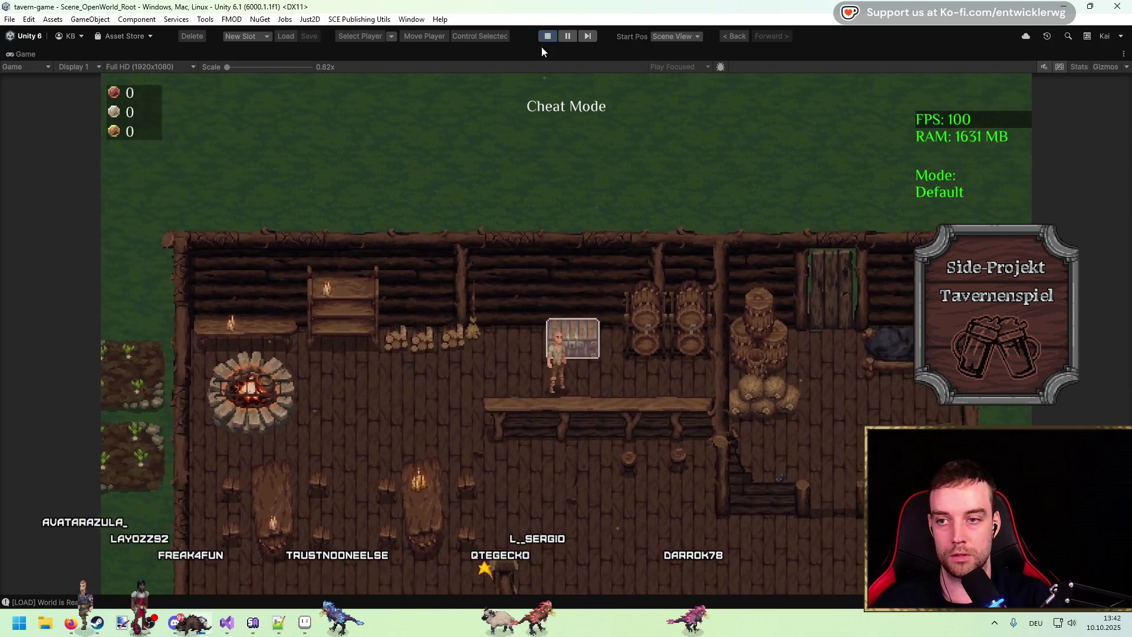
Select the Consumable_Food_Beer_Barrel item asset and stop play mode
{"action": "key", "text": "shift+space"}
{"action": "type", "text": "t:Item beer"}
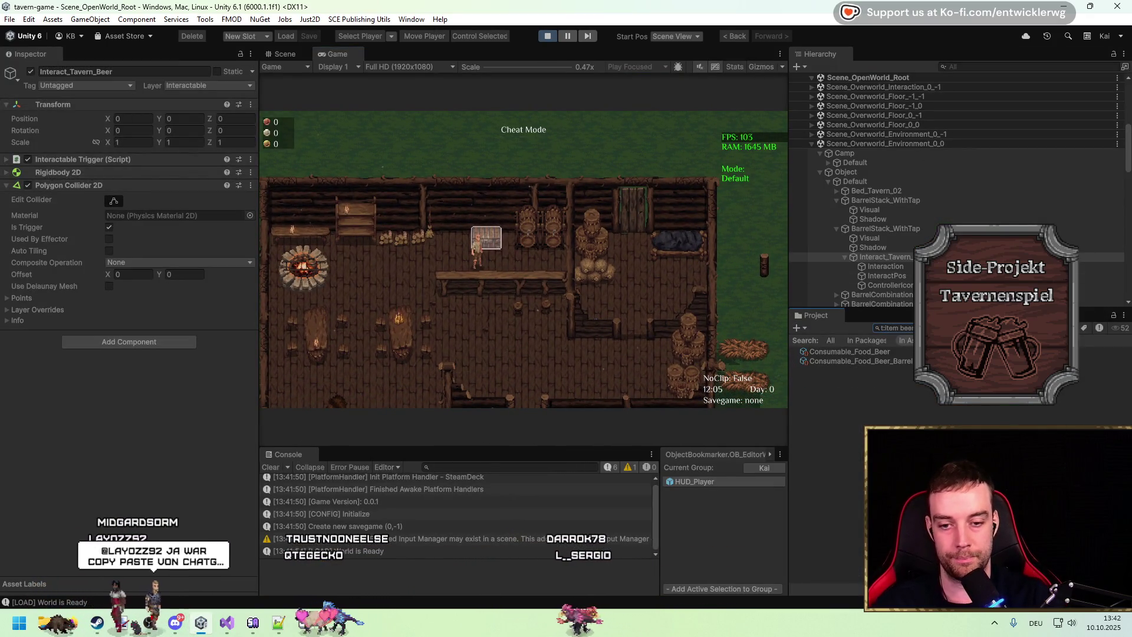
{"action": "left_click", "coordinate": [860, 361]}
{"action": "left_click", "coordinate": [104, 125]}
{"action": "key", "text": "shift+space"}
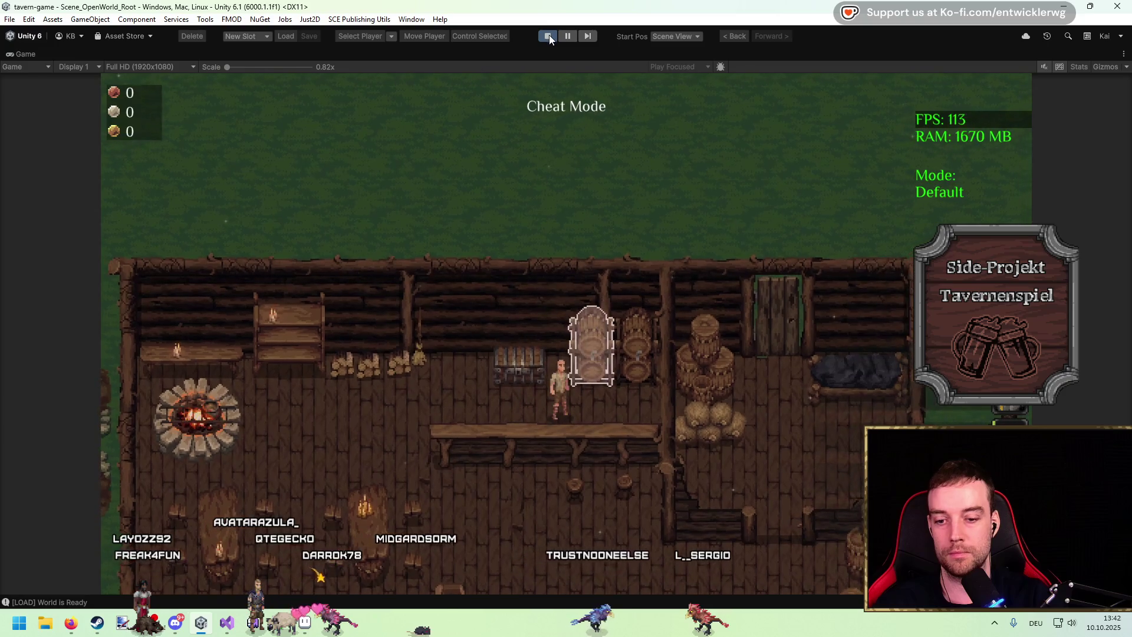
{"action": "left_click", "coordinate": [548, 36]}
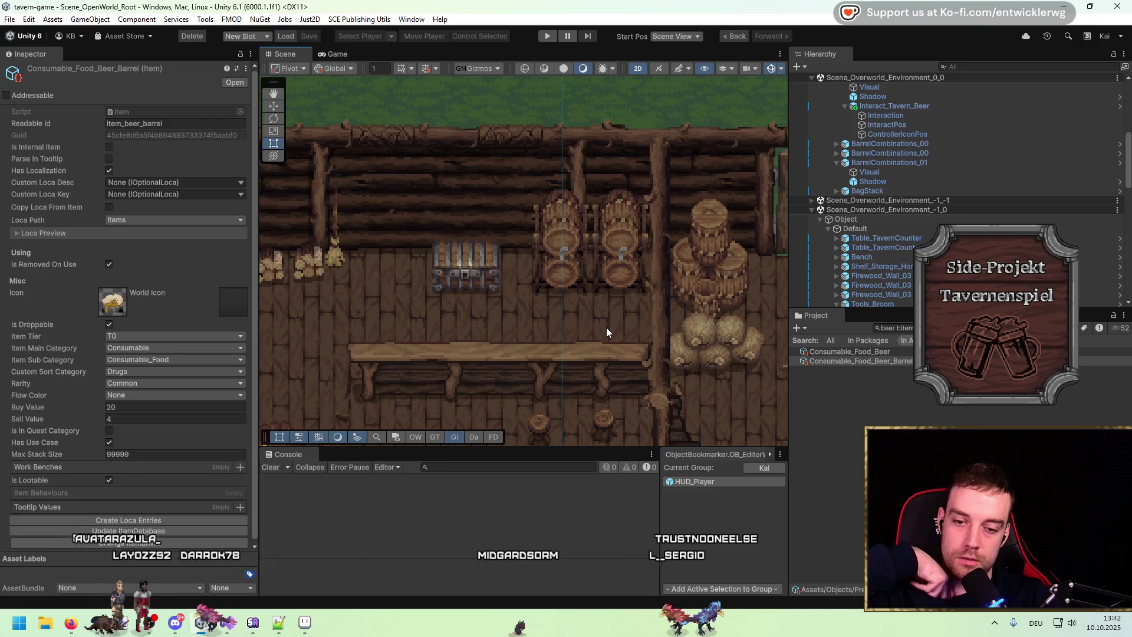
Inspect the beer item assets and the localization database's language and global entries
{"action": "left_click", "coordinate": [884, 352]}
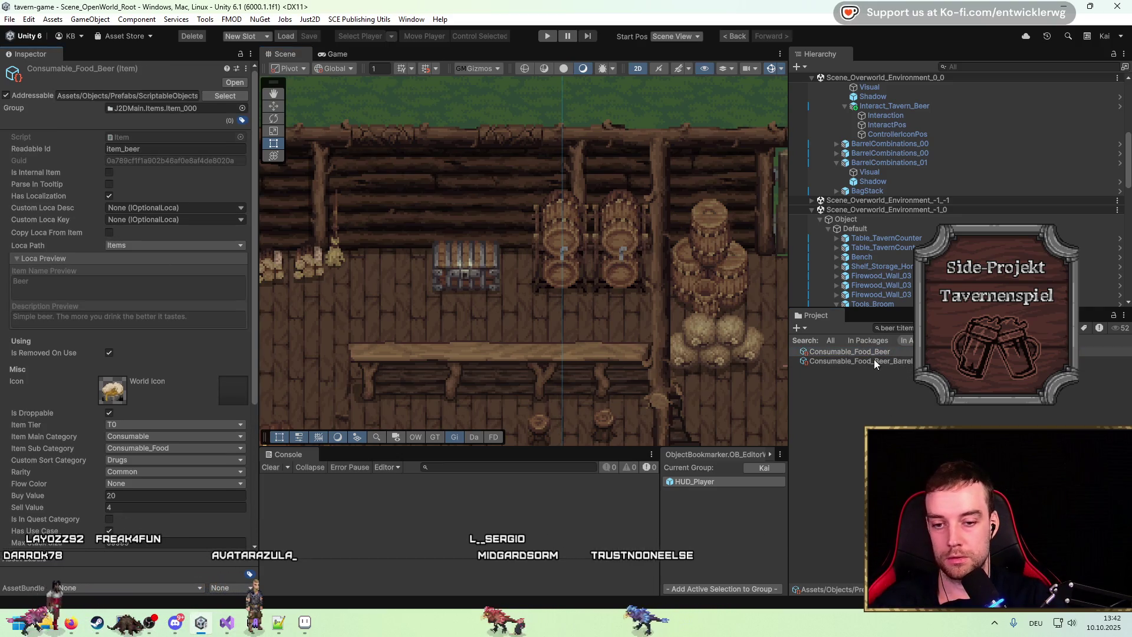
{"action": "left_click", "coordinate": [873, 360]}
{"action": "left_click", "coordinate": [894, 328]}
{"action": "type", "text": "loca db"}
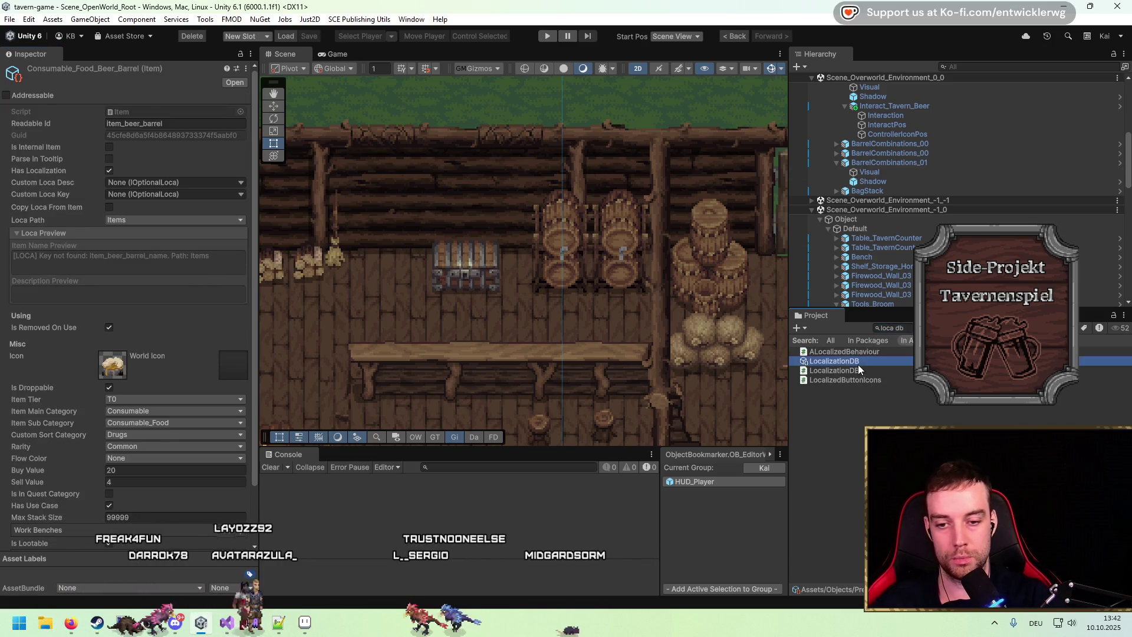
{"action": "left_click", "coordinate": [858, 362]}
{"action": "left_click", "coordinate": [52, 211]}
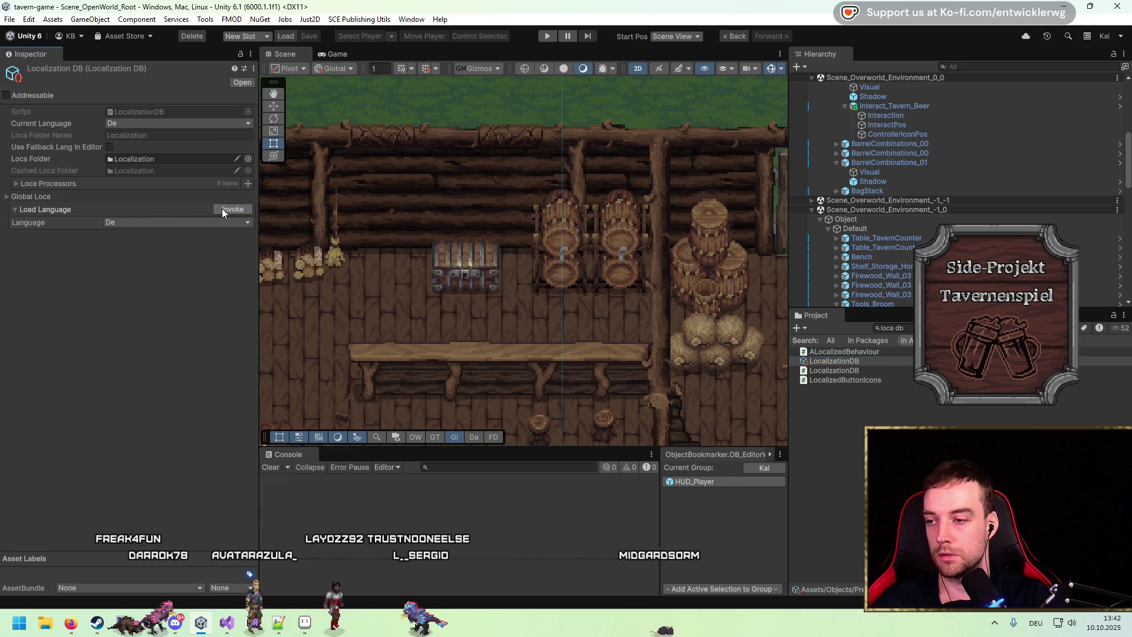
{"action": "left_click", "coordinate": [104, 198]}
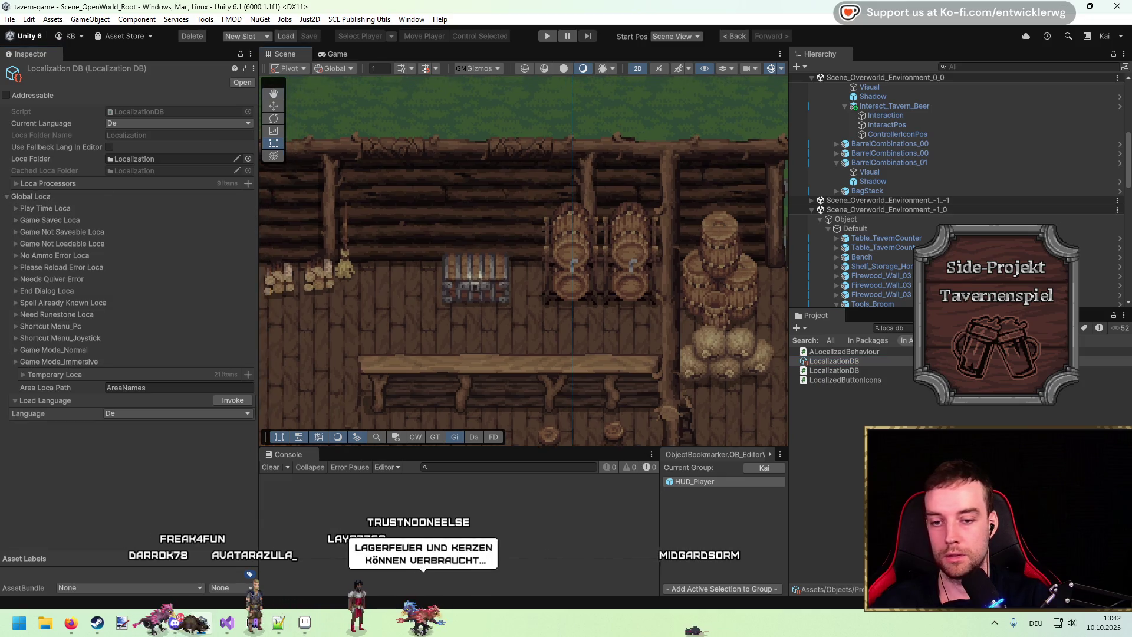
Find the beer barrel item with 't:item beer' and generate its localization entries
{"action": "type", "text": "t:item beer"}
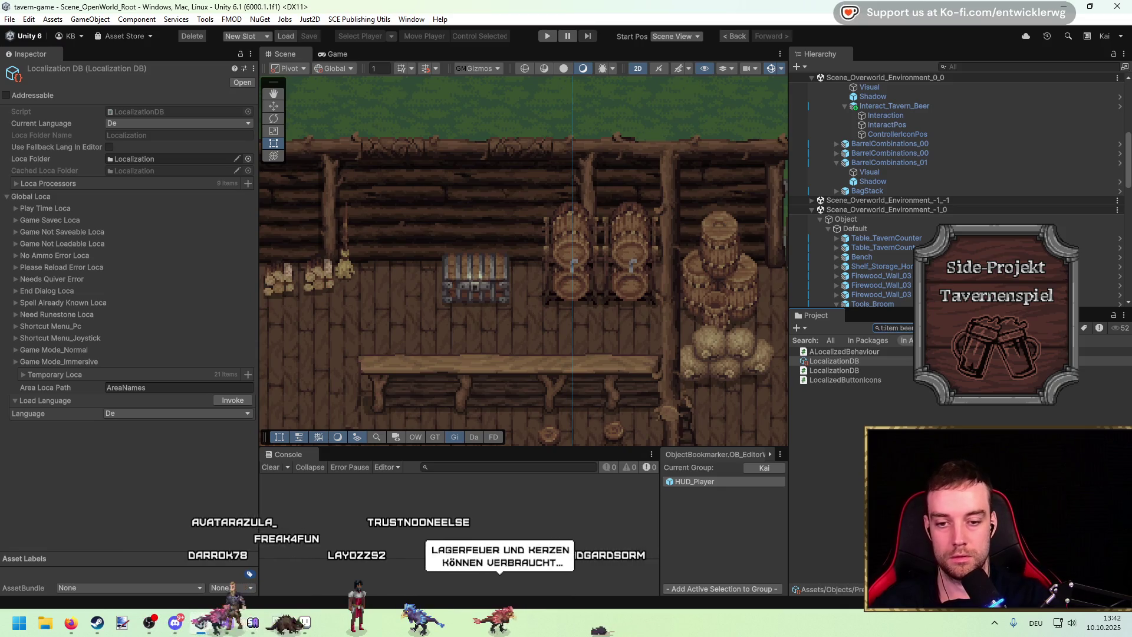
{"action": "left_click", "coordinate": [861, 361]}
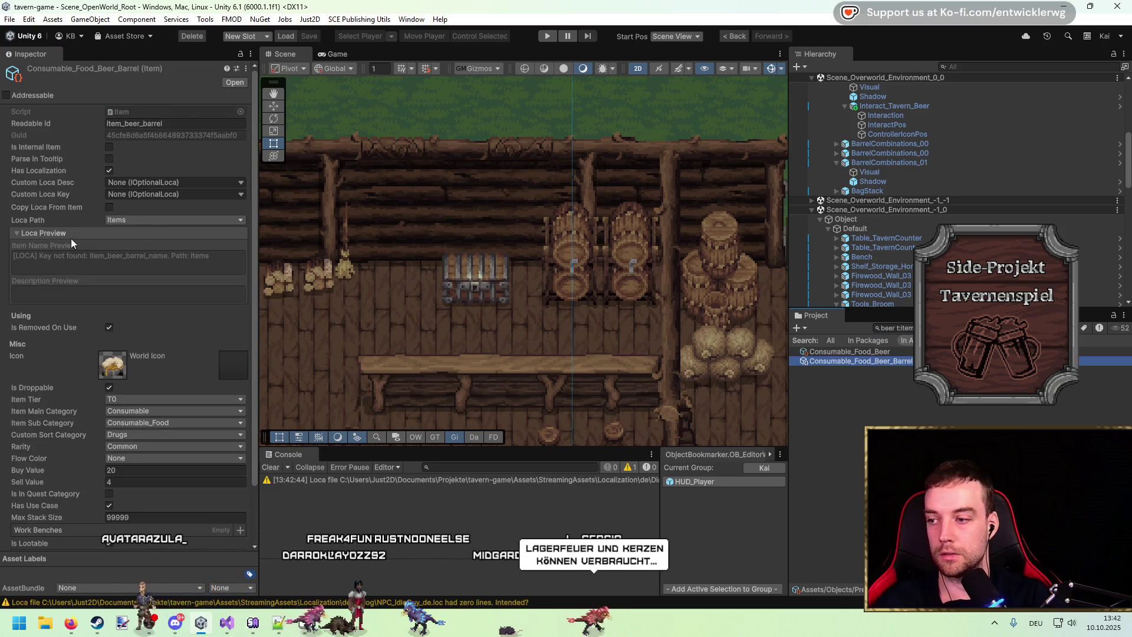
{"action": "scroll", "coordinate": [126, 294], "scroll_direction": "down", "scroll_amount": 3}
{"action": "left_click", "coordinate": [148, 516]}
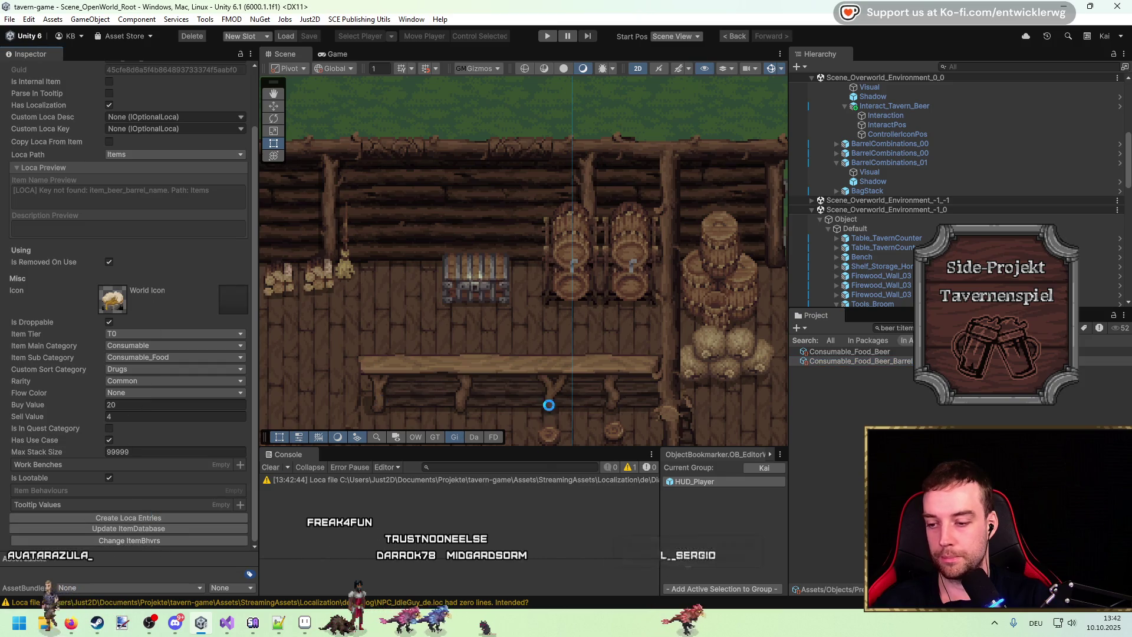
Review the German and French import logs and locate the German items file
{"action": "left_click", "coordinate": [479, 492]}
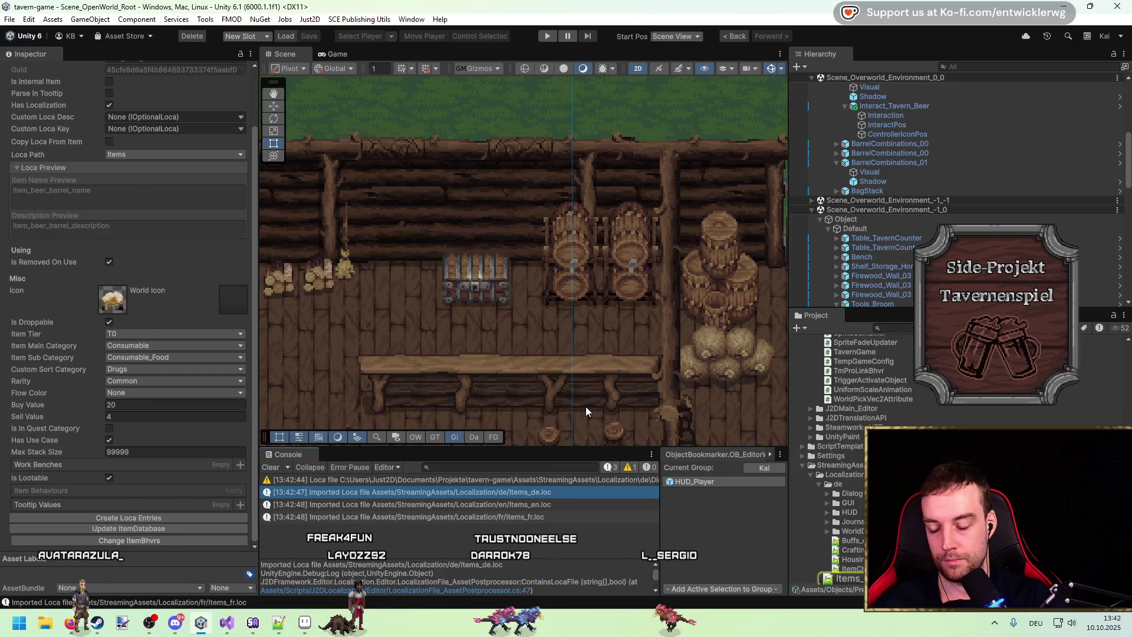
{"action": "key", "text": "alt+Tab"}
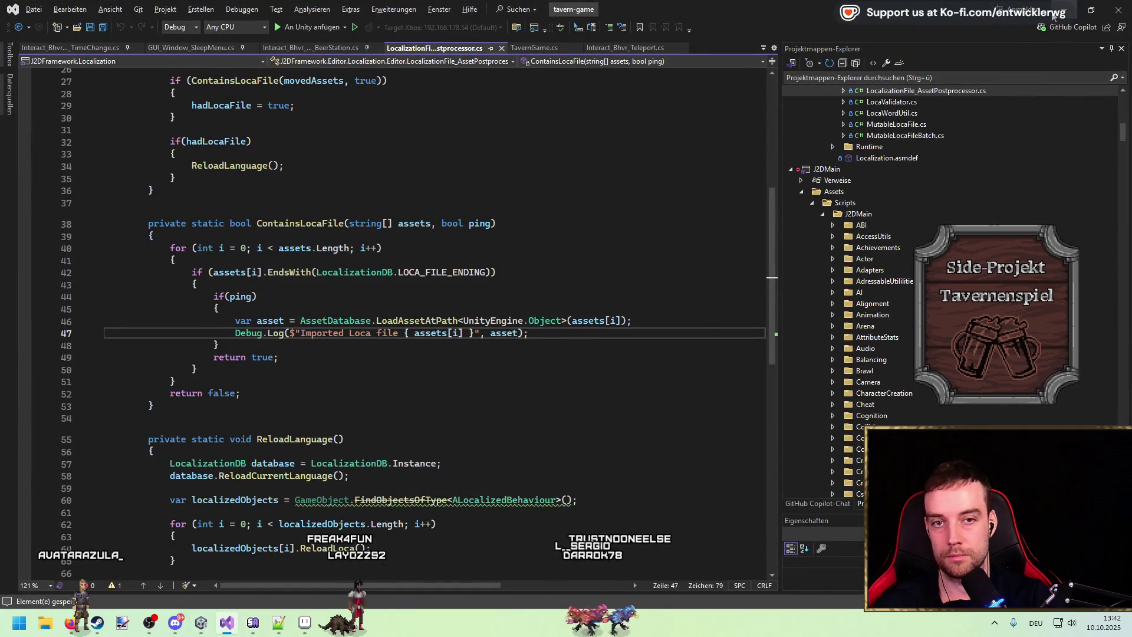
{"action": "key", "text": "alt+Tab"}
{"action": "left_click", "coordinate": [529, 517]}
{"action": "left_click", "coordinate": [531, 492]}
{"action": "left_click", "coordinate": [884, 391]}
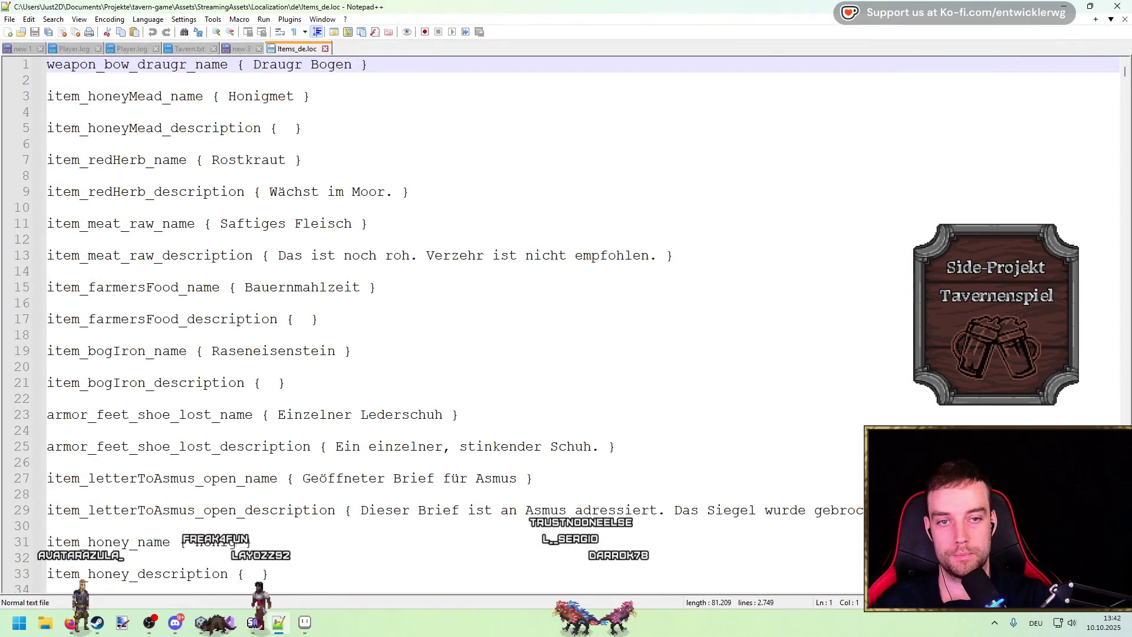
In Items_de.loc, name the beer barrel 'Bierfass' and delete its placeholder description
{"action": "left_click_drag", "start_coordinate": [1125, 72], "coordinate": [1128, 134]}
{"action": "scroll", "coordinate": [682, 513], "scroll_direction": "up", "scroll_amount": 20}
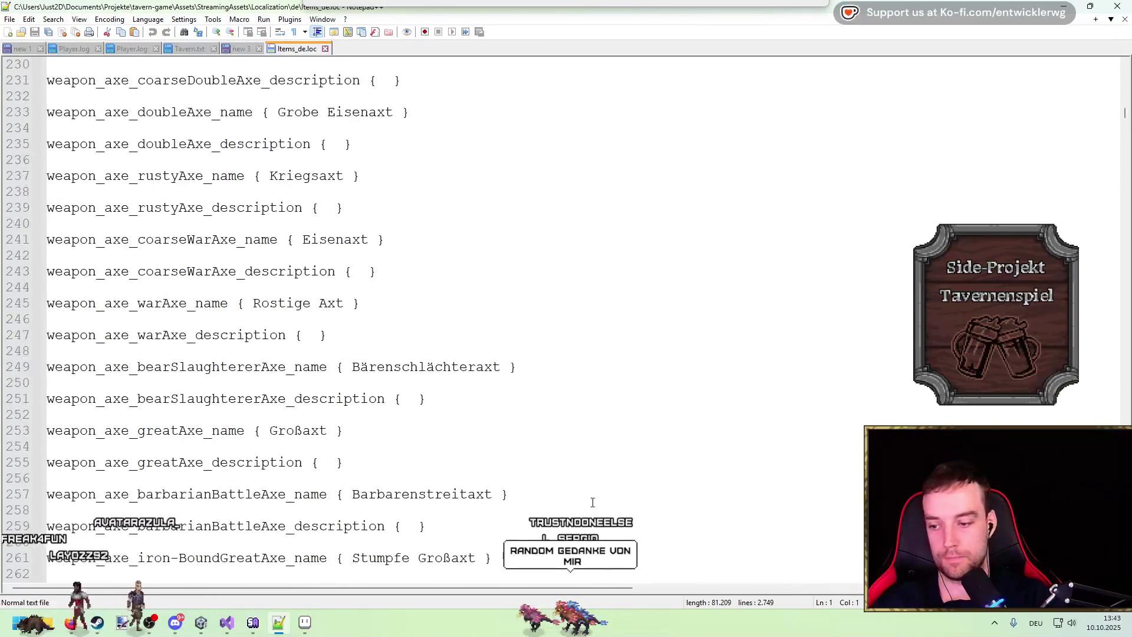
{"action": "scroll", "coordinate": [770, 462], "scroll_direction": "down", "scroll_amount": 8}
{"action": "left_click_drag", "start_coordinate": [1126, 116], "coordinate": [1125, 581]}
{"action": "scroll", "coordinate": [583, 342], "scroll_direction": "up", "scroll_amount": 7}
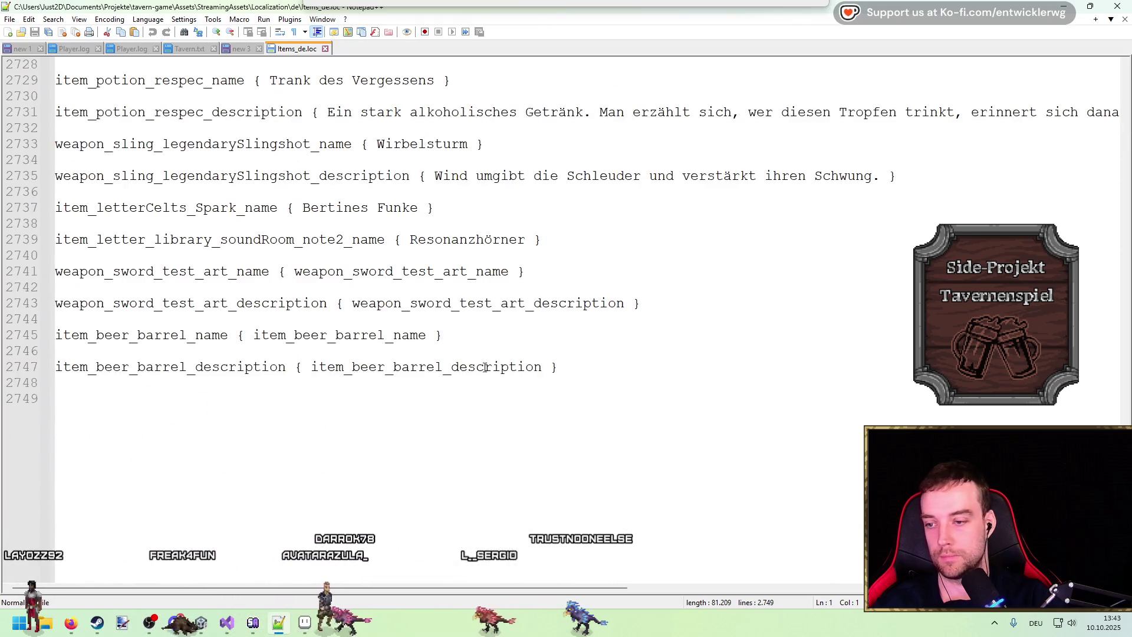
{"action": "double_click", "coordinate": [338, 336]}
{"action": "type", "text": "Biee"}
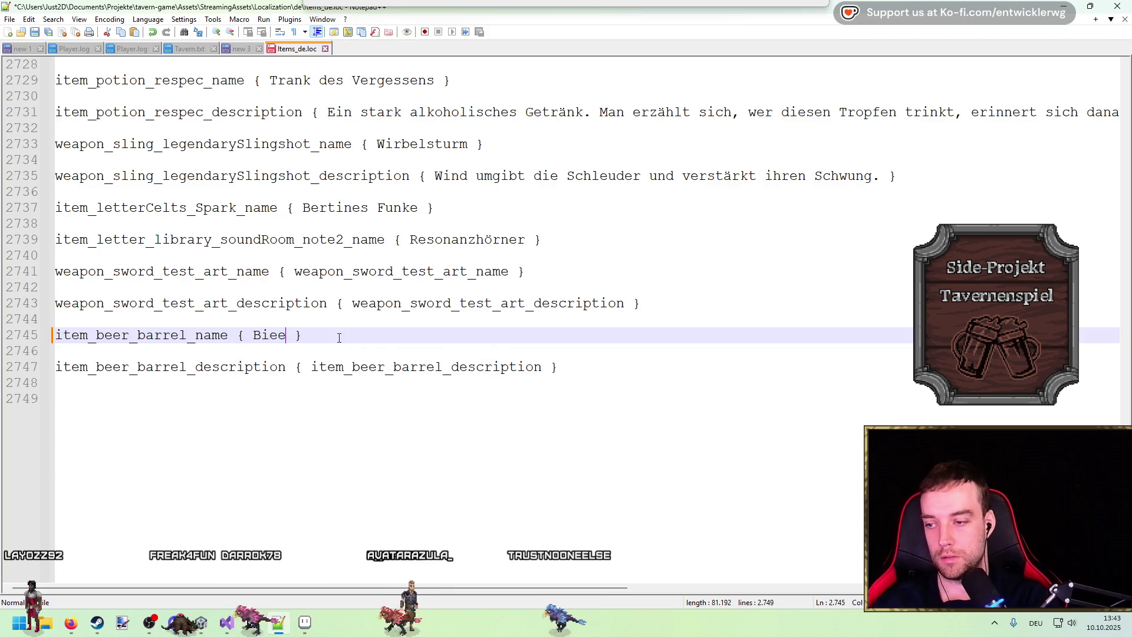
{"action": "double_click", "coordinate": [513, 366]}
{"action": "key", "text": "Delete"}
{"action": "left_click", "coordinate": [613, 341]}
Close and reopen Notepad++ via the system search, then return to Unity
{"action": "left_click", "coordinate": [1126, 5]}
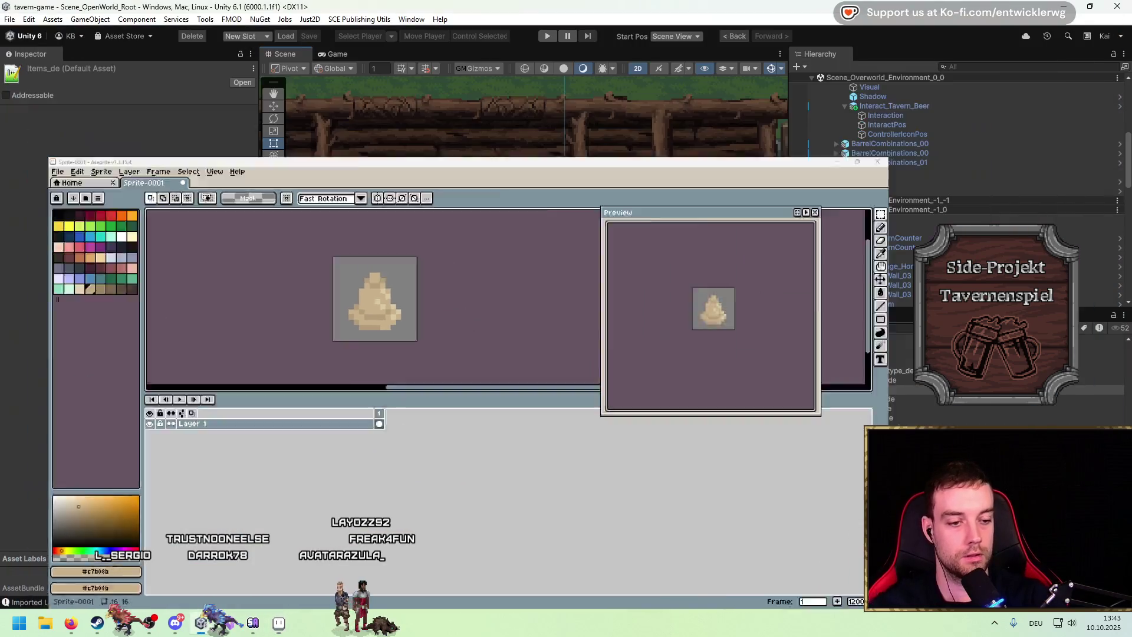
{"action": "key", "text": "alt+Tab"}
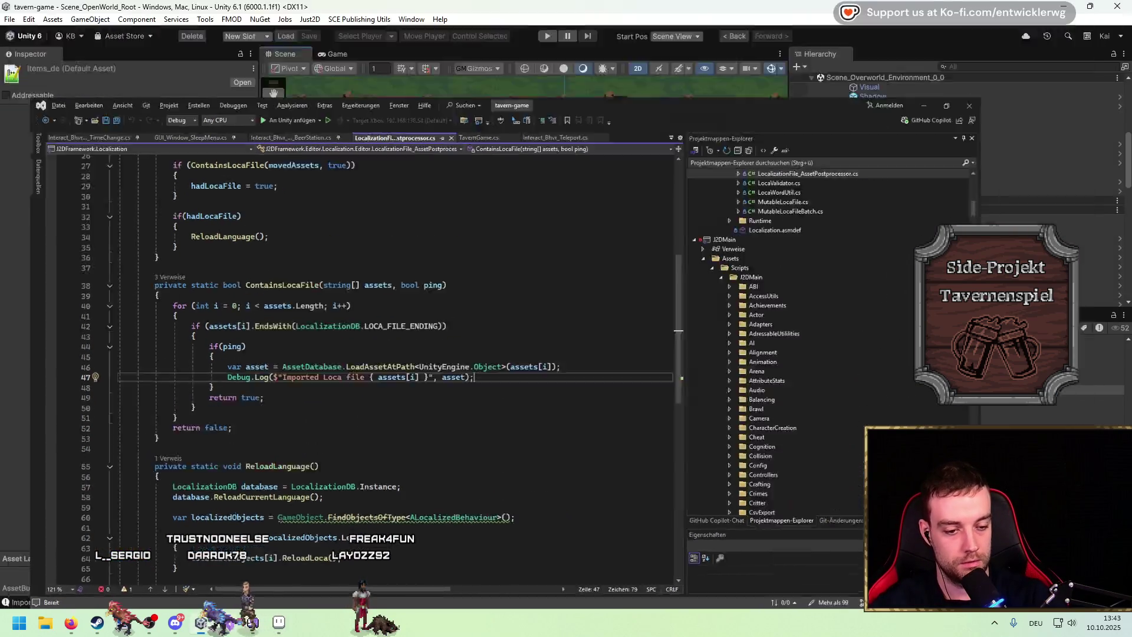
{"action": "key", "text": "alt+Tab"}
{"action": "key", "text": "super"}
{"action": "type", "text": "notepad"}
{"action": "key", "text": "Return"}
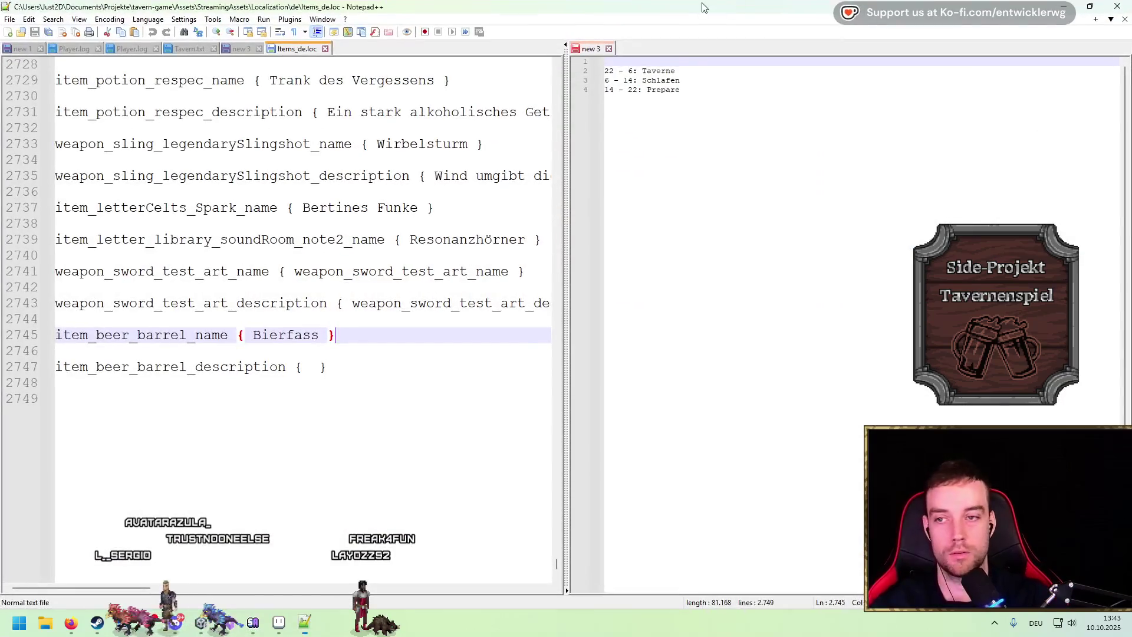
{"action": "key", "text": "alt+Tab"}
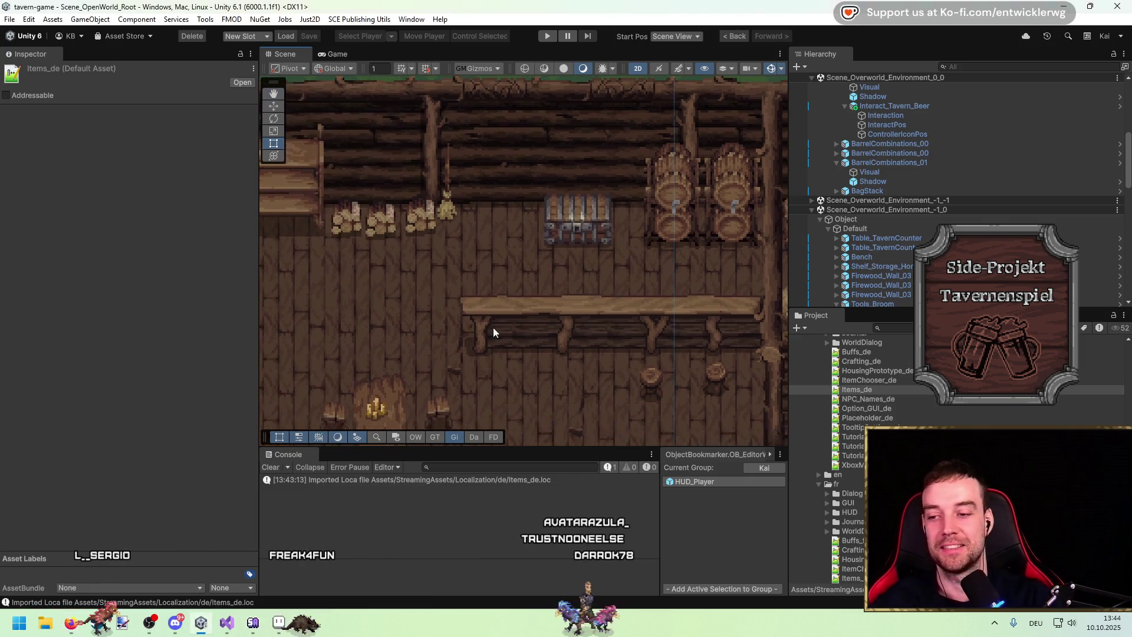
Pan the Scene view to centre the tavern counter and barrels
{"action": "scroll", "coordinate": [518, 301], "scroll_direction": "down", "scroll_amount": 2}
{"action": "left_click_drag", "start_coordinate": [518, 301], "coordinate": [509, 257]}
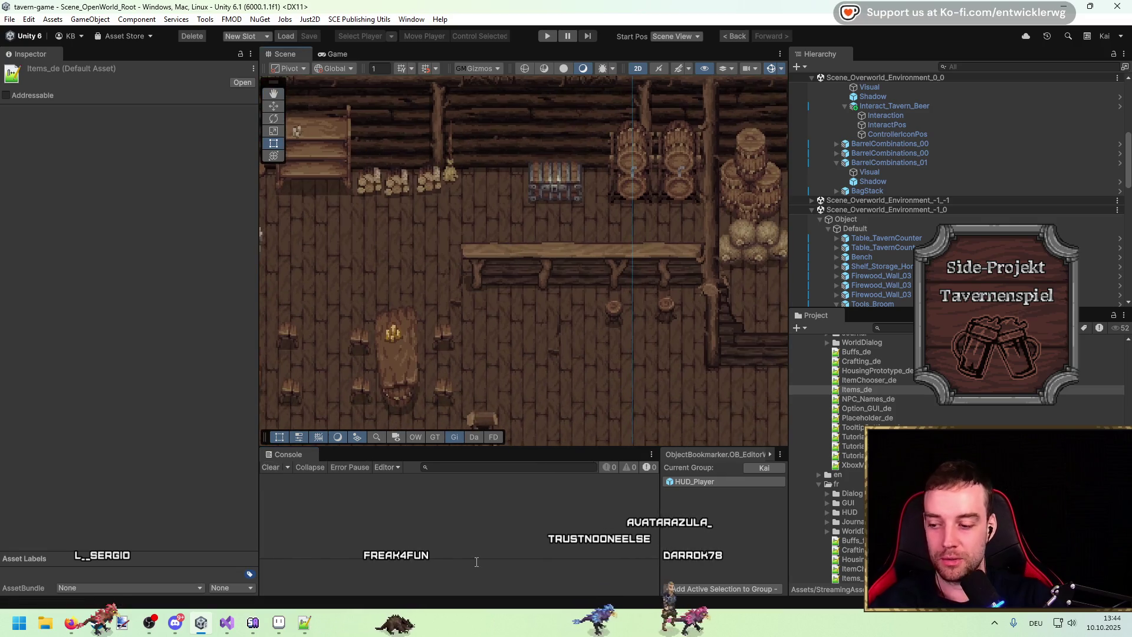
{"action": "scroll", "coordinate": [591, 292], "scroll_direction": "up", "scroll_amount": 1}
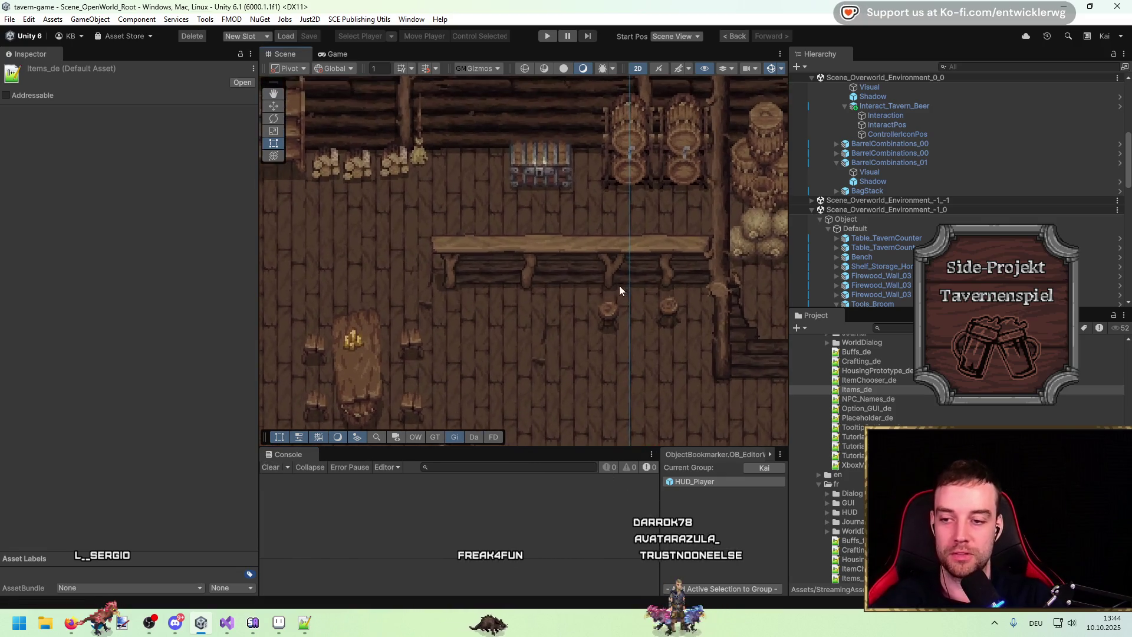
{"action": "left_click_drag", "start_coordinate": [619, 290], "coordinate": [599, 265]}
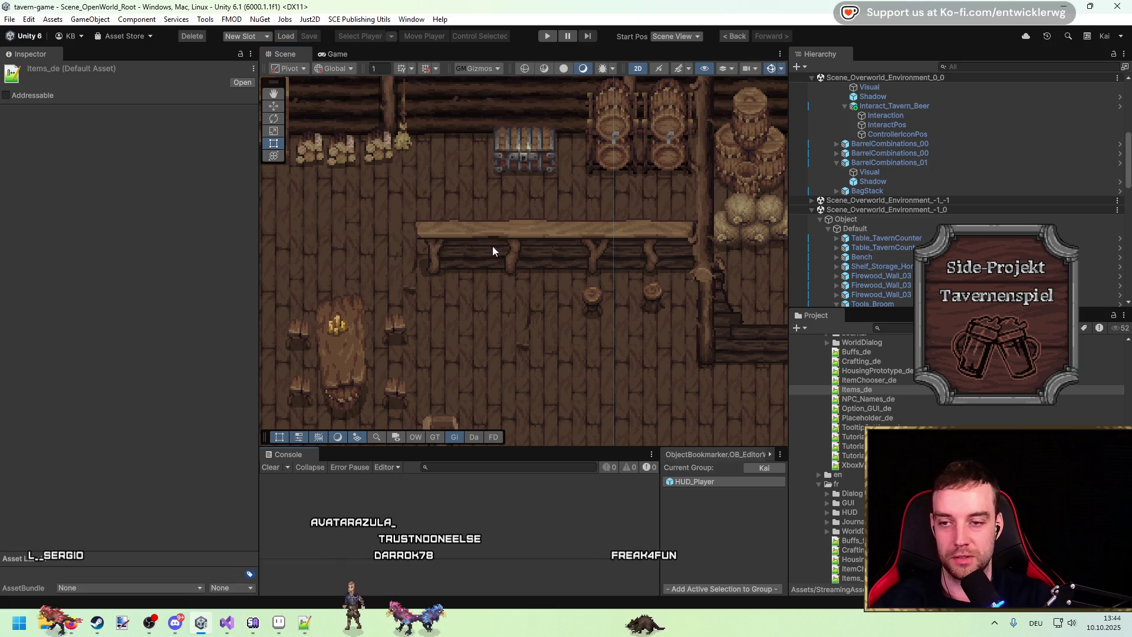
{"action": "key", "text": "Right"}
{"action": "key", "text": "Up"}
{"action": "key", "text": "Right"}
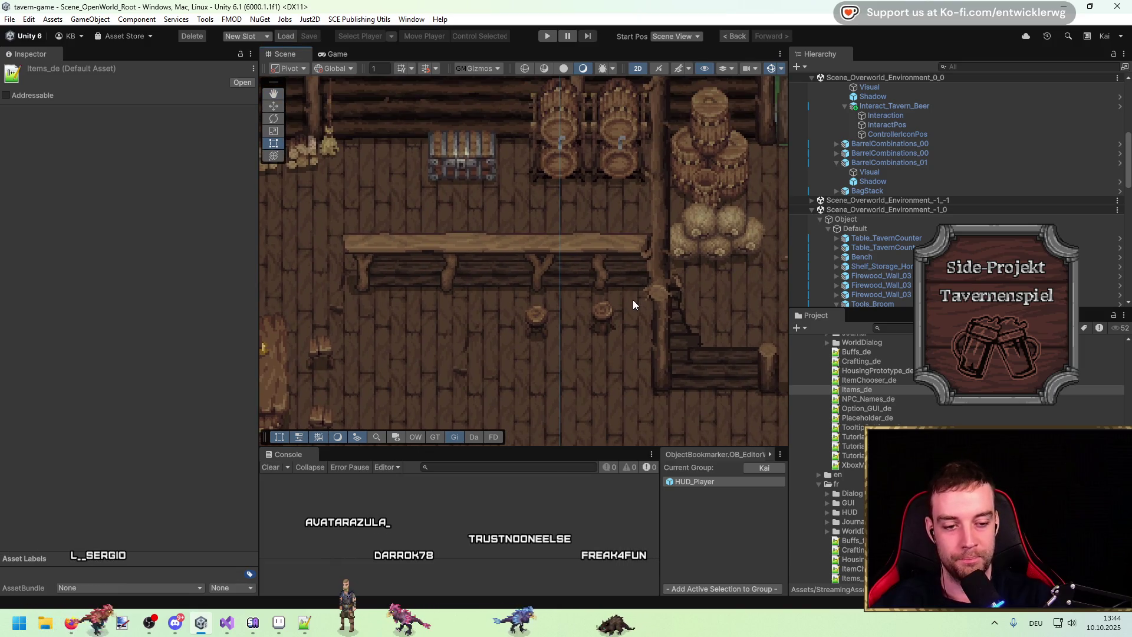
Zoom and arrow-pan across the tavern interior, switching to the Rect tool
{"action": "scroll", "coordinate": [649, 316], "scroll_direction": "down", "scroll_amount": 1}
{"action": "scroll", "coordinate": [541, 245], "scroll_direction": "down", "scroll_amount": 3}
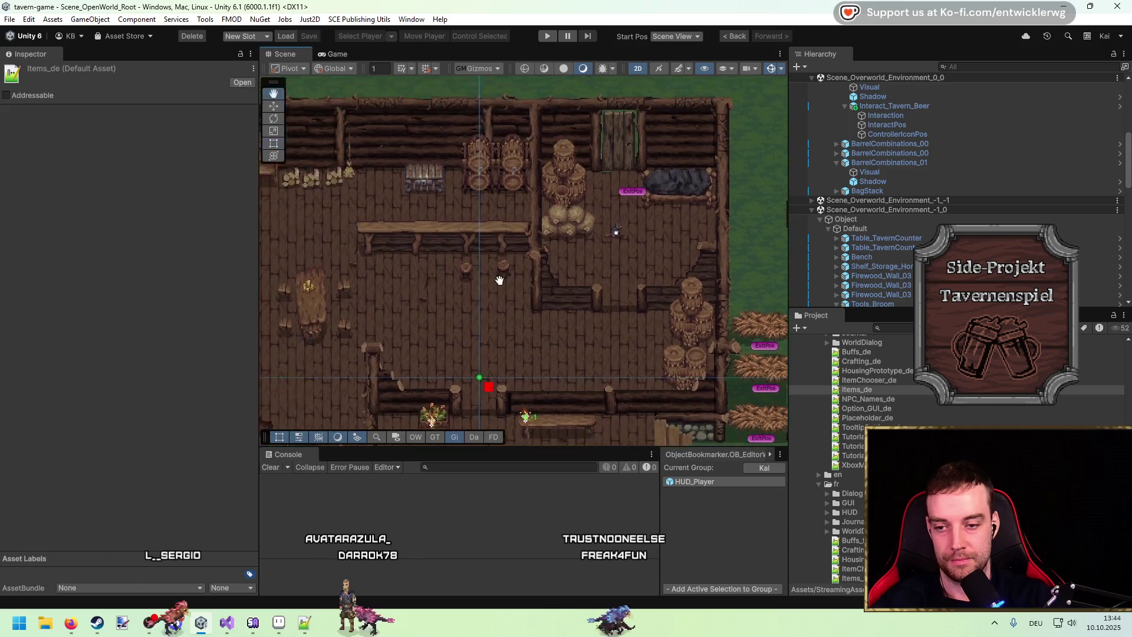
{"action": "scroll", "coordinate": [517, 305], "scroll_direction": "up", "scroll_amount": 3}
{"action": "scroll", "coordinate": [550, 310], "scroll_direction": "up", "scroll_amount": 2}
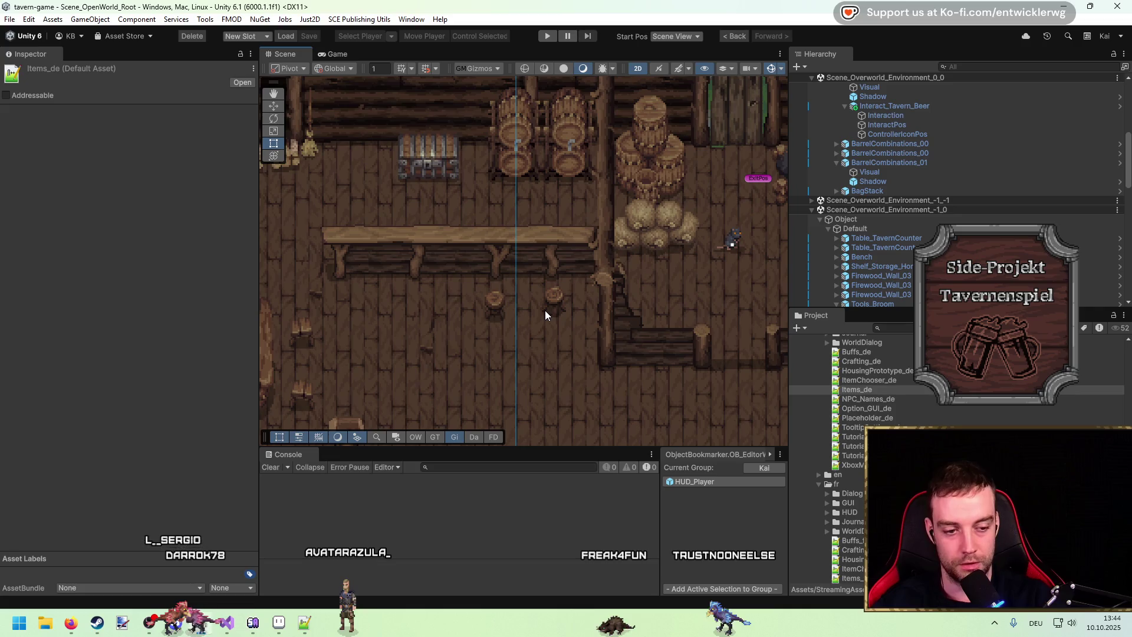
{"action": "key", "text": "Up"}
{"action": "scroll", "coordinate": [532, 296], "scroll_direction": "down", "scroll_amount": 5}
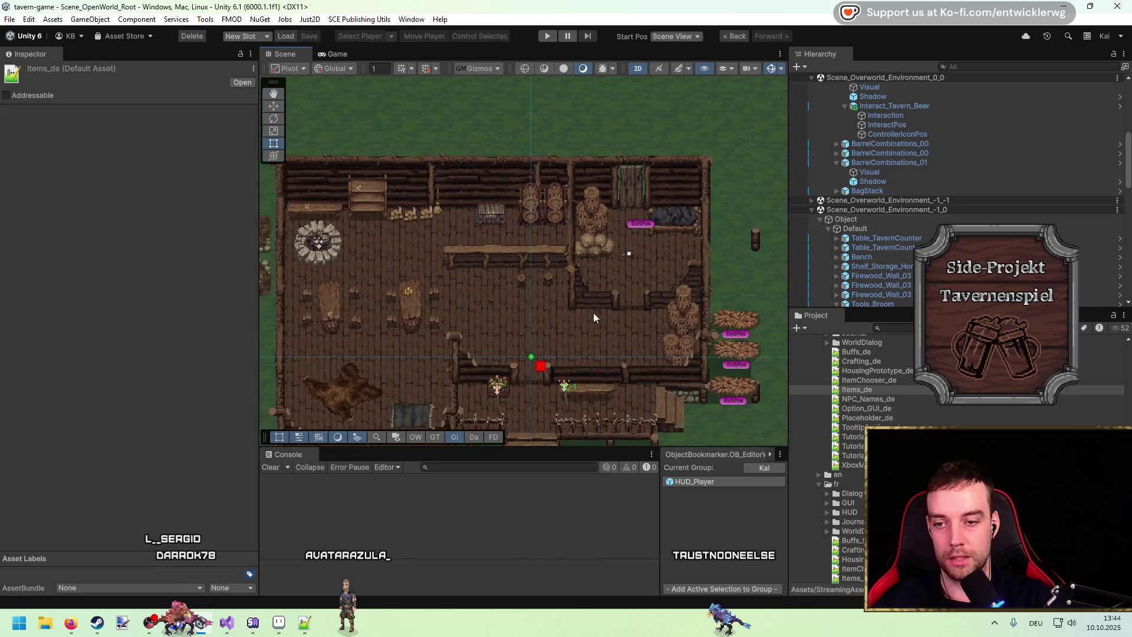
{"action": "scroll", "coordinate": [451, 200], "scroll_direction": "up", "scroll_amount": 2}
{"action": "scroll", "coordinate": [460, 157], "scroll_direction": "up", "scroll_amount": 5}
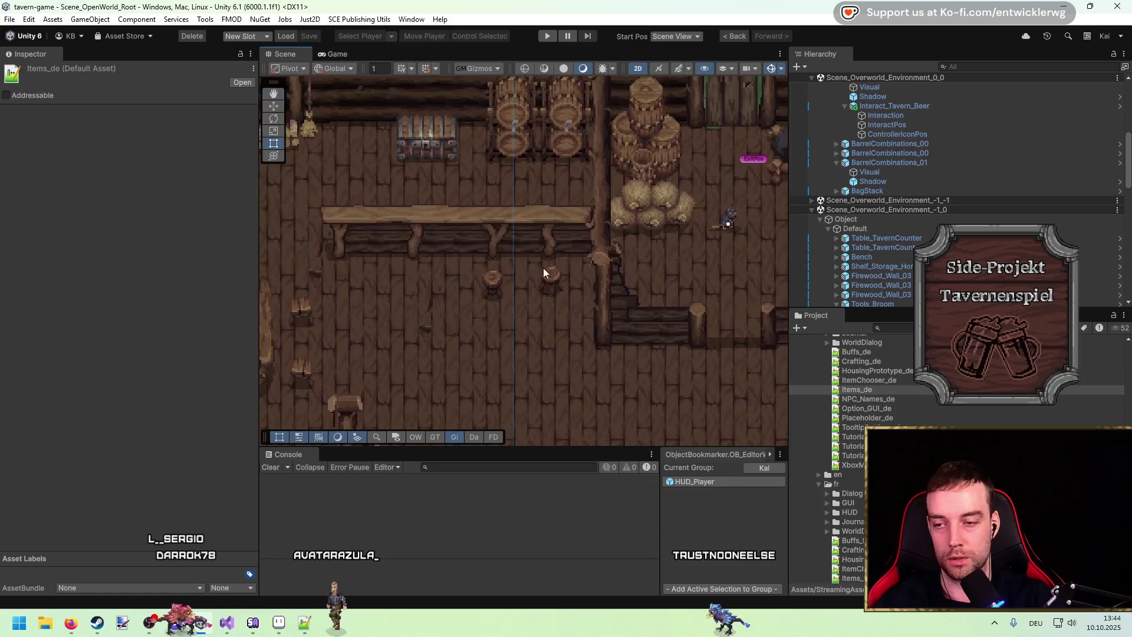
{"action": "scroll", "coordinate": [568, 272], "scroll_direction": "up", "scroll_amount": 1}
{"action": "key", "text": "t"}
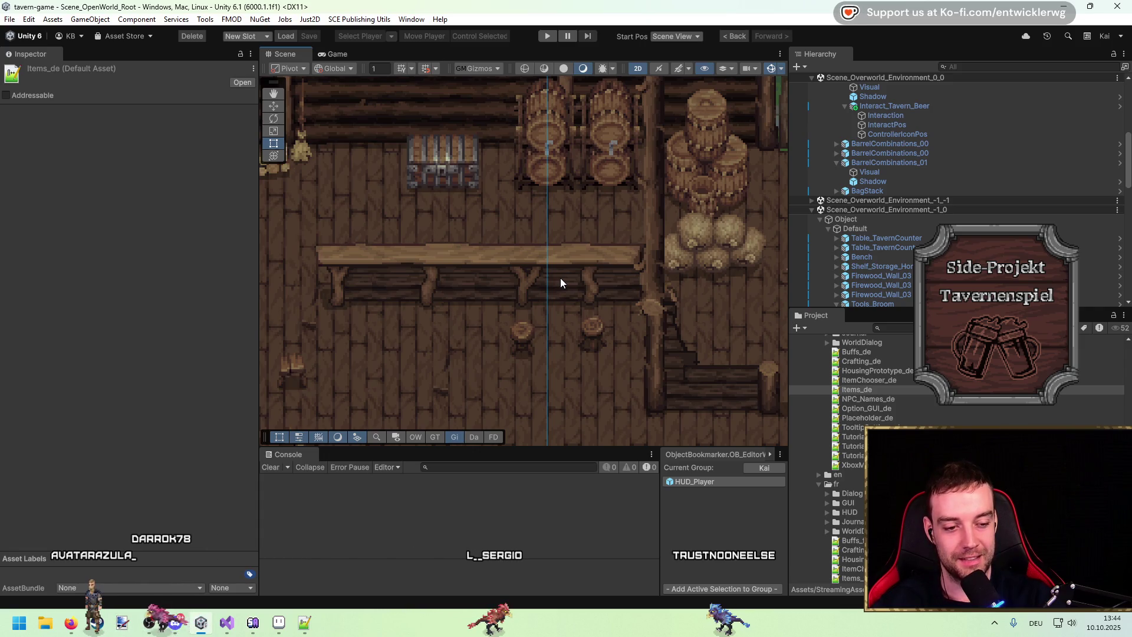
{"action": "key", "text": "Left"}
{"action": "key", "text": "Up"}
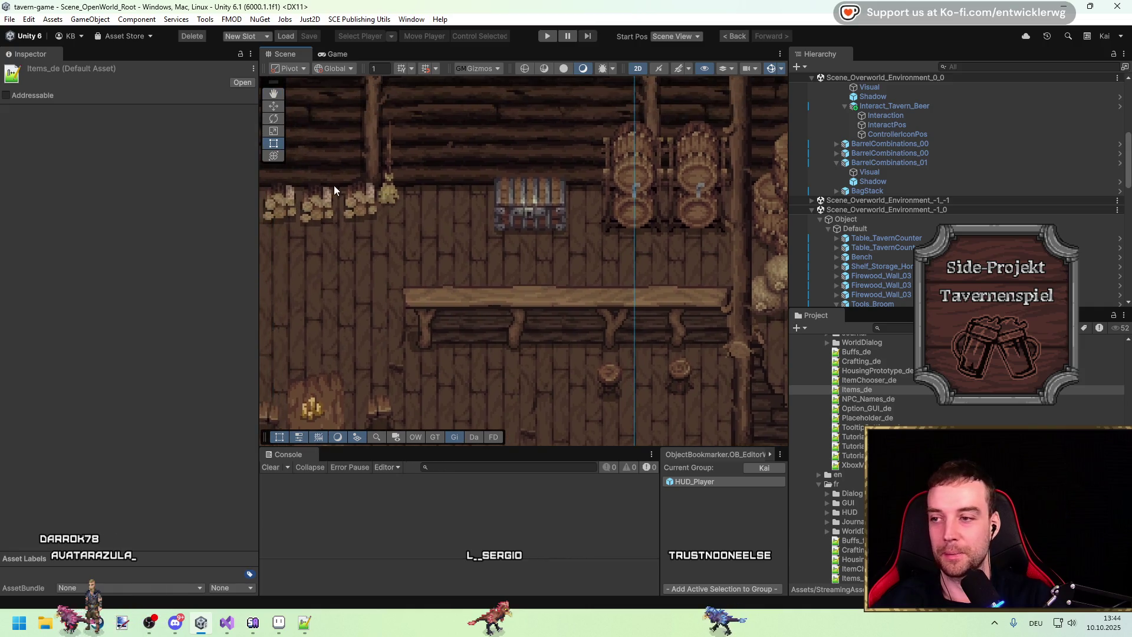
Move the view onto the tavern barrel racks and select Tavern_EG
{"action": "key", "text": "Right"}
{"action": "left_click", "coordinate": [493, 230]}
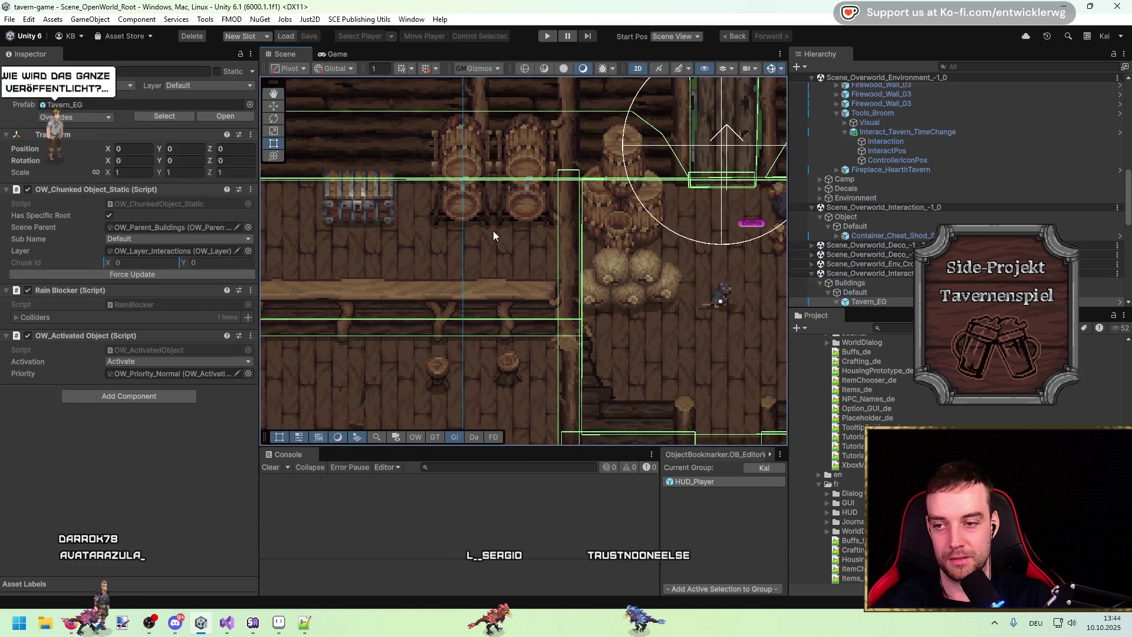
{"action": "key", "text": "Up"}
{"action": "key", "text": "Left"}
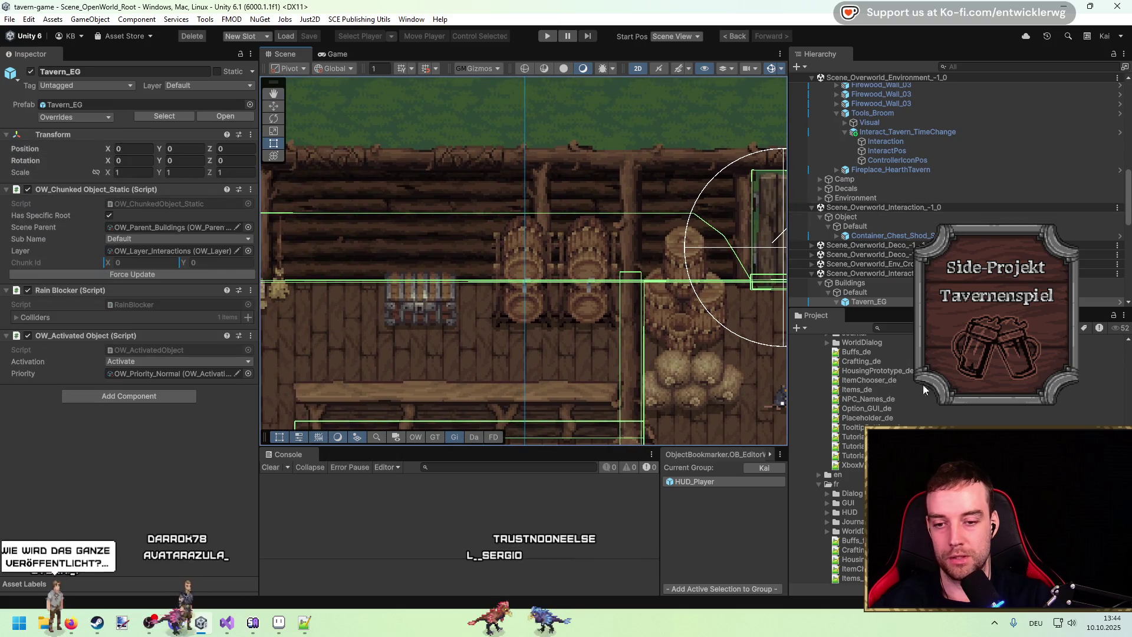
Filter the Project search to sprites and browse the empty sprite results
{"action": "left_click", "coordinate": [884, 389]}
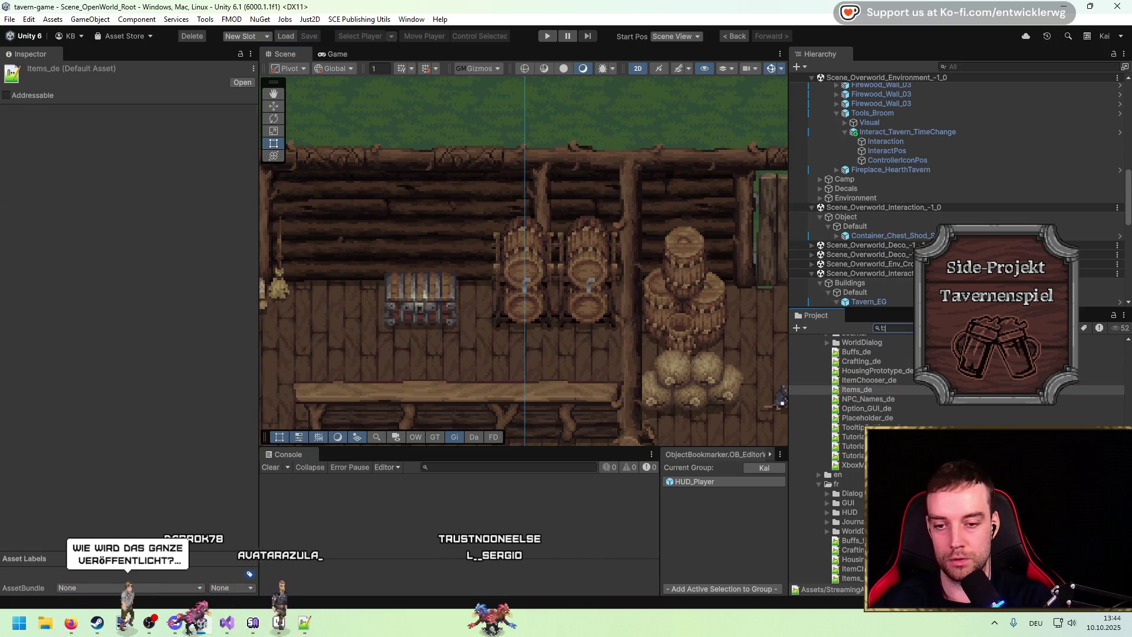
{"action": "type", "text": ":texture"}
{"action": "key", "text": "BackSpace"}
{"action": "key", "text": "BackSpace"}
{"action": "key", "text": "BackSpace"}
{"action": "type", "text": "srite"}
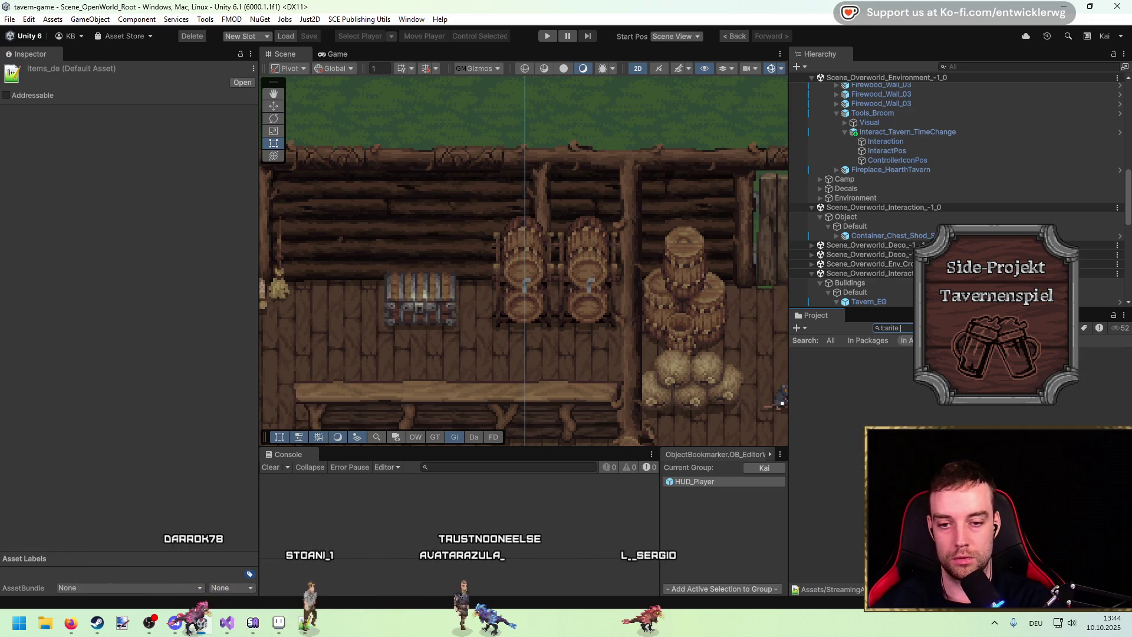
{"action": "key", "text": "BackSpace"}
{"action": "key", "text": "BackSpace"}
{"action": "key", "text": "BackSpace"}
{"action": "type", "text": "prite"}
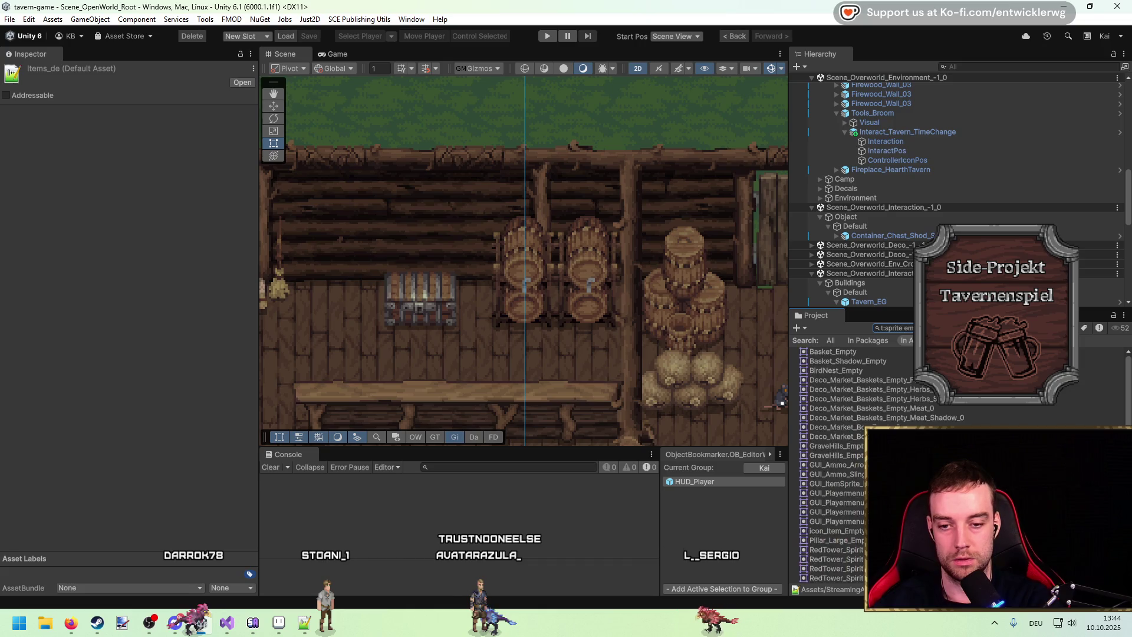
{"action": "left_click", "coordinate": [856, 351]}
{"action": "key", "text": "Down"}
{"action": "key", "text": "Down"}
{"action": "key", "text": "Down"}
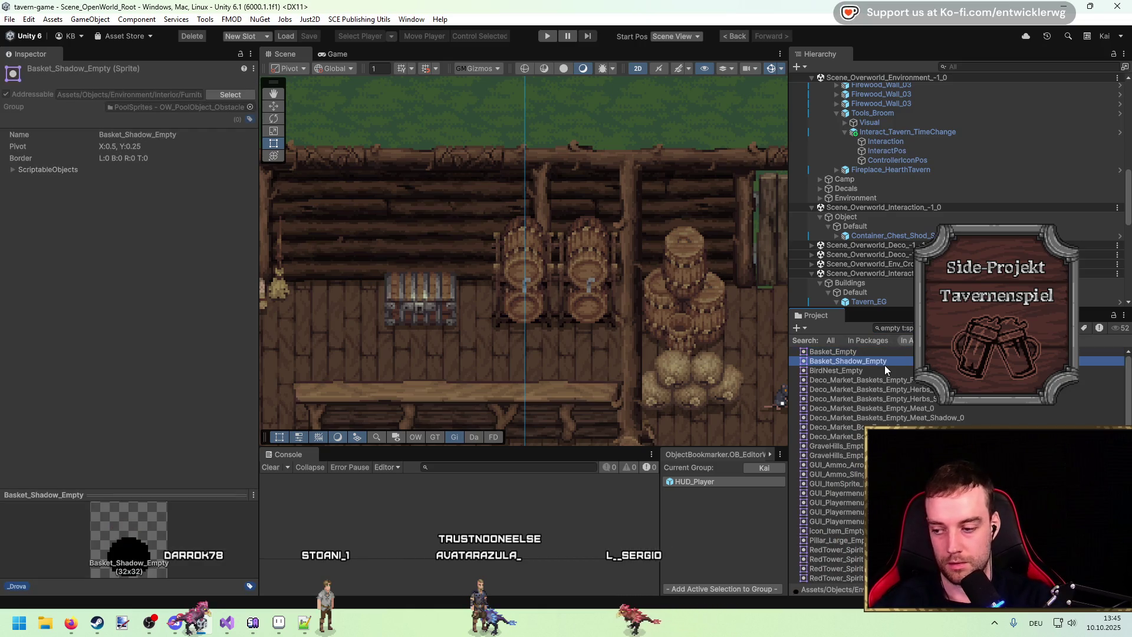
{"action": "key", "text": "Down"}
{"action": "key", "text": "Down"}
{"action": "key", "text": "Down"}
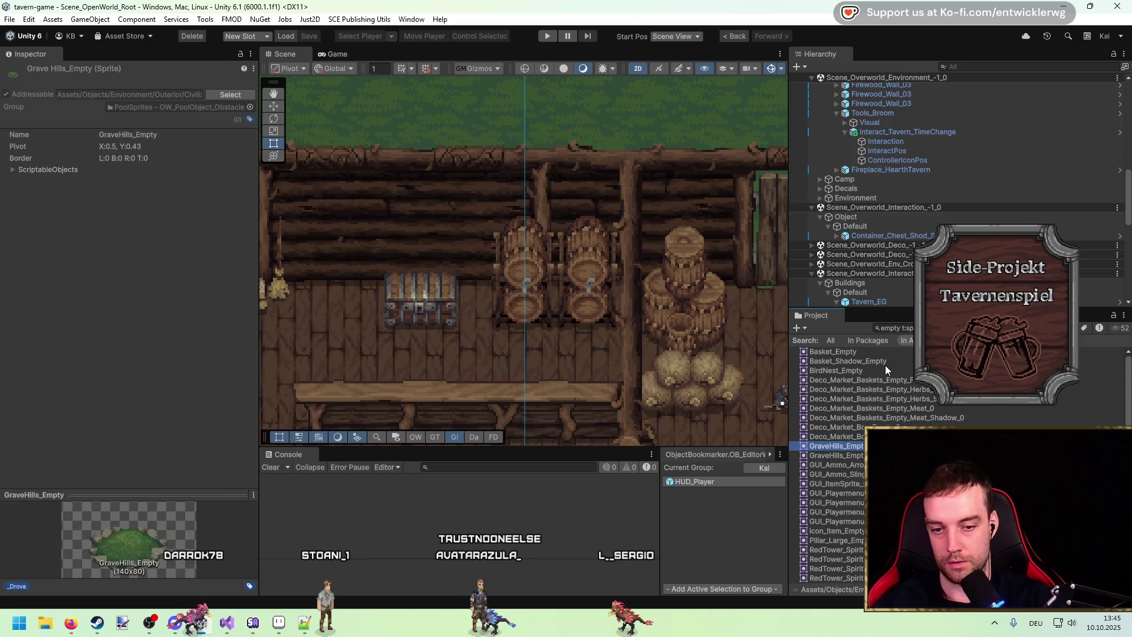
Narrow the search to icons and drag DangerIcon_3 above the tavern barrels
{"action": "key", "text": "ctrl+f"}
{"action": "type", "text": "t:sprite ico"}
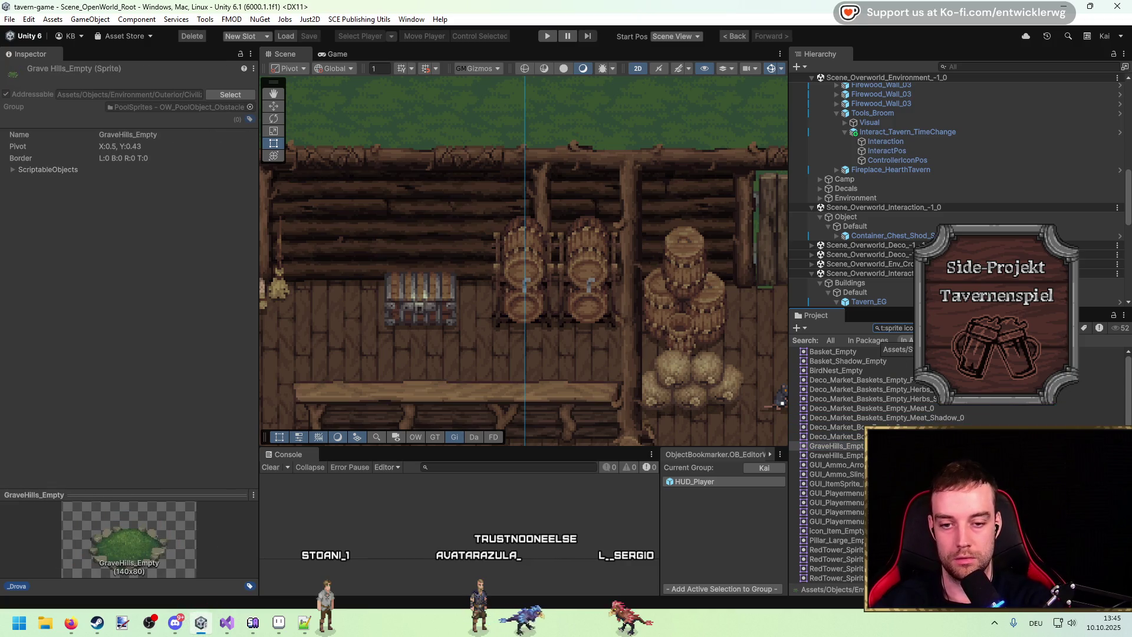
{"action": "type", "text": "n"}
{"action": "left_click", "coordinate": [900, 353]}
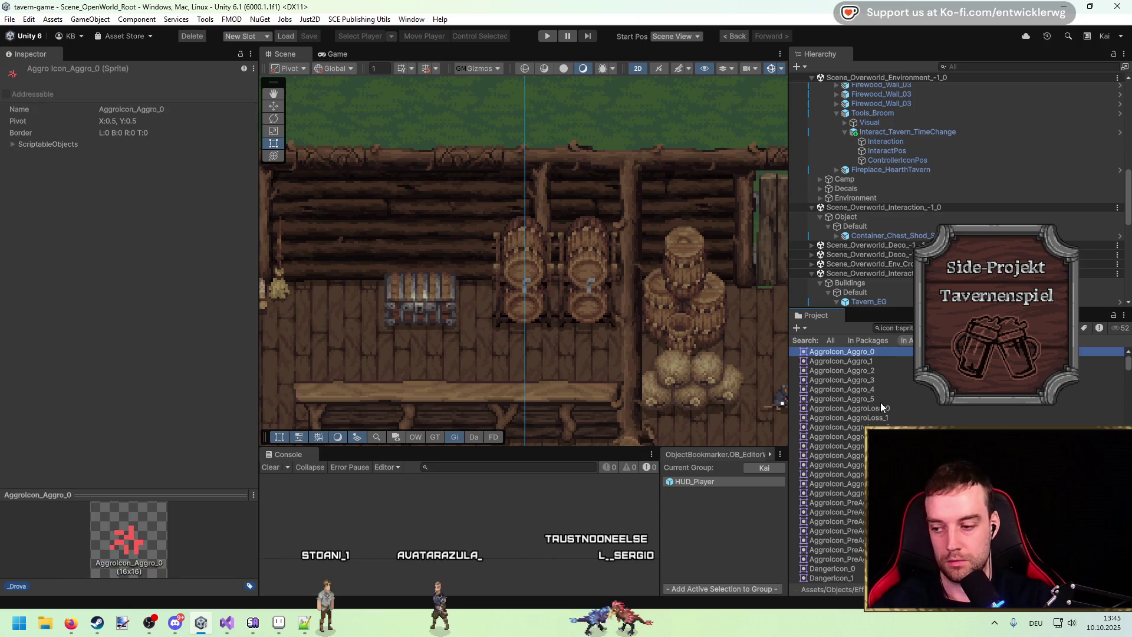
{"action": "key", "text": "Down"}
{"action": "key", "text": "Down"}
{"action": "key", "text": "Down"}
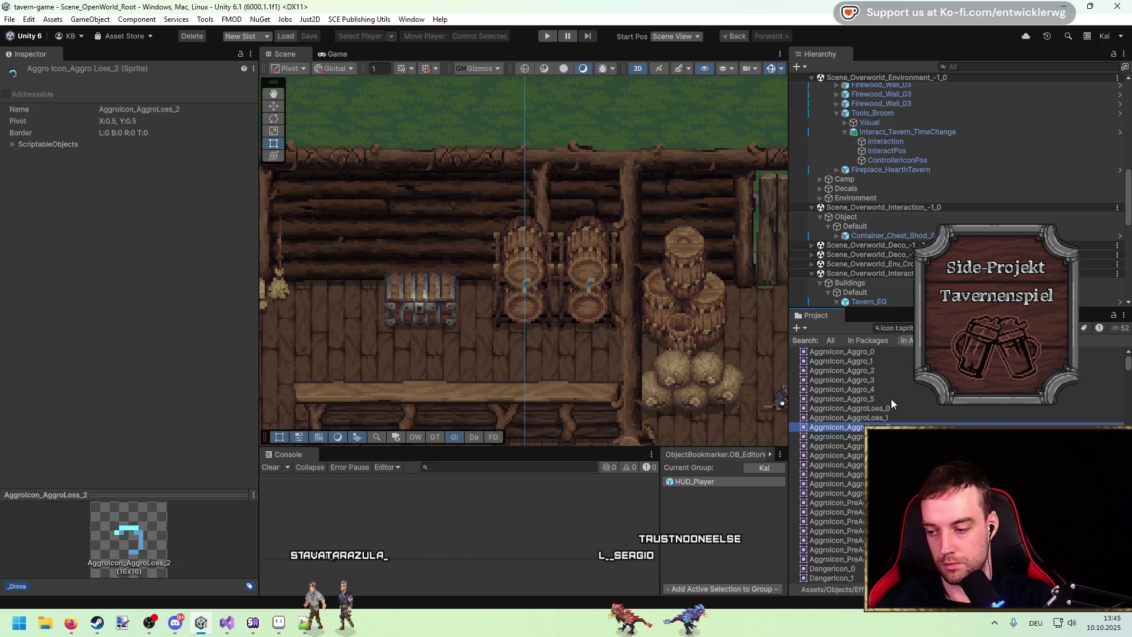
{"action": "key", "text": "Down"}
{"action": "key", "text": "Down"}
{"action": "key", "text": "Down"}
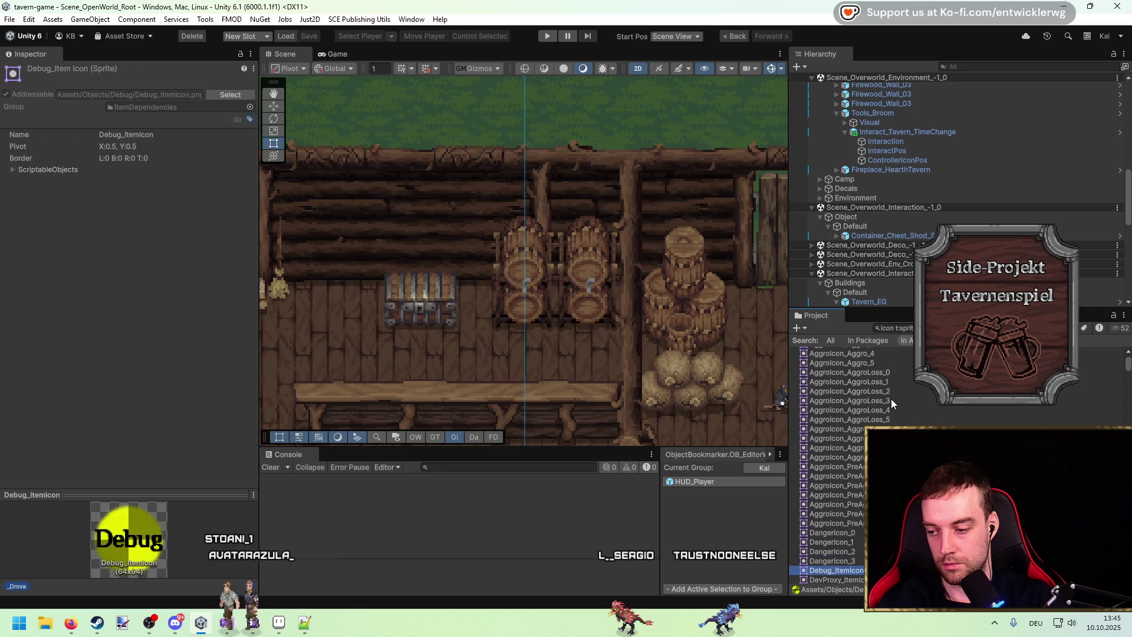
{"action": "mouse_move", "coordinate": [832, 561]}
{"action": "left_mouse_down"}
{"action": "mouse_move", "coordinate": [468, 218]}
{"action": "mouse_move", "coordinate": [526, 217]}
{"action": "left_mouse_up"}
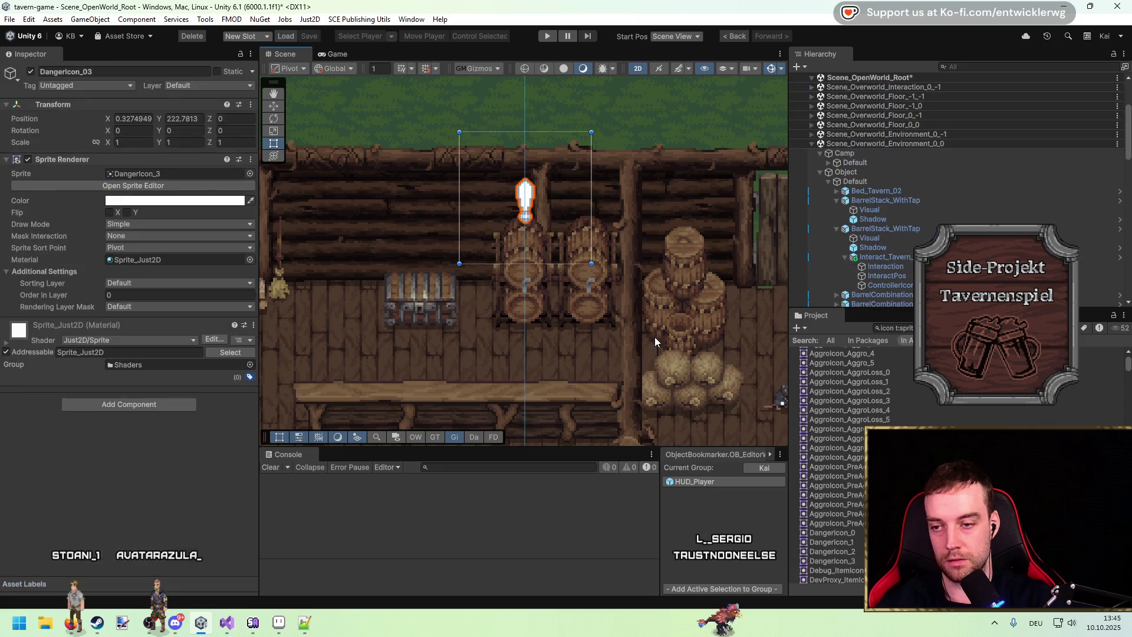
Ping the DangerIcon texture from the DangerIcon_03 object's Sprite field
{"action": "scroll", "coordinate": [907, 139], "scroll_direction": "up", "scroll_amount": 4}
{"action": "left_click", "coordinate": [900, 181]}
{"action": "left_click", "coordinate": [897, 192]}
{"action": "left_click", "coordinate": [151, 172]}
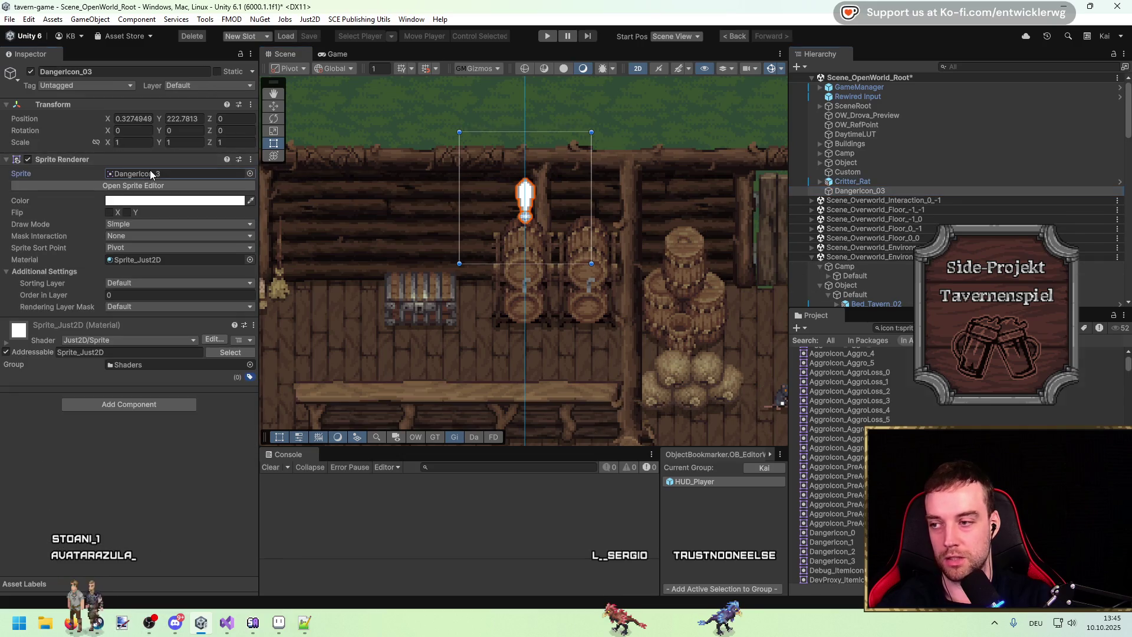
{"action": "left_click", "coordinate": [907, 323]}
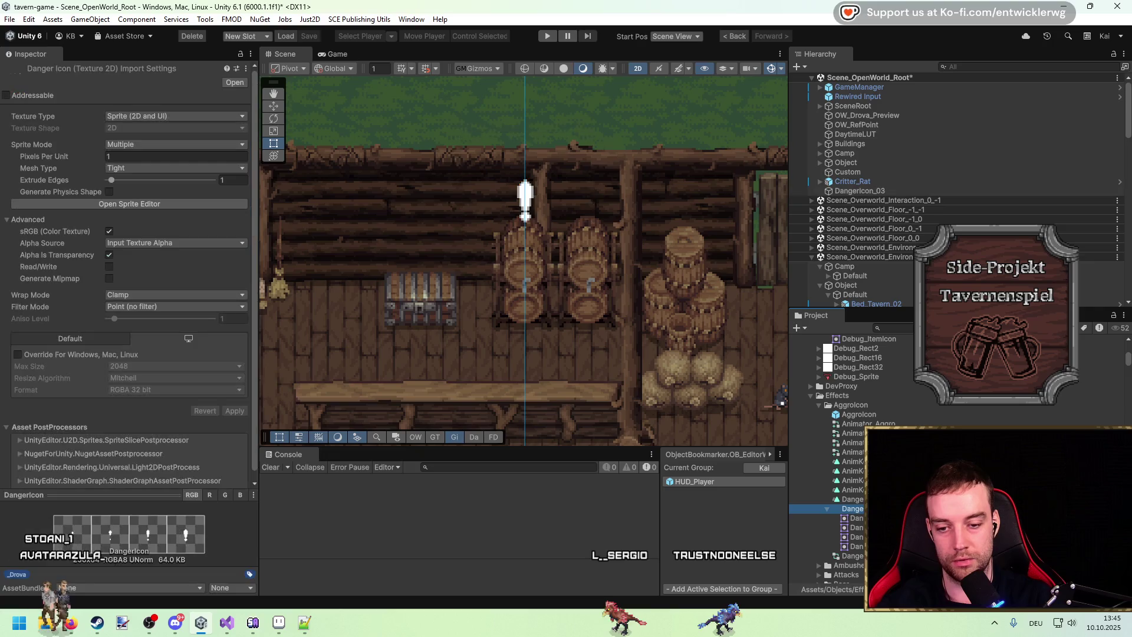
Delete DangerIcon_03 from the scene and select the DangerIcon animation clip
{"action": "left_click", "coordinate": [882, 192]}
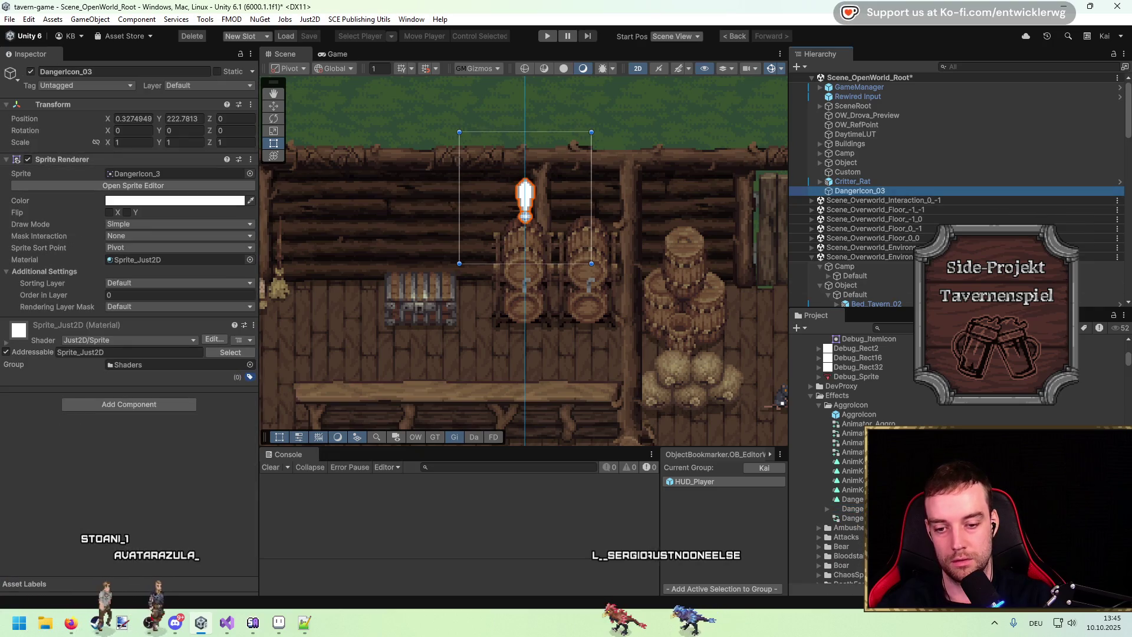
{"action": "key", "text": "Delete"}
{"action": "left_click", "coordinate": [852, 499]}
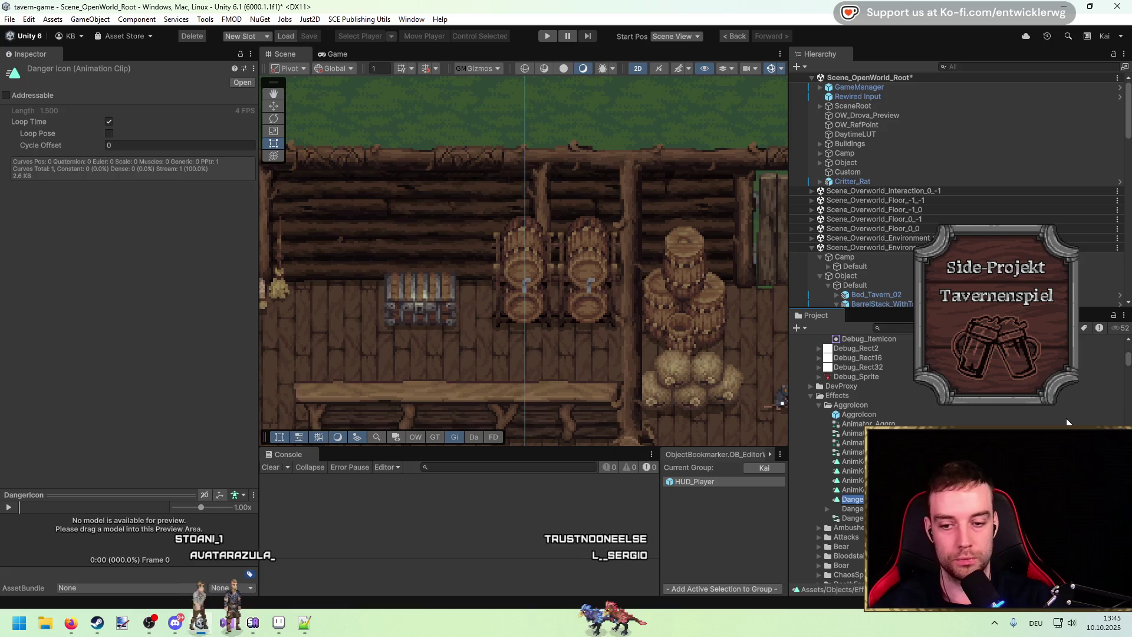
{"action": "key", "text": "Escape"}
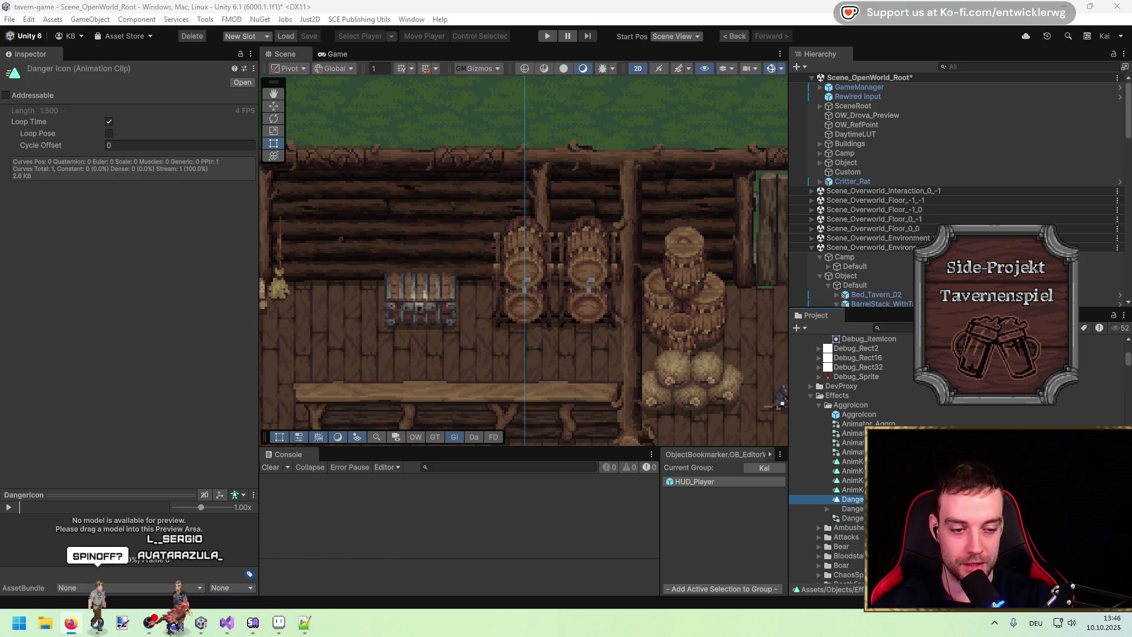
Browse the AggroIcon folder to the DangerIcon texture and select Tavern_EG
{"action": "left_click_drag", "start_coordinate": [598, 278], "coordinate": [629, 292]}
{"action": "left_click", "coordinate": [877, 407]}
{"action": "key", "text": "Left"}
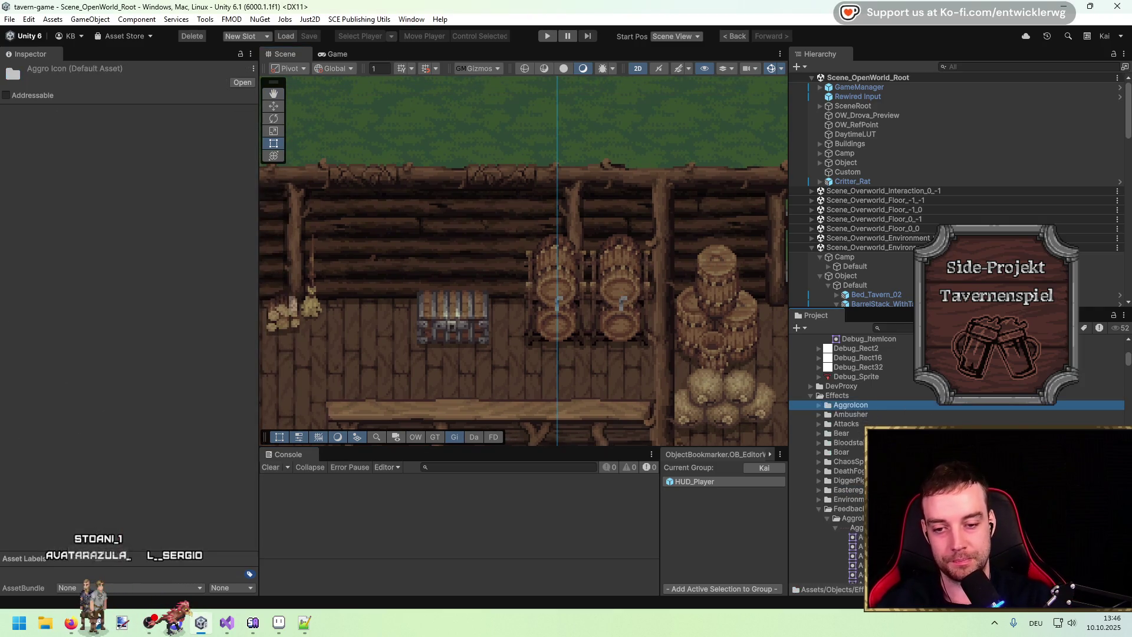
{"action": "key", "text": "Down"}
{"action": "key", "text": "Down"}
{"action": "key", "text": "Down"}
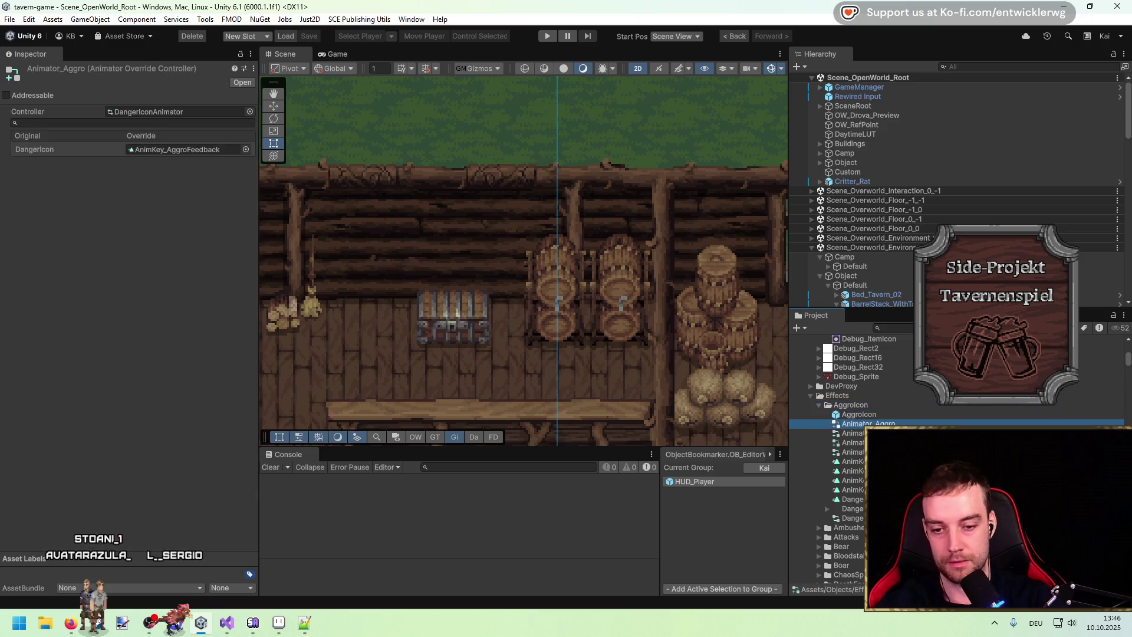
{"action": "key", "text": "Down"}
{"action": "key", "text": "Down"}
{"action": "key", "text": "Down"}
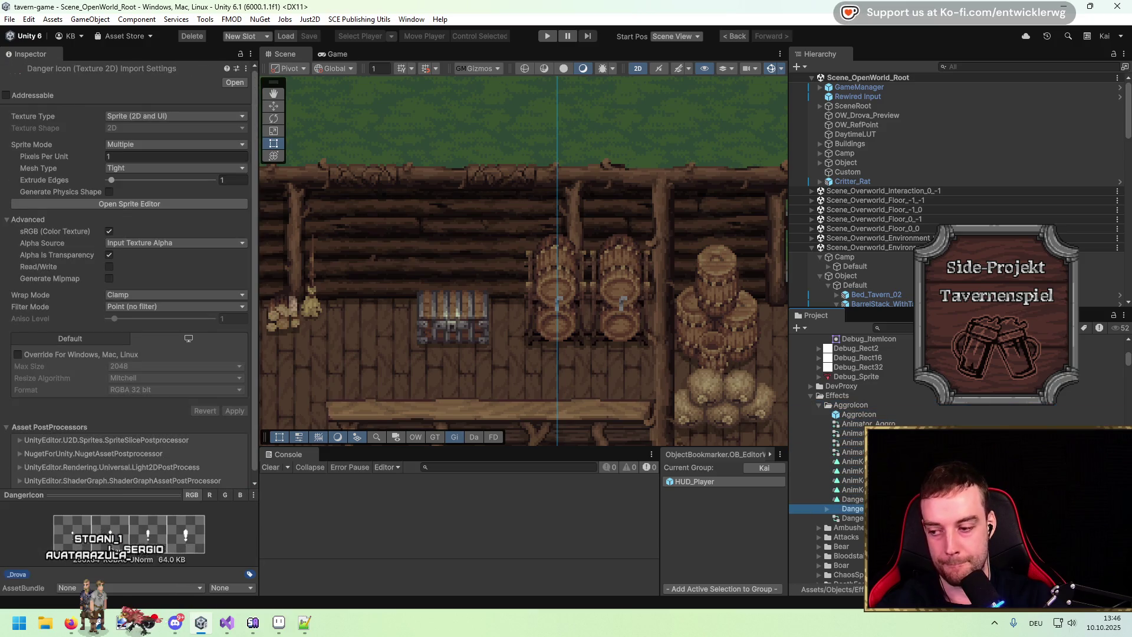
{"action": "left_click_drag", "start_coordinate": [587, 272], "coordinate": [493, 255]}
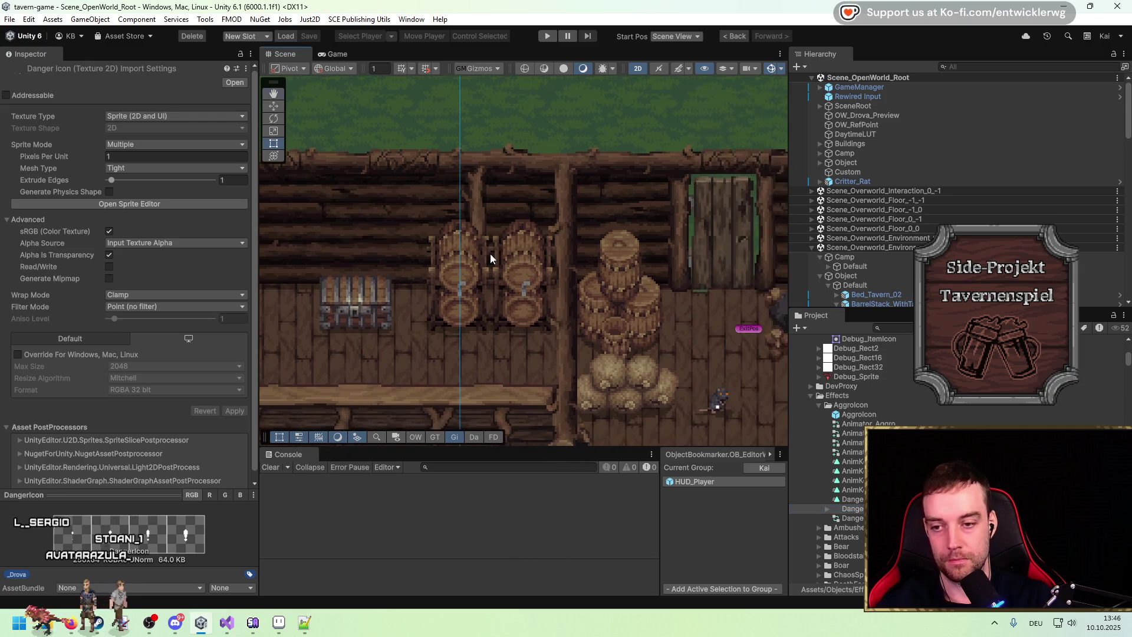
{"action": "left_click", "coordinate": [481, 296]}
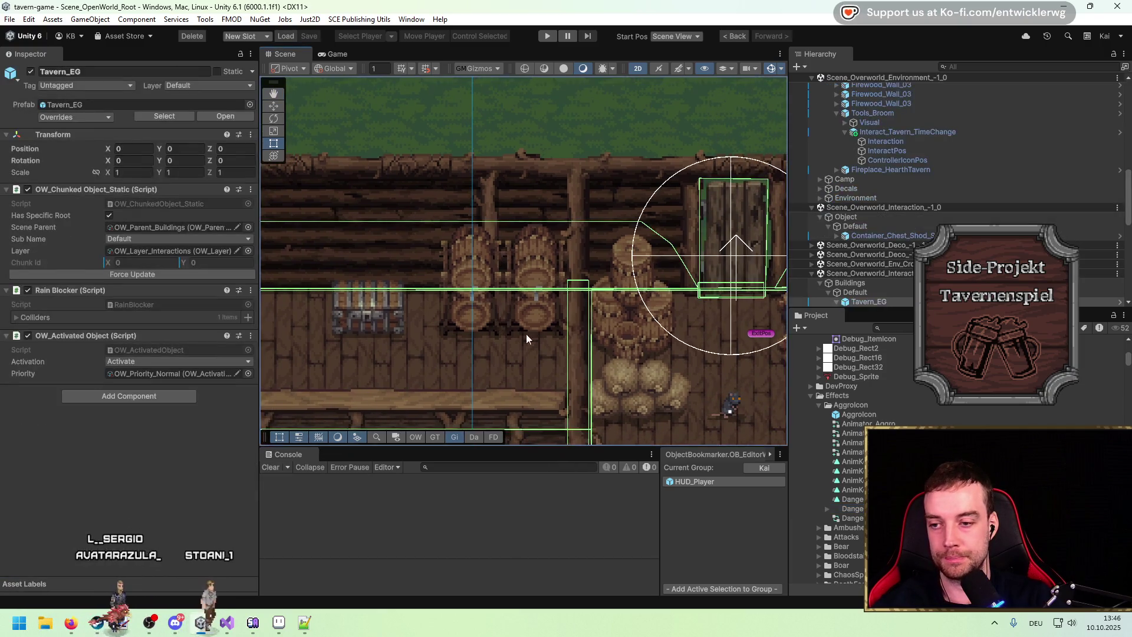
Search 'tavern mod' and open the Module_Interact_Tavern_Beer prefab for editing
{"action": "left_click", "coordinate": [893, 328]}
{"action": "type", "text": "ta"}
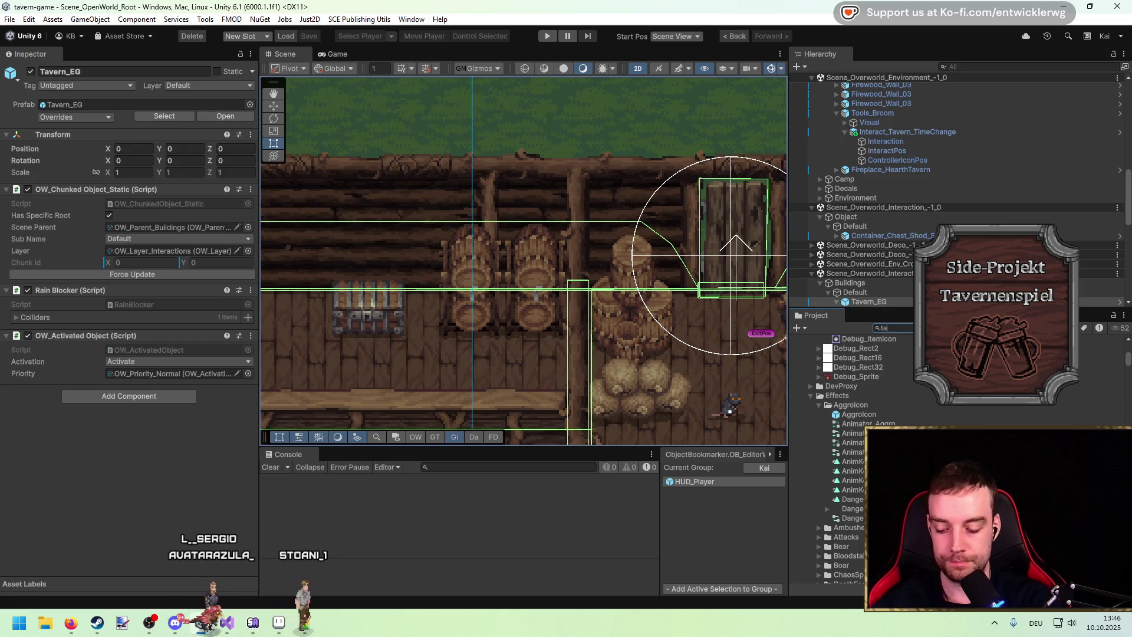
{"action": "type", "text": "vern mod"}
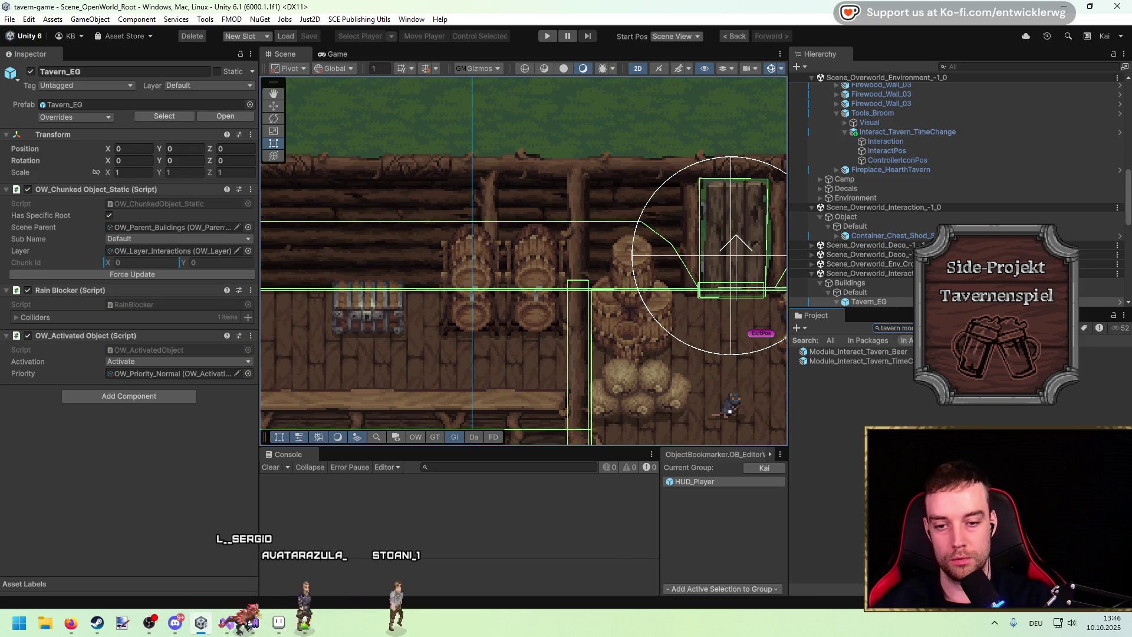
{"action": "left_click", "coordinate": [858, 352]}
{"action": "double_click", "coordinate": [858, 352]}
Add an empty child to the Beer prefab and name it EmptyFeedback
{"action": "right_click", "coordinate": [913, 93]}
{"action": "left_click", "coordinate": [943, 115]}
{"action": "right_click", "coordinate": [912, 93]}
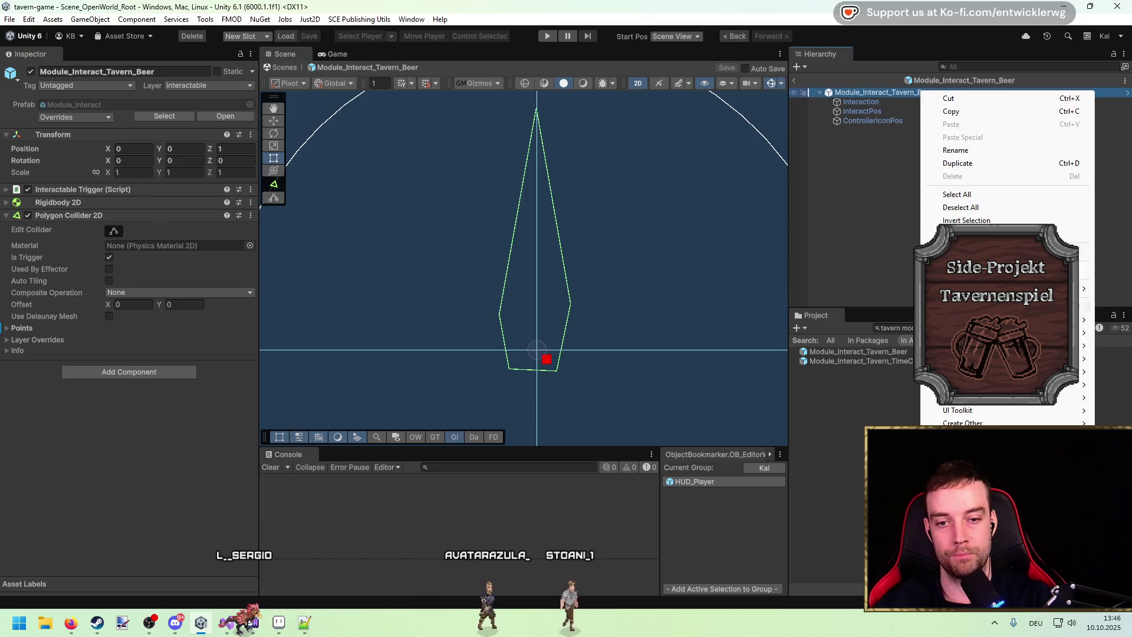
{"action": "left_click", "coordinate": [949, 306]}
{"action": "type", "text": "EmptyFeedb"}
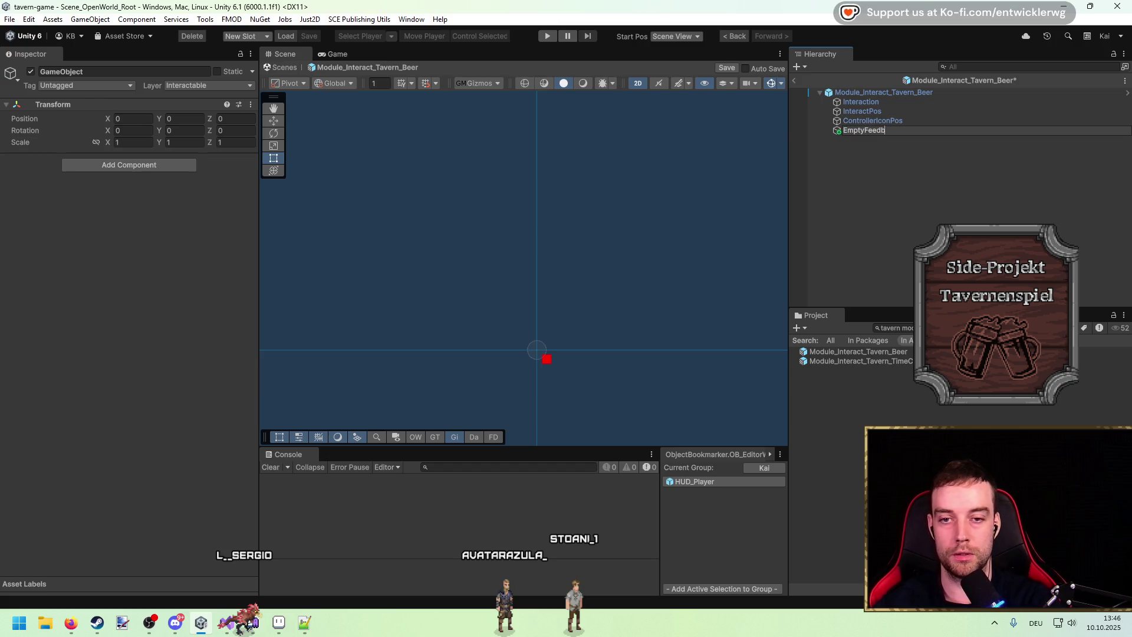
{"action": "type", "text": "ack"}
{"action": "key", "text": "Return"}
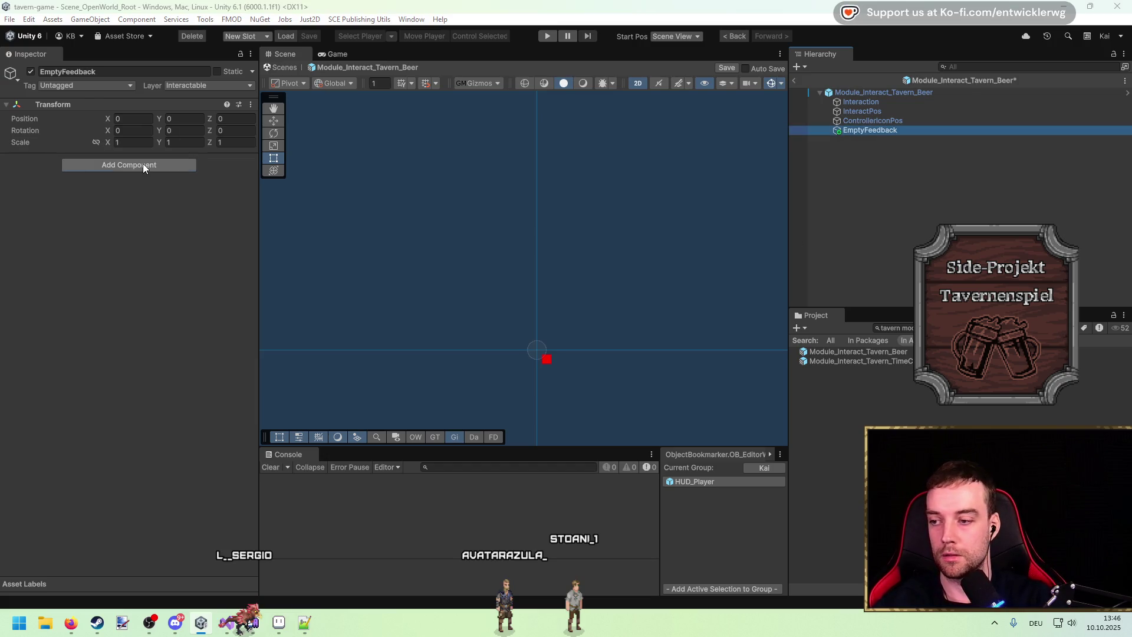
Give EmptyFeedback a Sprite Renderer using the DangerIcon_2 sprite
{"action": "left_click", "coordinate": [143, 167]}
{"action": "type", "text": "sprite"}
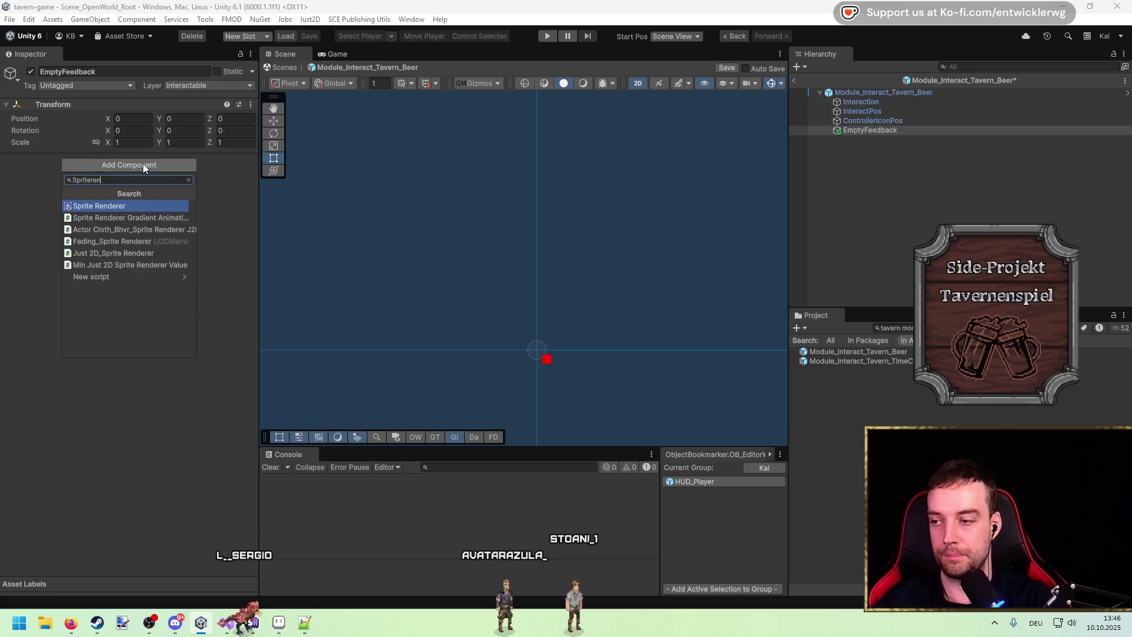
{"action": "key", "text": "Return"}
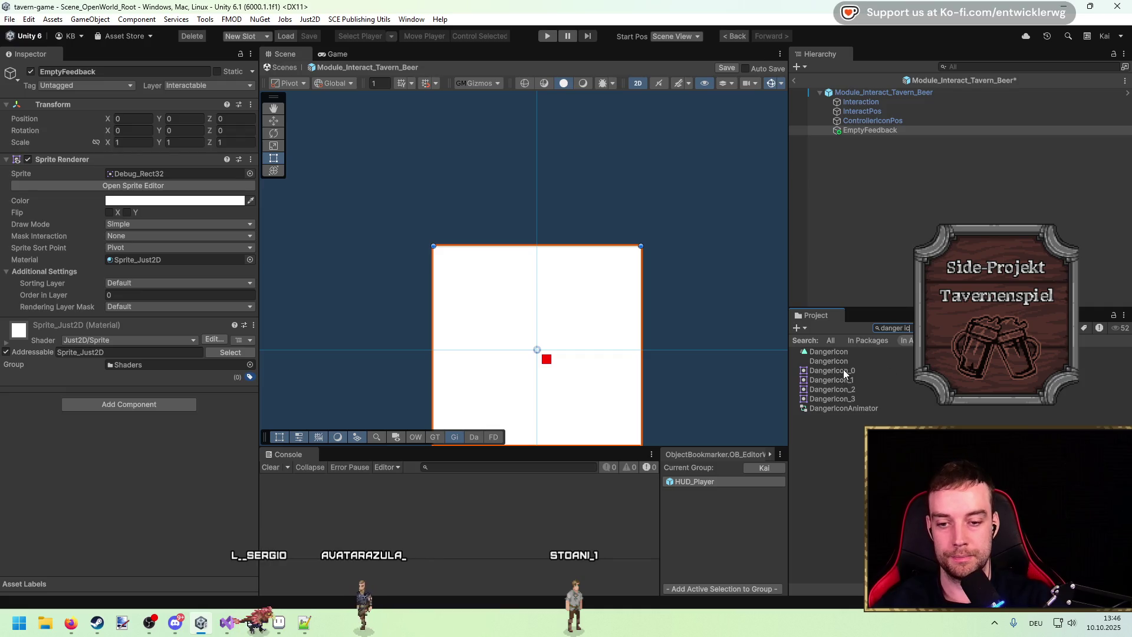
{"action": "left_click_drag", "start_coordinate": [152, 176], "coordinate": [148, 178]}
{"action": "mouse_move", "coordinate": [832, 390]}
{"action": "left_mouse_down"}
{"action": "mouse_move", "coordinate": [708, 330]}
{"action": "mouse_move", "coordinate": [177, 175]}
{"action": "left_mouse_up"}
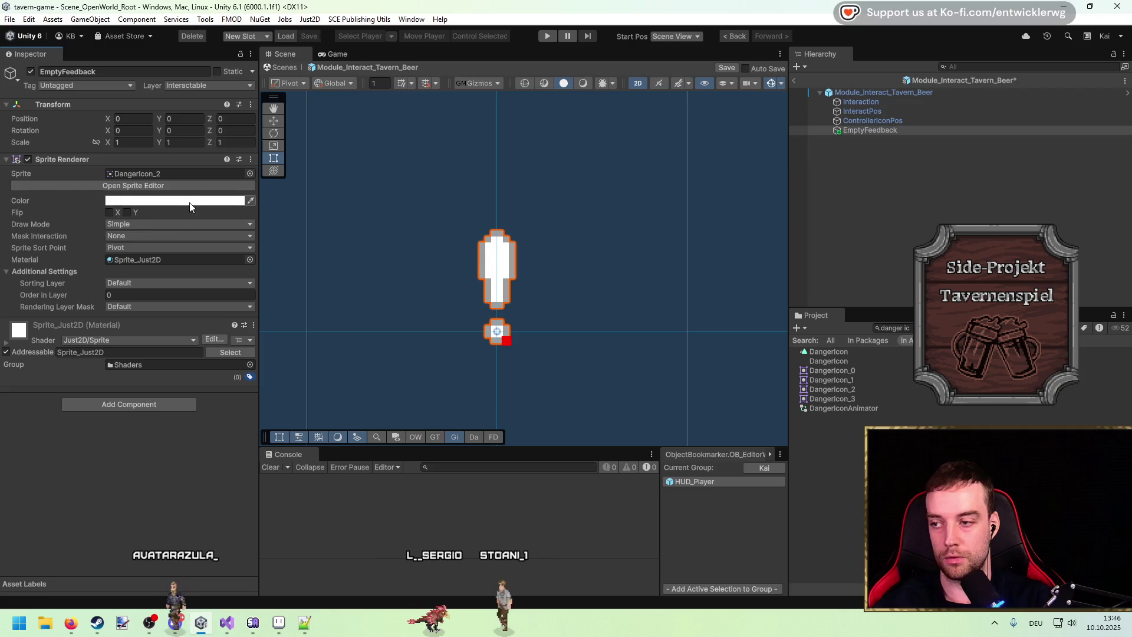
Tint the EmptyFeedback sprite bright red (DB3D3D)
{"action": "left_click", "coordinate": [189, 202]}
{"action": "mouse_move", "coordinate": [289, 262]}
{"action": "left_mouse_down"}
{"action": "mouse_move", "coordinate": [260, 259]}
{"action": "mouse_move", "coordinate": [270, 268]}
{"action": "left_mouse_up"}
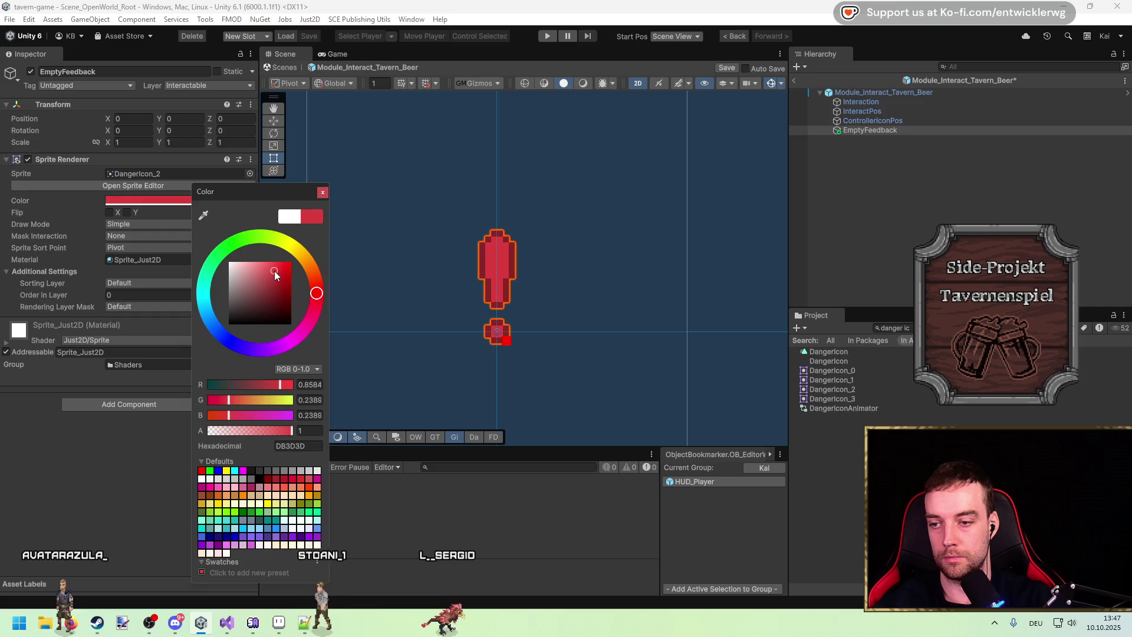
{"action": "left_click", "coordinate": [792, 91]}
{"action": "key", "text": "w"}
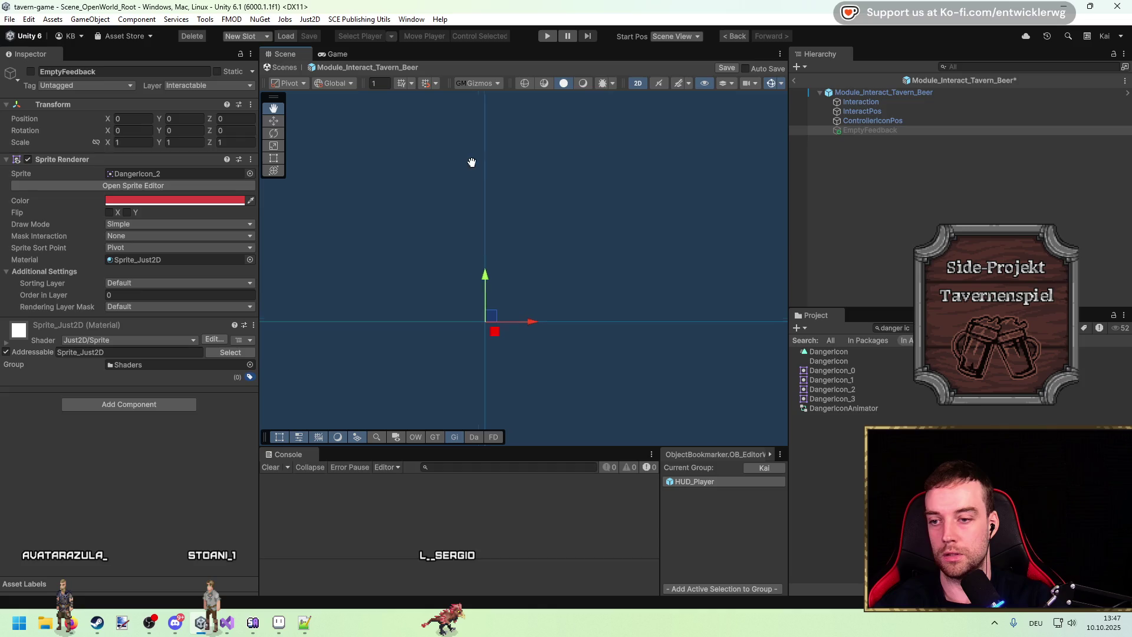
{"action": "left_click", "coordinate": [912, 94]}
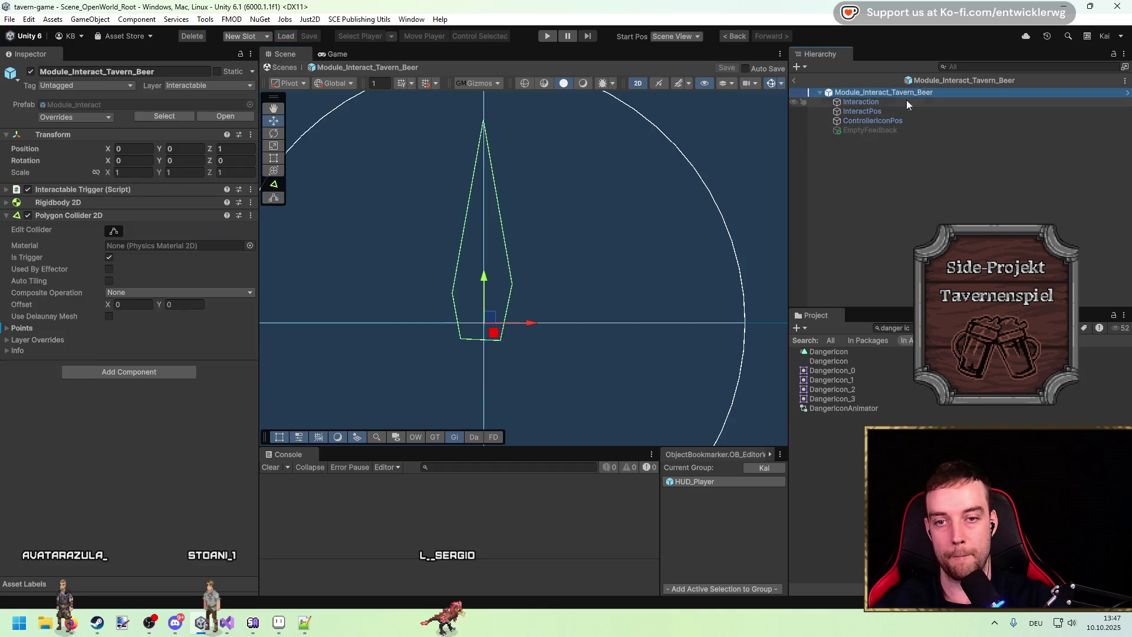
Select the Interaction child and locate its Tavern Beer Station script asset in the Project window
{"action": "left_click", "coordinate": [917, 102]}
{"action": "left_click", "coordinate": [162, 240]}
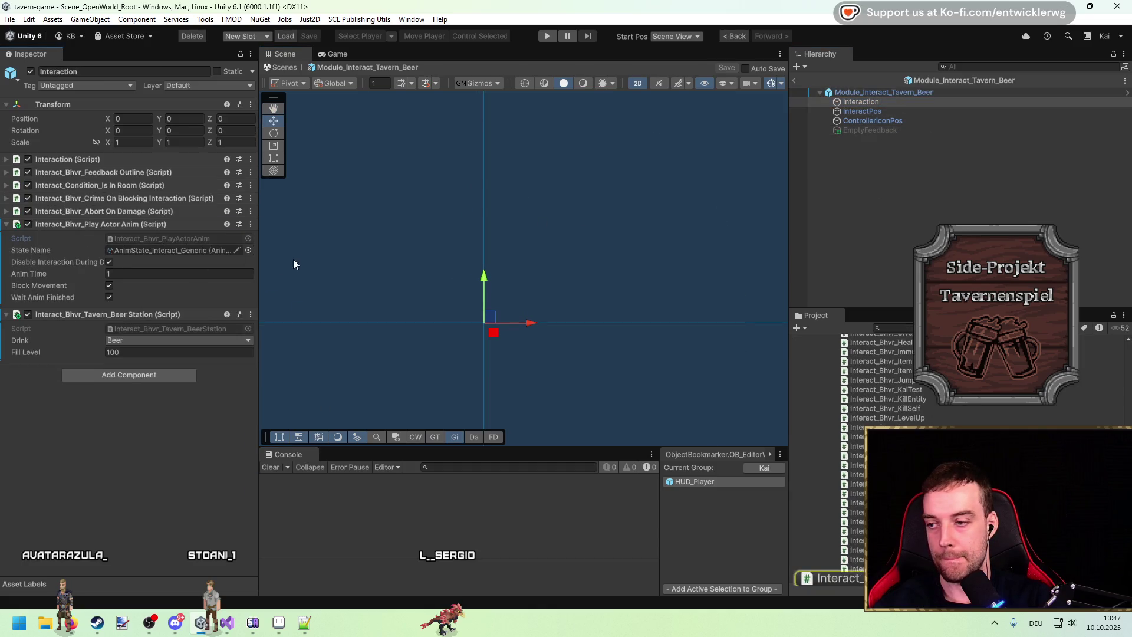
{"action": "key", "text": "alt+Tab"}
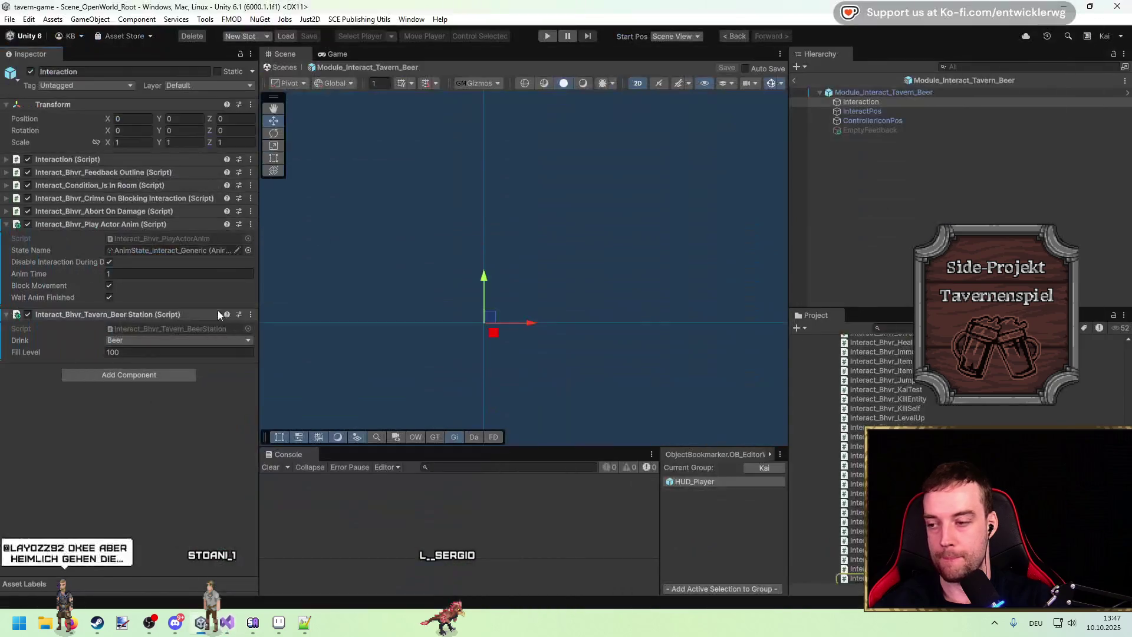
{"action": "left_click", "coordinate": [174, 328]}
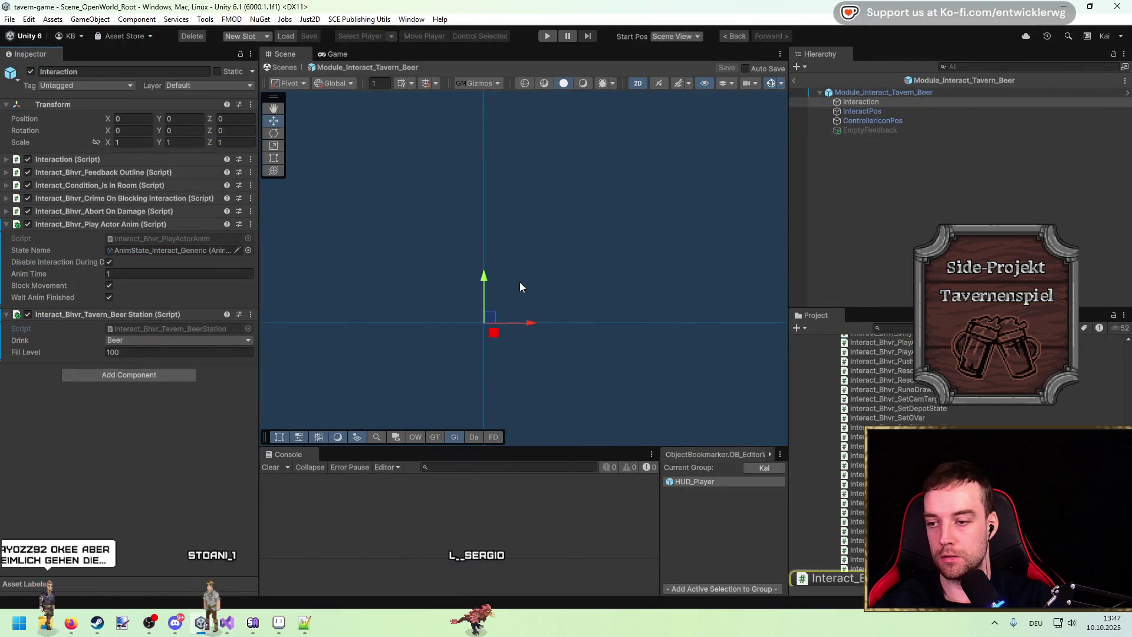
Declare a [SerializeField, Required] private GameObject _emptyFeedback field and save
{"action": "key", "text": "Return"}
{"action": "key", "text": "Return"}
{"action": "type", "text": "private GameOB"}
{"action": "key", "text": "Tab"}
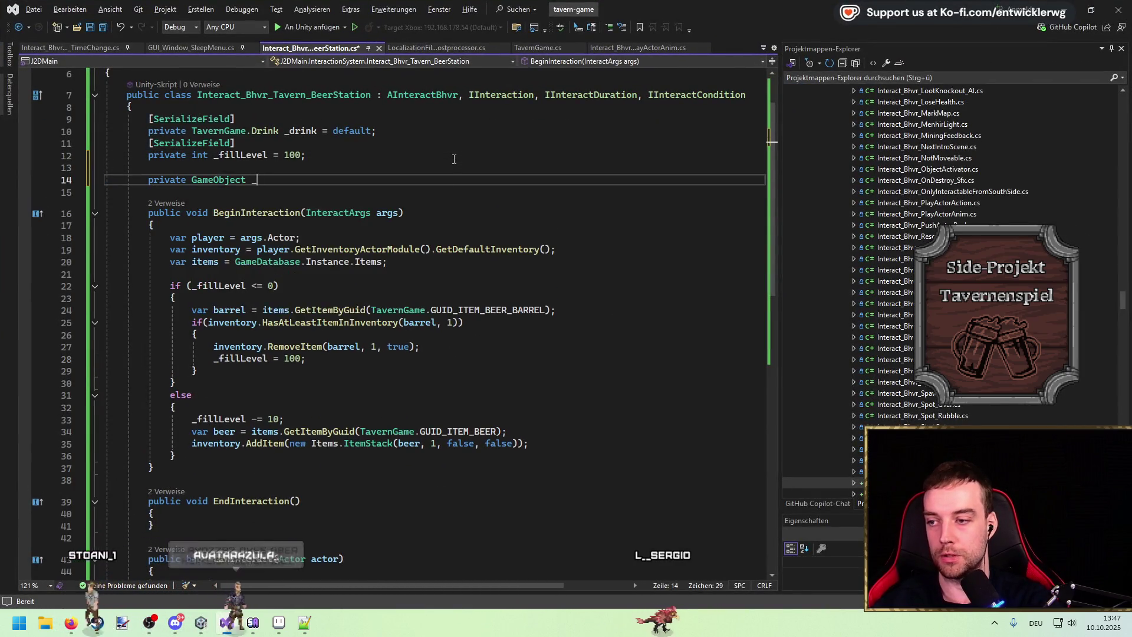
{"action": "type", "text": "_emptyFeedback"}
{"action": "type", "text": " ) d"}
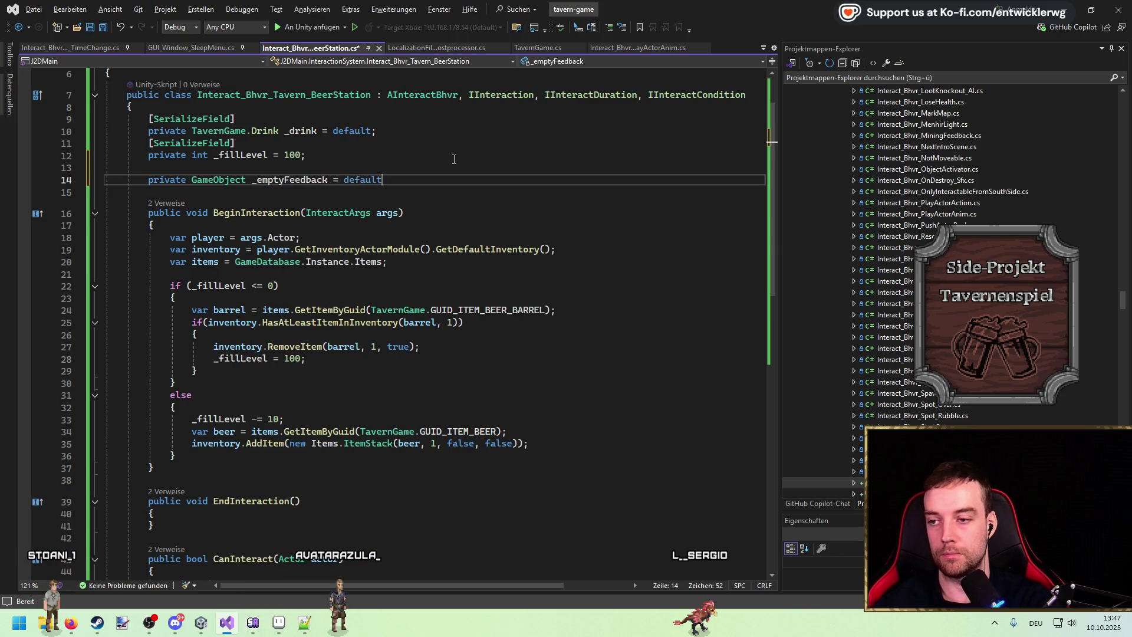
{"action": "key", "text": "Up"}
{"action": "key", "text": "Up"}
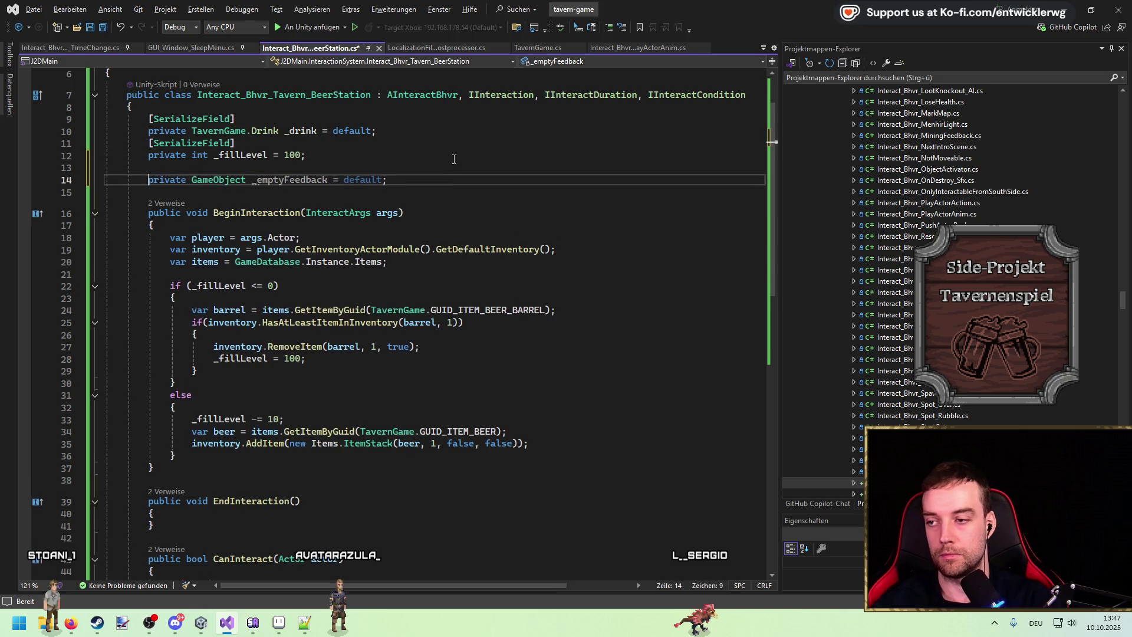
{"action": "key", "text": "Down"}
{"action": "type", "text": "[SerializeField, Re"}
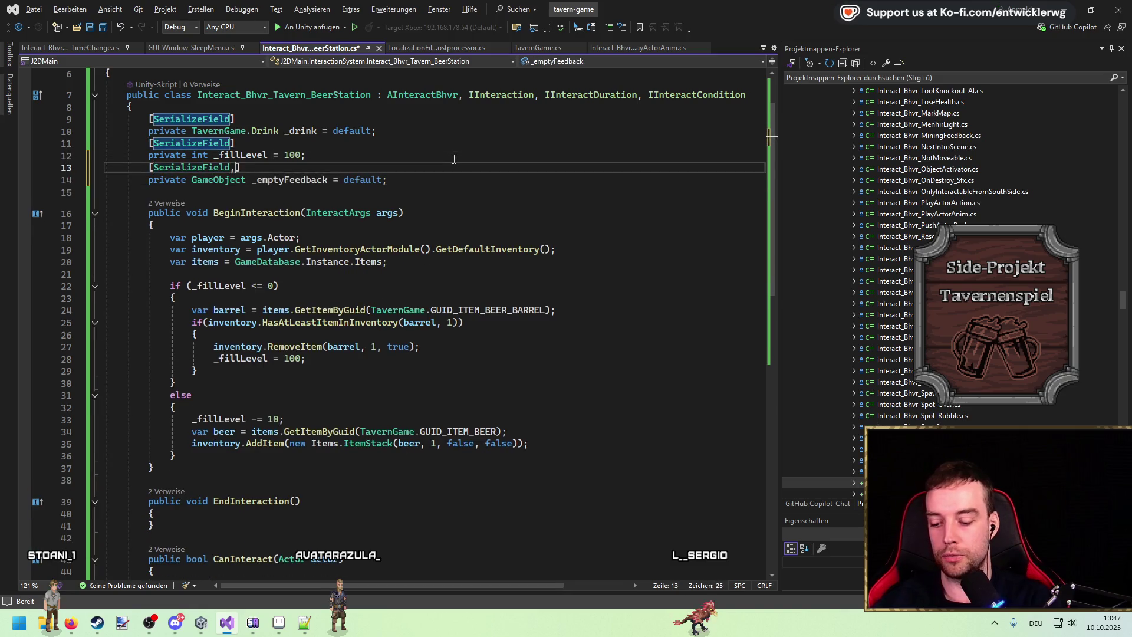
{"action": "type", "text": "quire"}
{"action": "key", "text": "Tab"}
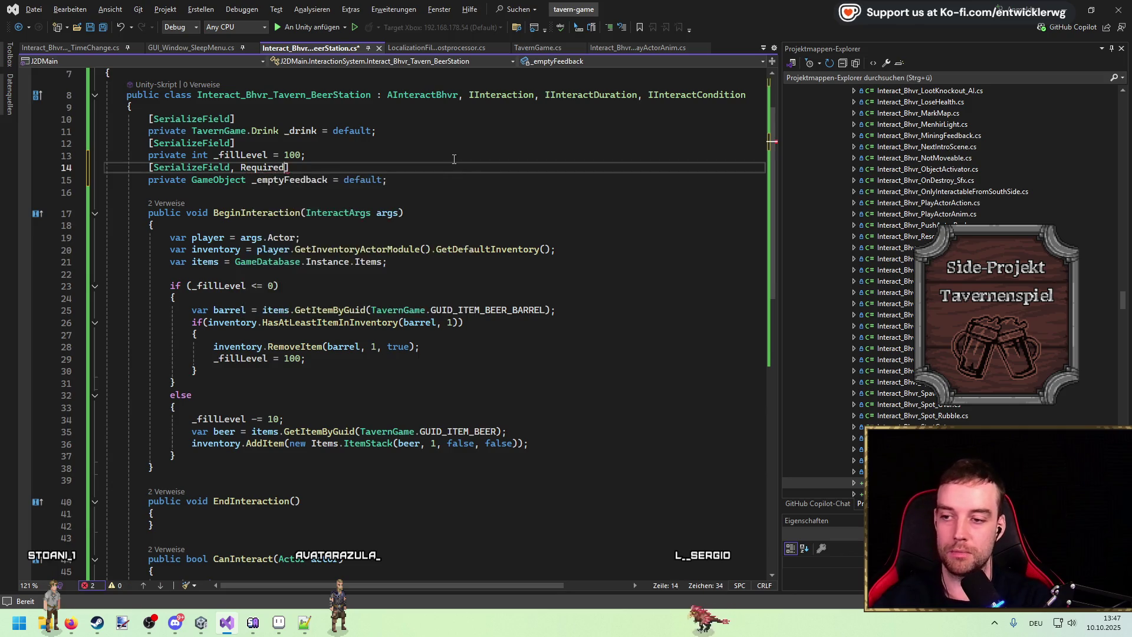
{"action": "key", "text": "ctrl+s"}
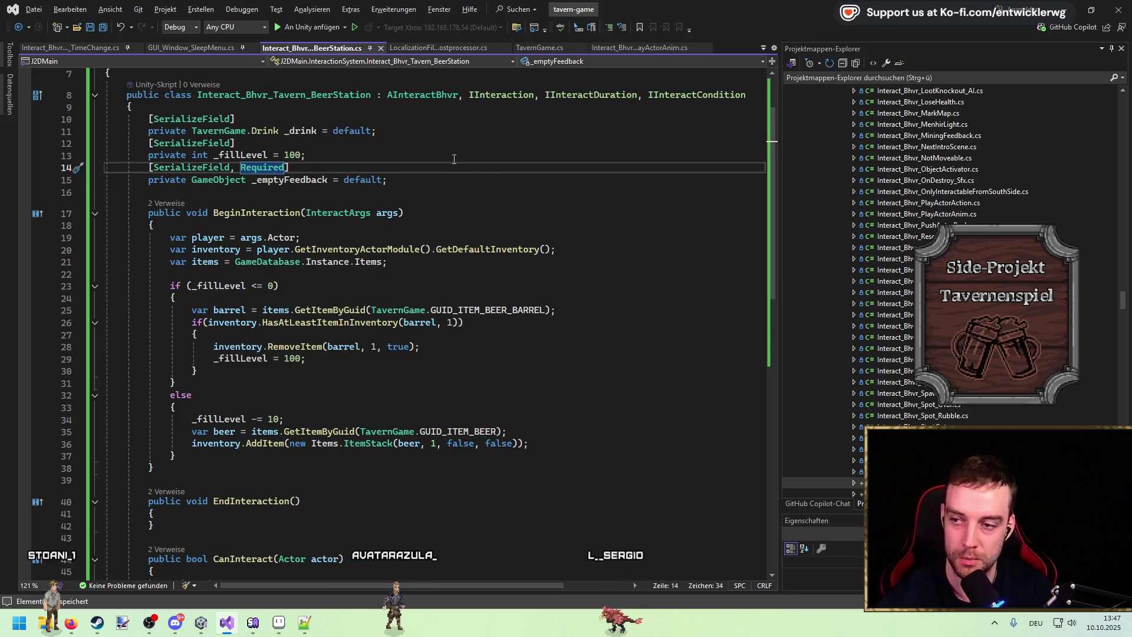
After the AddItem call, add an if(_fillLevel) block calling _emptyFeedback.SetActive(true)
{"action": "double_click", "coordinate": [289, 181]}
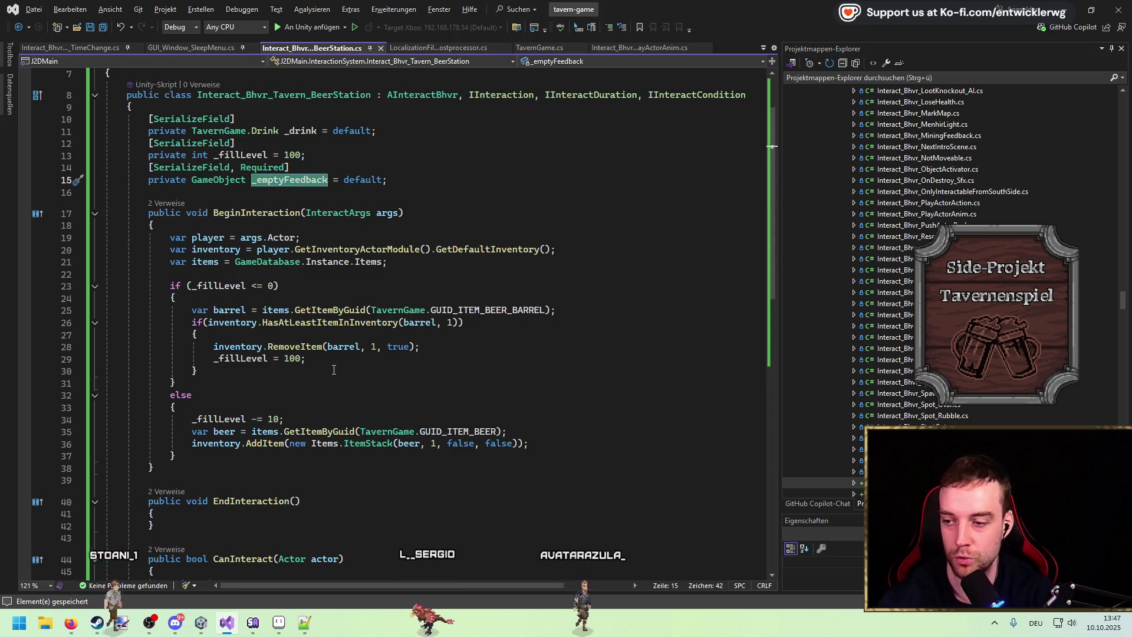
{"action": "left_click", "coordinate": [582, 446]}
{"action": "key", "text": "Return"}
{"action": "key", "text": "Return"}
{"action": "type", "text": "if(_f"}
{"action": "type", "text": "illLevel"}
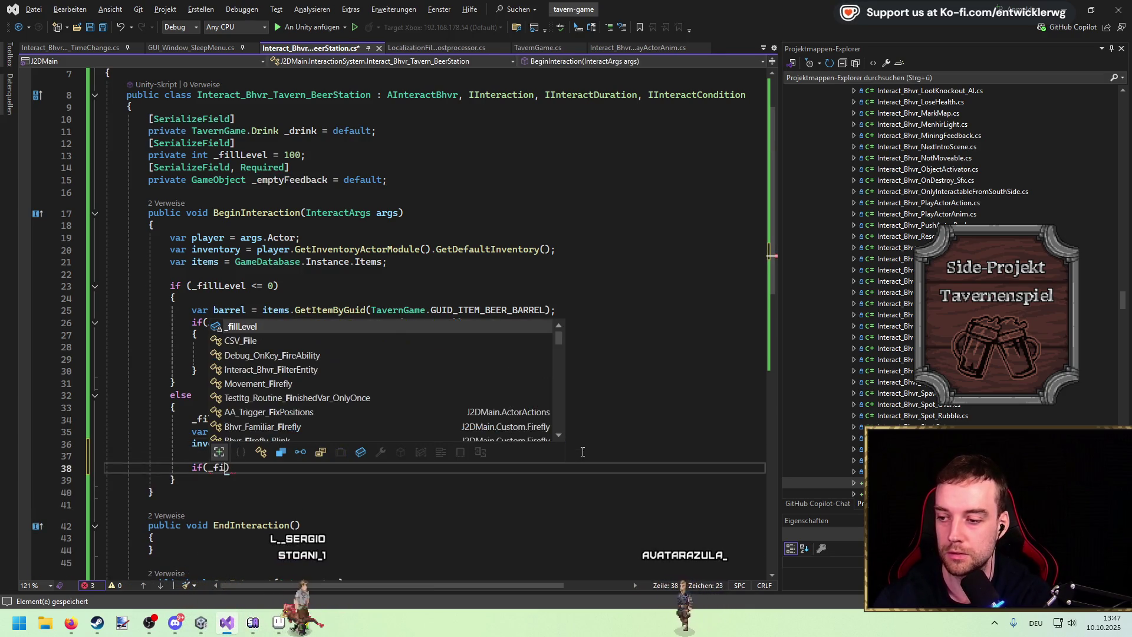
{"action": "key", "text": "Return"}
{"action": "type", "text": "{"}
{"action": "key", "text": "Return"}
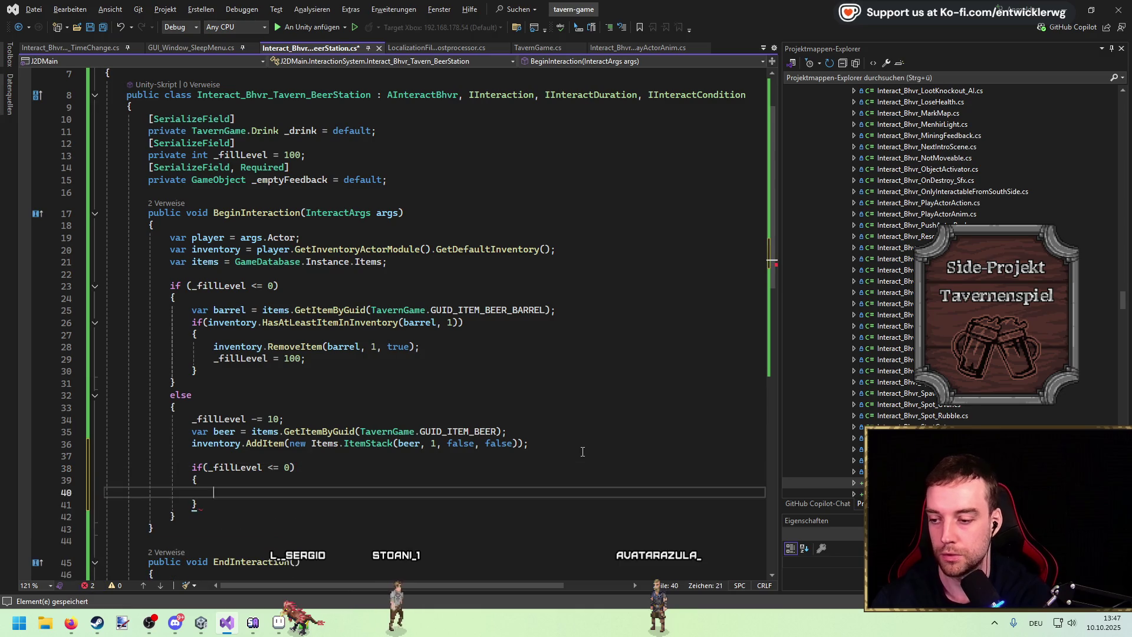
{"action": "type", "text": "_emptyFeedback.SetActive(true);"}
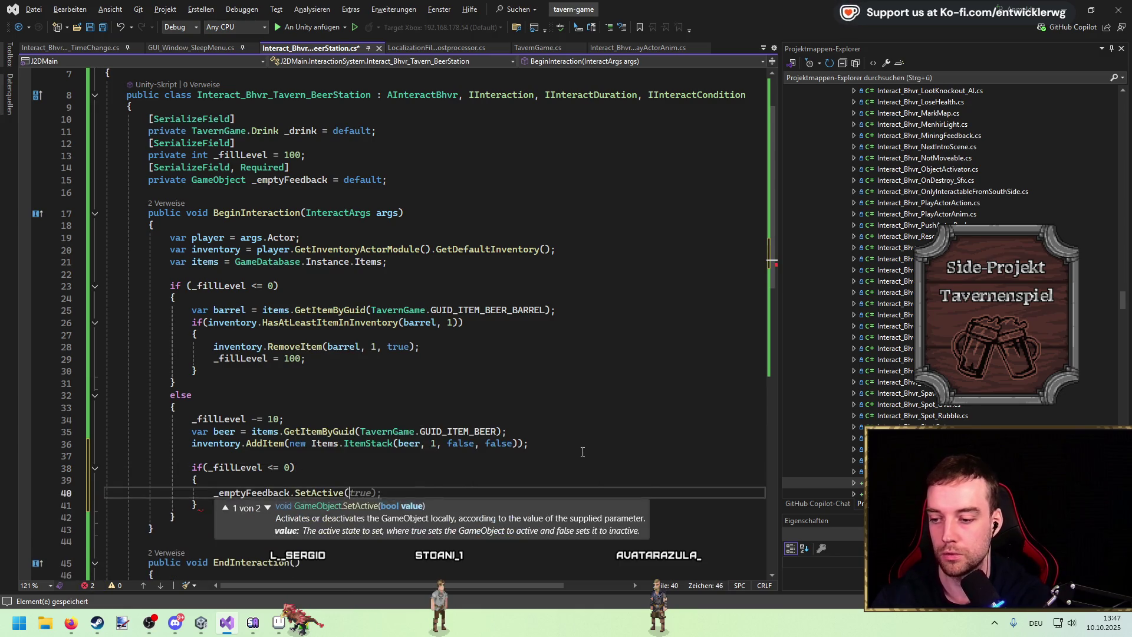
{"action": "type", "text": ";"}
{"action": "left_click_drag", "start_coordinate": [196, 503], "coordinate": [41, 471]}
{"action": "left_click", "coordinate": [400, 490]}
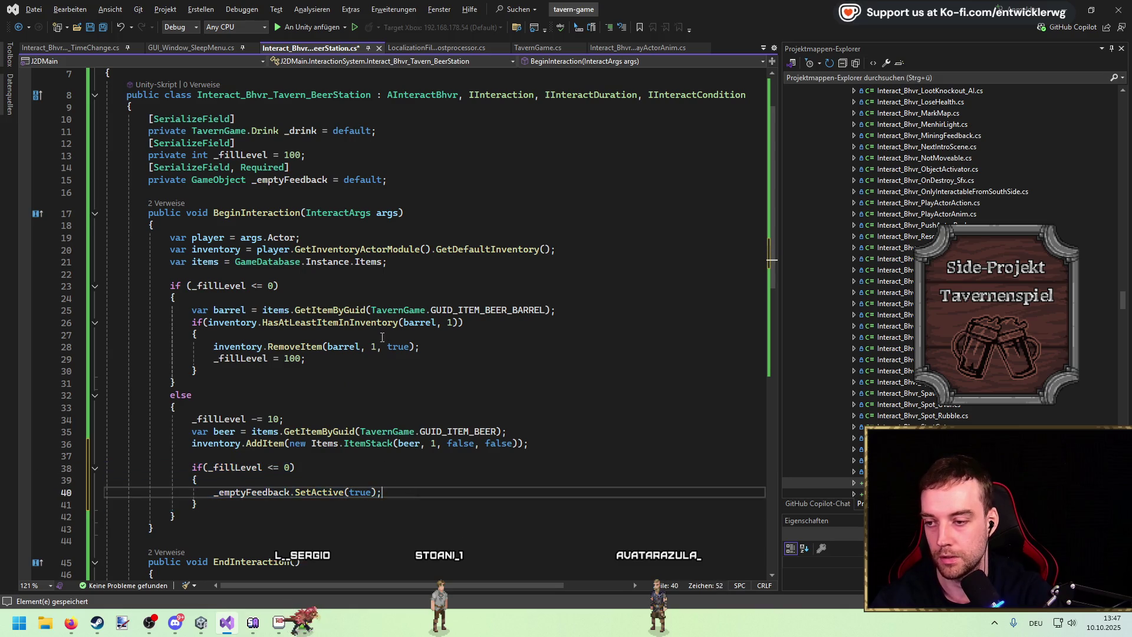
Hide the feedback with SetActive(false) after the _fillLevel = 100 refill, and save
{"action": "left_click", "coordinate": [321, 376]}
{"action": "left_click", "coordinate": [390, 357]}
{"action": "key", "text": "Return"}
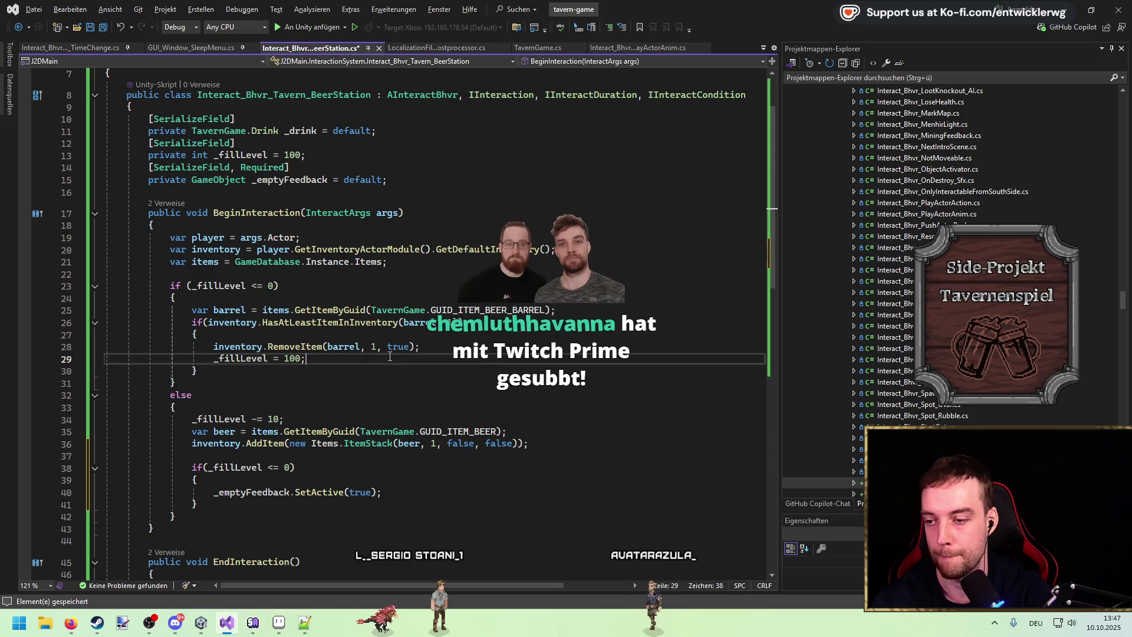
{"action": "type", "text": "_emptyFeedback.SetActive(true);"}
{"action": "key", "text": "BackSpace"}
{"action": "key", "text": "Left"}
{"action": "key", "text": "Left"}
{"action": "key", "text": "ctrl+shift+Left"}
{"action": "type", "text": "false"}
{"action": "key", "text": "Escape"}
{"action": "key", "text": "Down"}
{"action": "key", "text": "ctrl+s"}
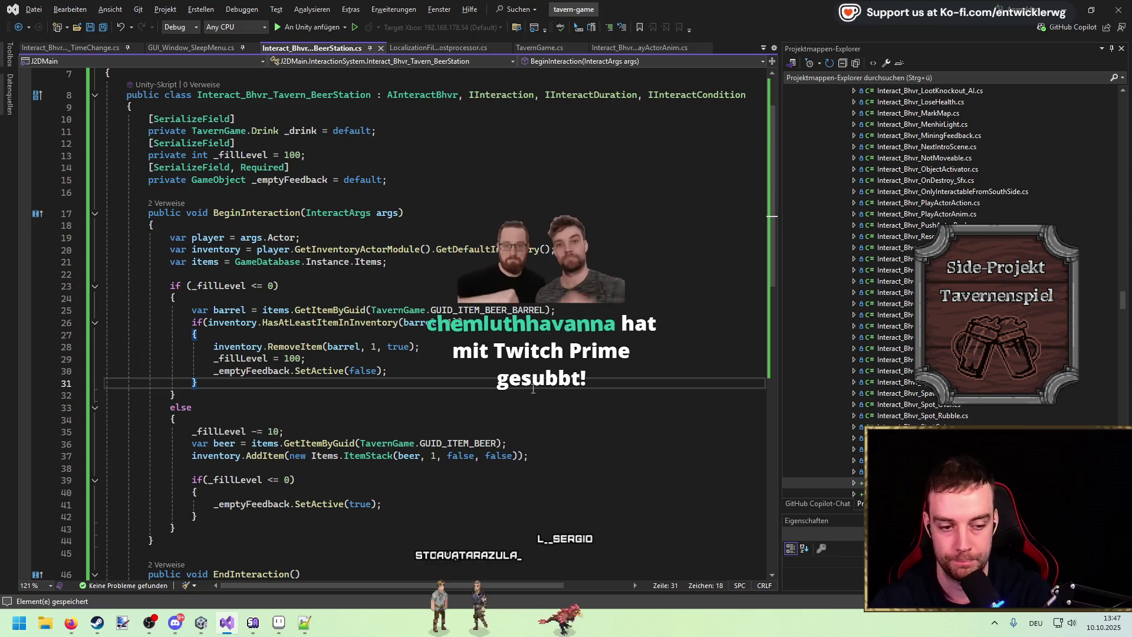
{"action": "key", "text": "Up"}
{"action": "key", "text": "Up"}
{"action": "key", "text": "Up"}
{"action": "scroll", "coordinate": [513, 392], "scroll_direction": "down", "scroll_amount": 4}
{"action": "scroll", "coordinate": [513, 391], "scroll_direction": "up", "scroll_amount": 6}
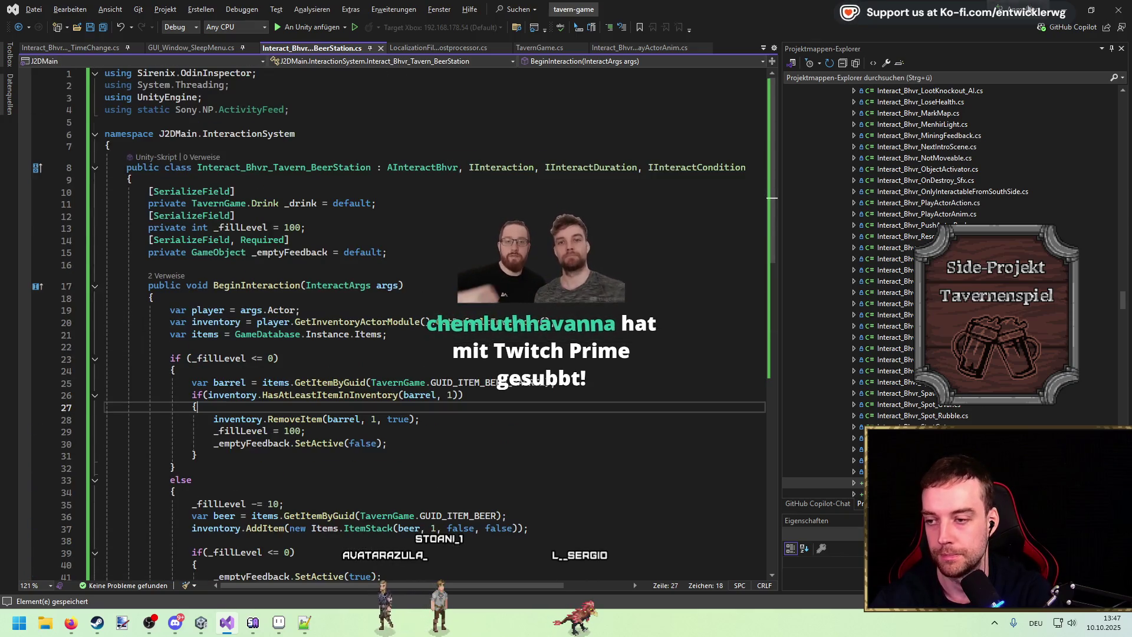